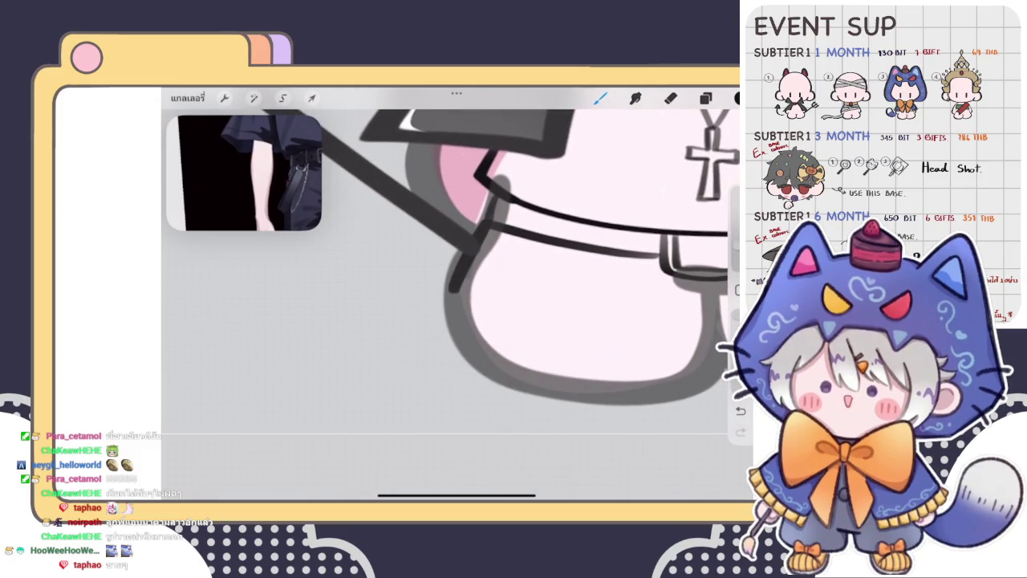
# Try a curved black line along the lower body outline, undoing both attempts
pyautogui.hscroll(3, 458, 269)
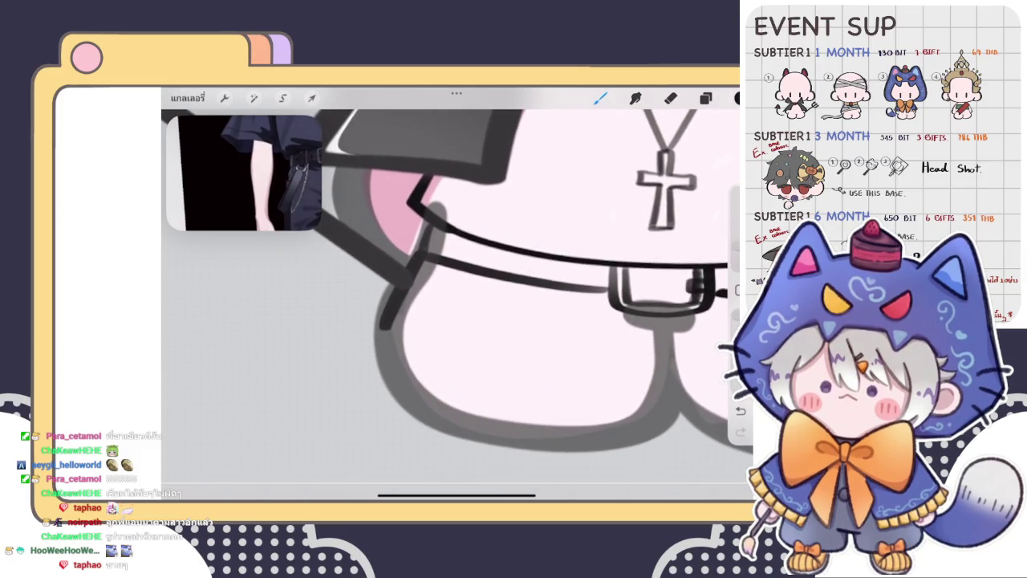
pyautogui.hscroll(3, 458, 273)
pyautogui.moveTo(335, 328); pyautogui.dragTo(562, 365)
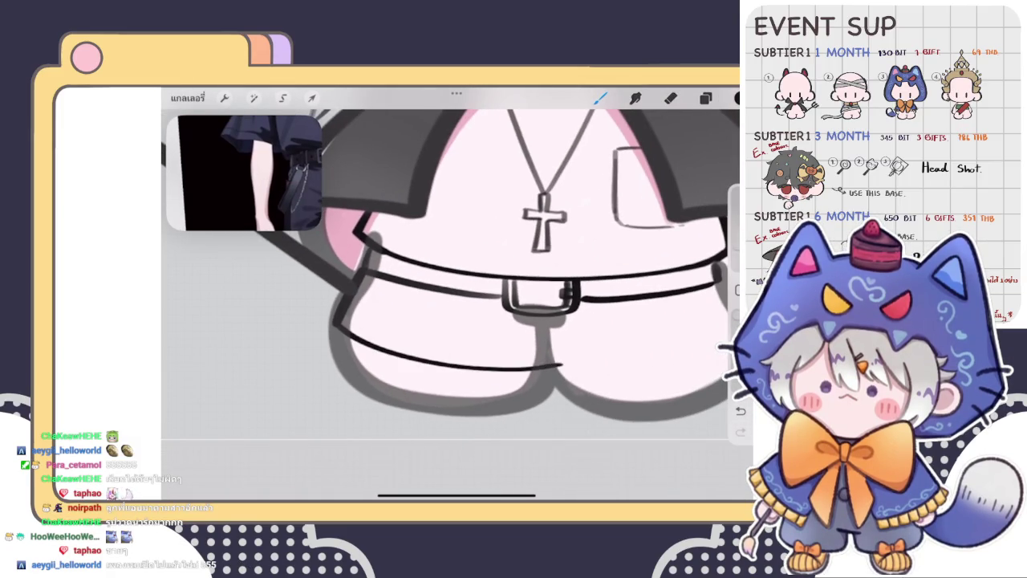
pyautogui.scroll(-3, 449, 265)
pyautogui.hotkey('ctrl', 'z')
pyautogui.scroll(3, 450, 265)
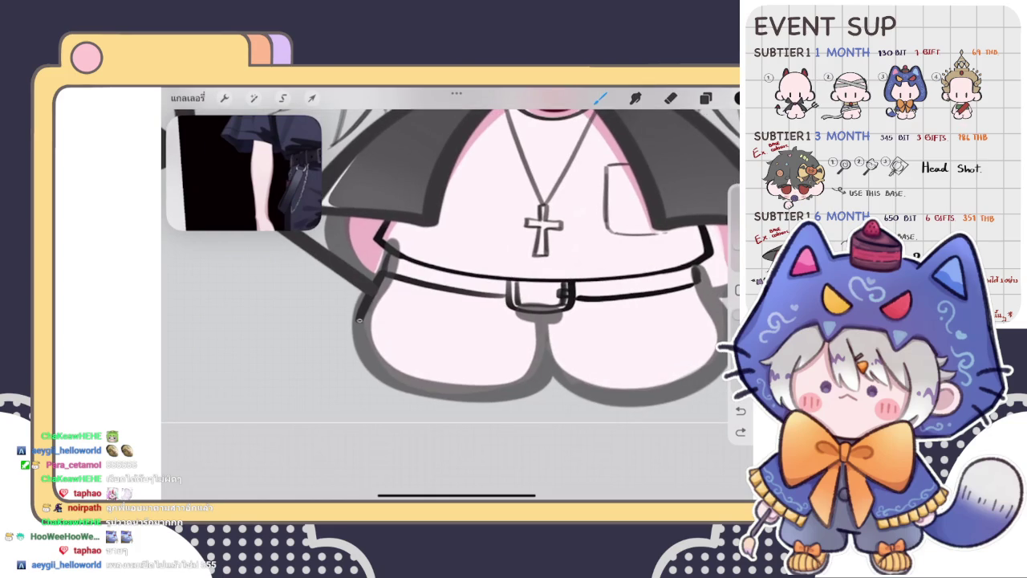
pyautogui.moveTo(359, 319); pyautogui.dragTo(555, 350)
pyautogui.hotkey('ctrl', 'z')
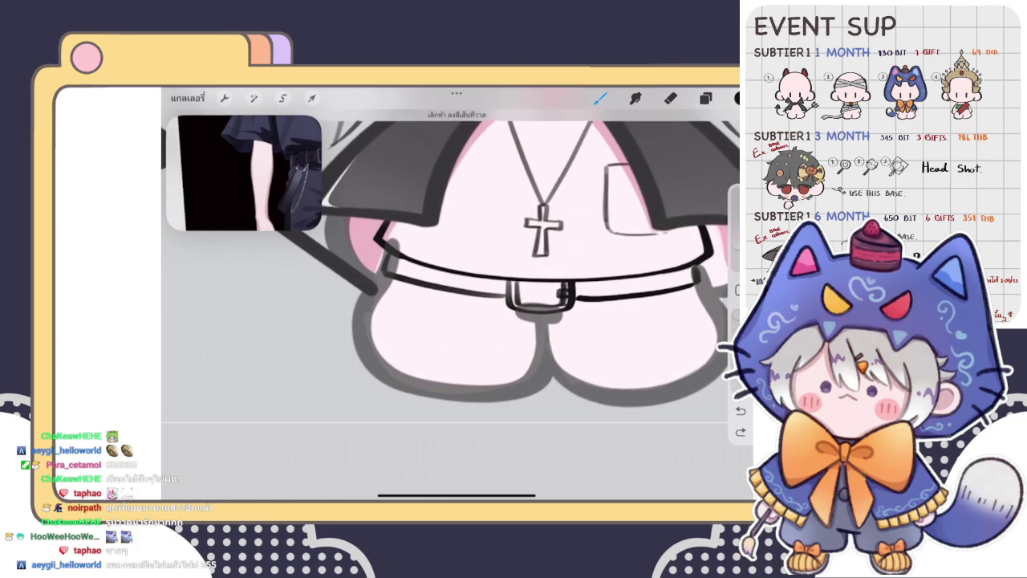
# Ink the left leg outline of the lower body, redrawing it longer and undoing the last stroke
pyautogui.moveTo(382, 270); pyautogui.dragTo(353, 314)
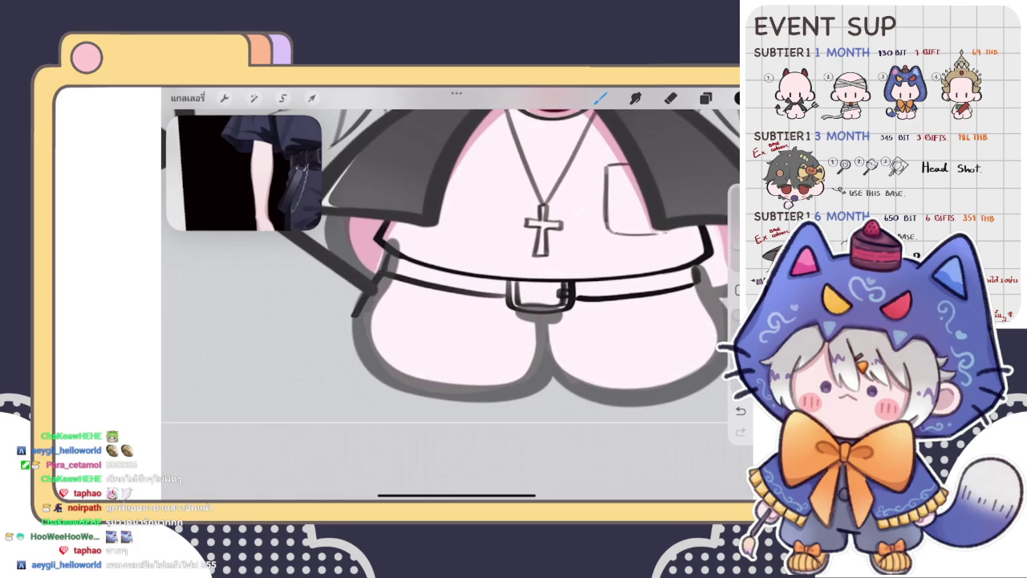
pyautogui.scroll(2, 449, 265)
pyautogui.moveTo(393, 281); pyautogui.dragTo(374, 355)
pyautogui.hotkey('ctrl', 'z')
pyautogui.moveTo(395, 280); pyautogui.dragTo(368, 371)
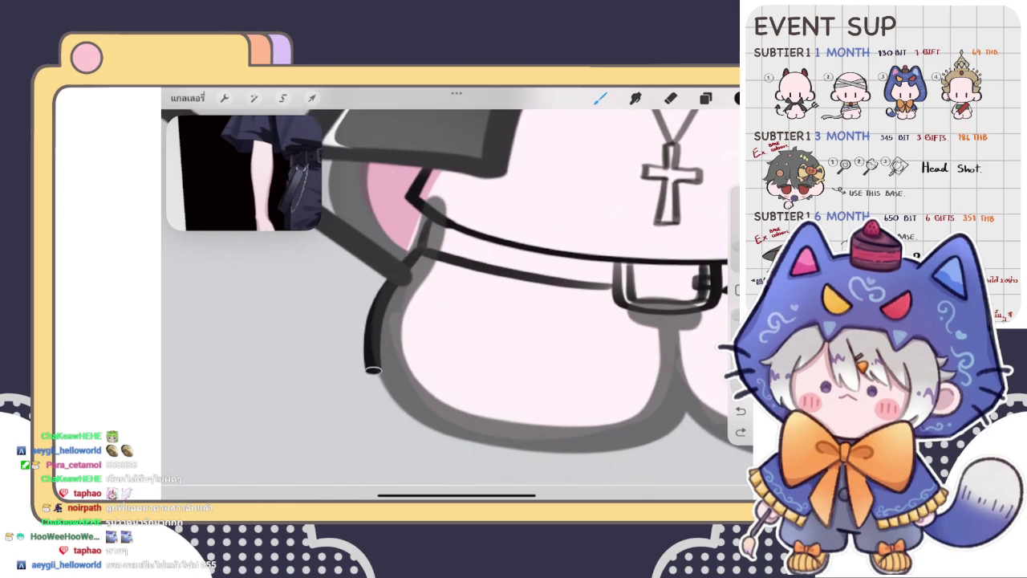
pyautogui.scroll(-3, 458, 273)
pyautogui.scroll(2, 449, 241)
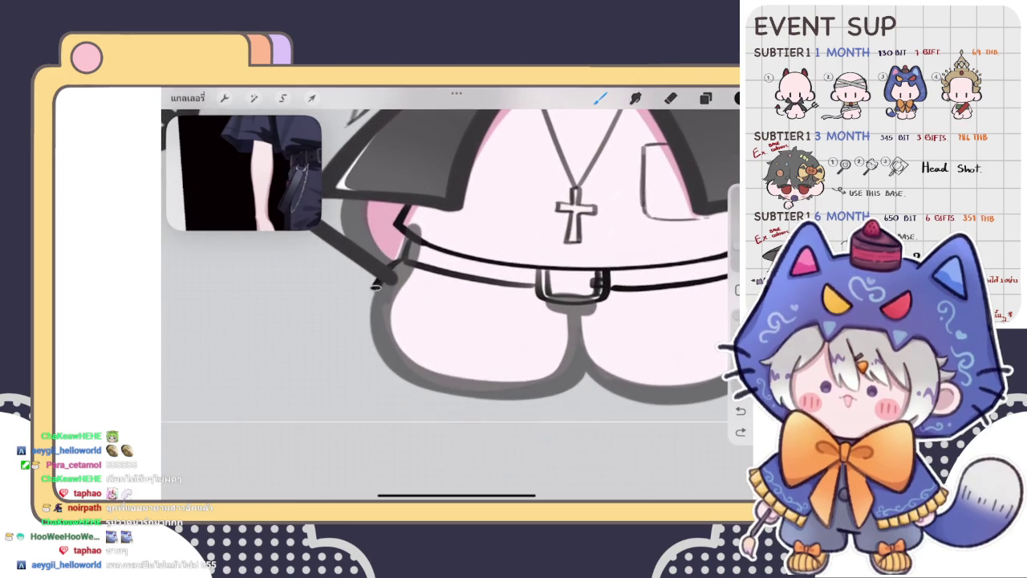
pyautogui.scroll(2, 449, 264)
pyautogui.hotkey('ctrl', 'z')
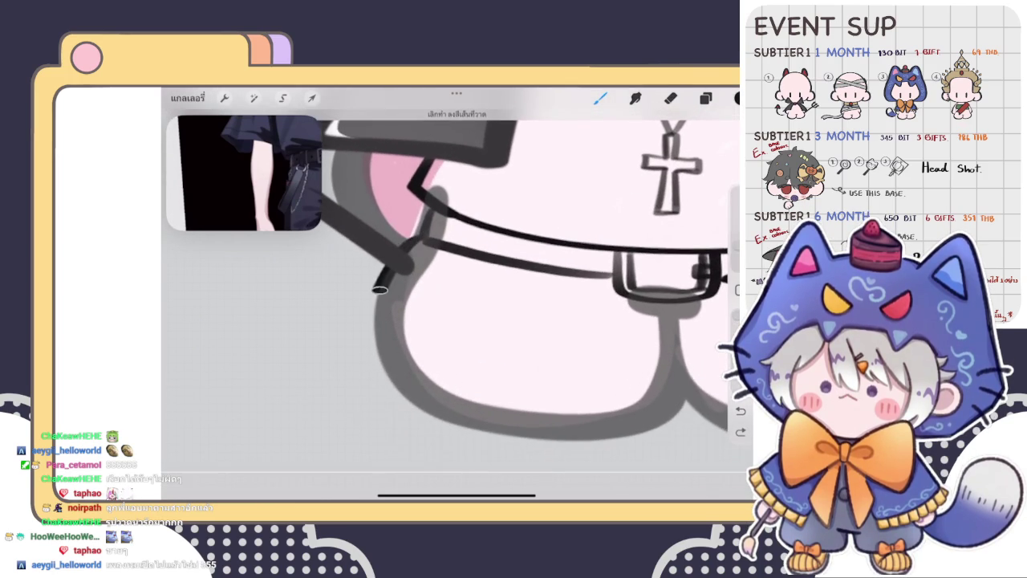
pyautogui.scroll(-3, 449, 264)
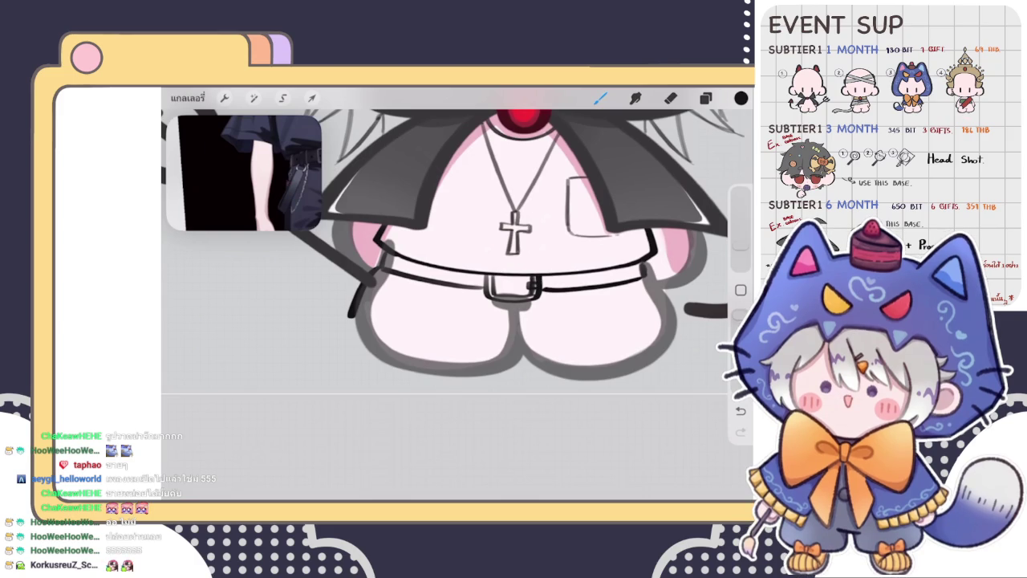
# Switch to the eraser with the E shortcut
pyautogui.press('e')
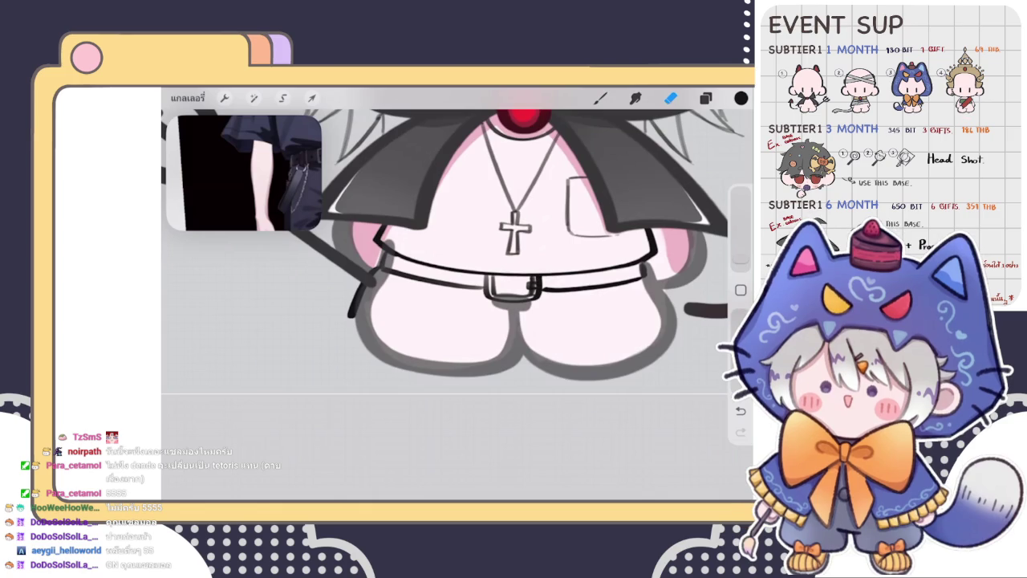
# Ink the cross necklace, belt and leg lines with the brush, then go back to the eraser
pyautogui.press('b')
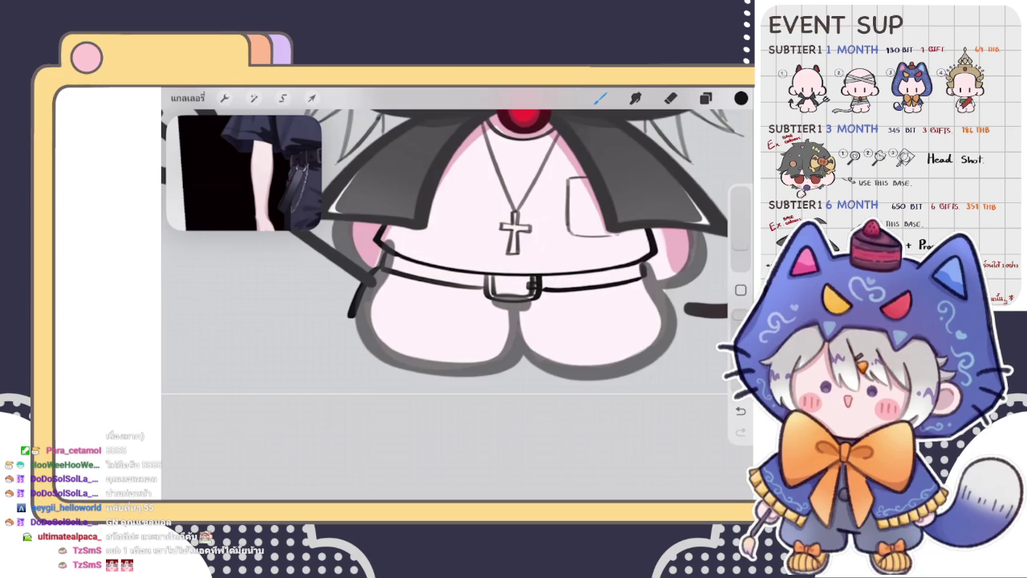
pyautogui.press('e')
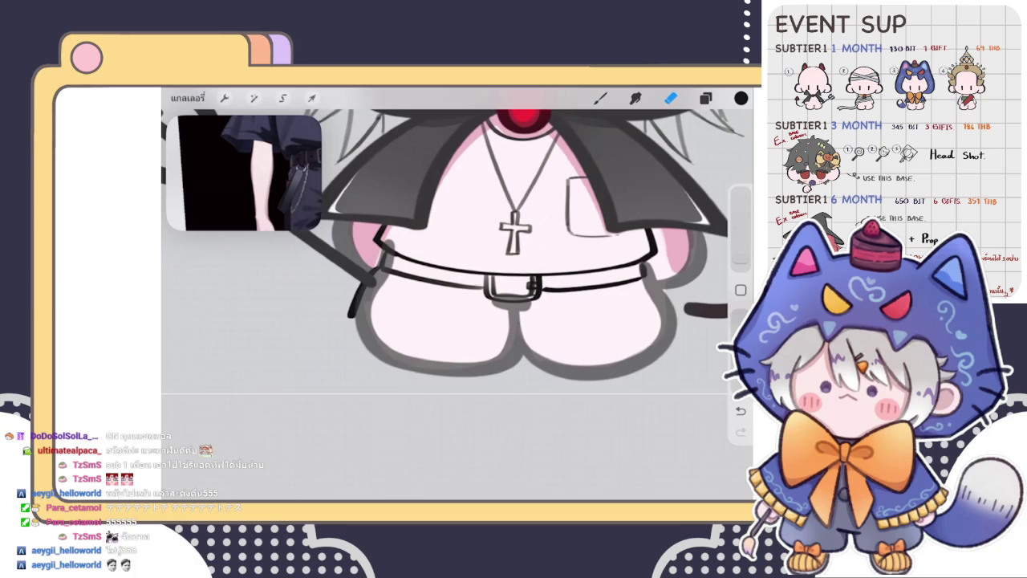
# Enlarge the brush, ink the right leg outline and extend the line down the left leg
pyautogui.click(705, 98)
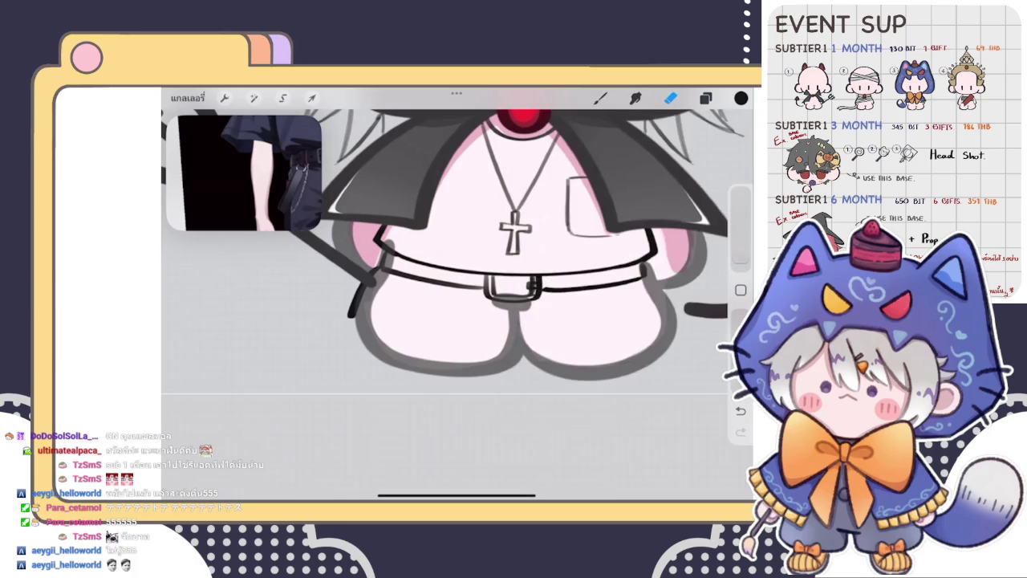
pyautogui.moveTo(514, 241); pyautogui.dragTo(461, 241)
pyautogui.moveTo(741, 258); pyautogui.dragTo(741, 245)
pyautogui.click(600, 98)
pyautogui.moveTo(590, 277); pyautogui.dragTo(620, 321)
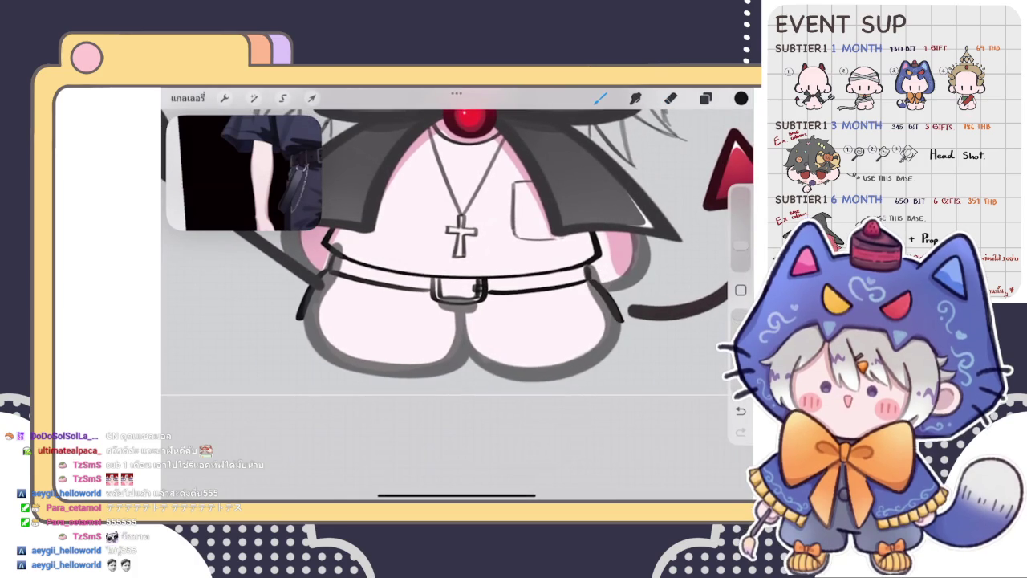
pyautogui.scroll(3, 457, 240)
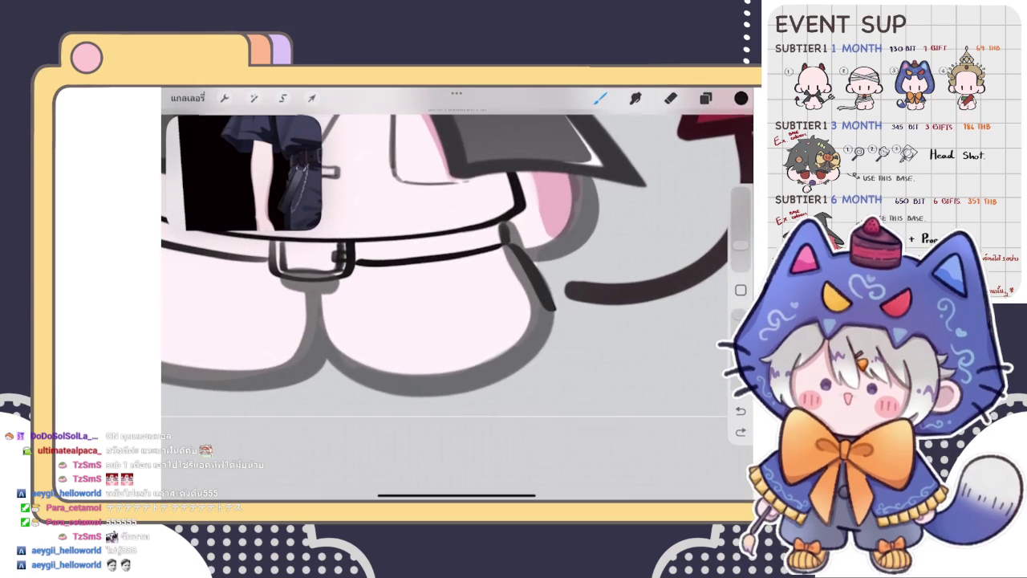
pyautogui.scroll(2, 457, 265)
pyautogui.scroll(-3, 458, 265)
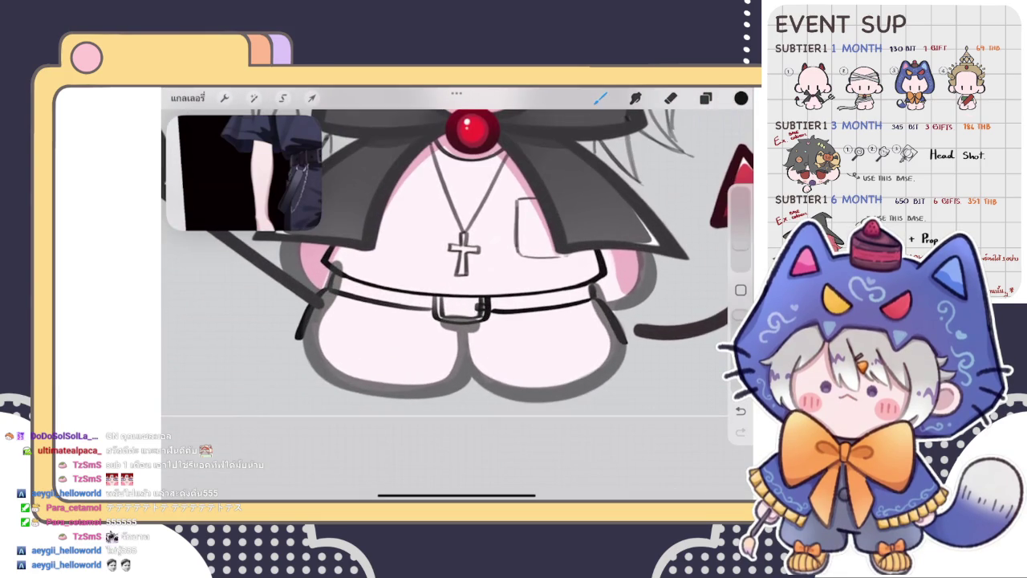
pyautogui.scroll(2, 458, 265)
pyautogui.moveTo(324, 329)
pyautogui.mouseDown()
pyautogui.moveTo(321, 361)
pyautogui.moveTo(321, 335)
pyautogui.mouseUp()
# Erase a stray left-leg mark, then ink the legs' bottom edge and the short line between them
pyautogui.press('e')
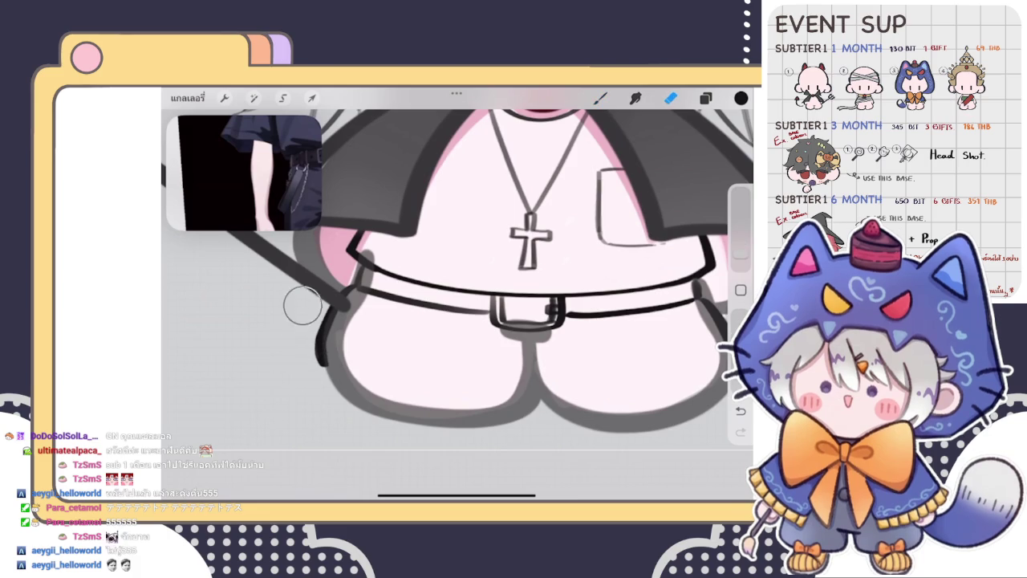
pyautogui.moveTo(296, 380); pyautogui.dragTo(308, 394)
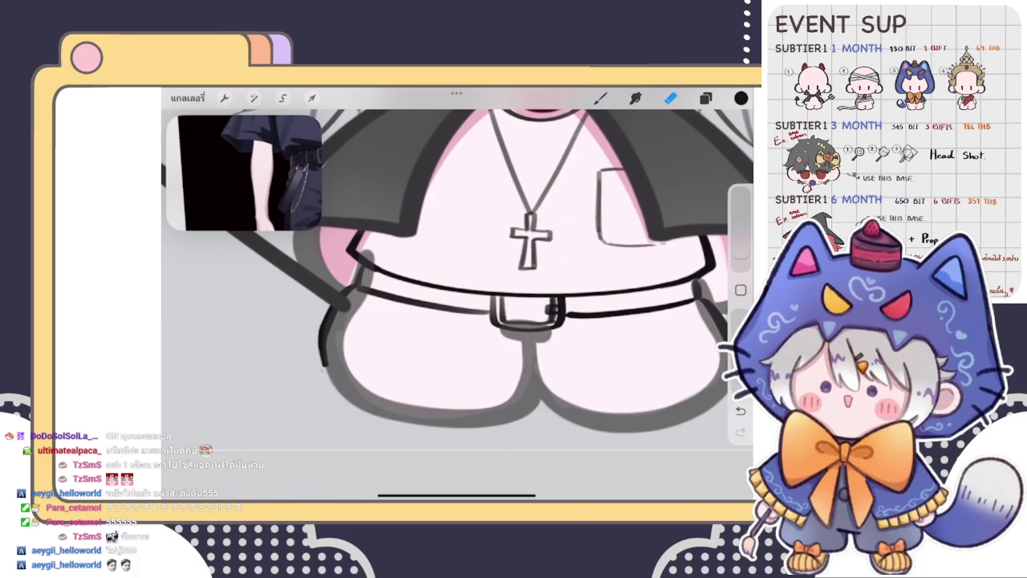
pyautogui.press('b')
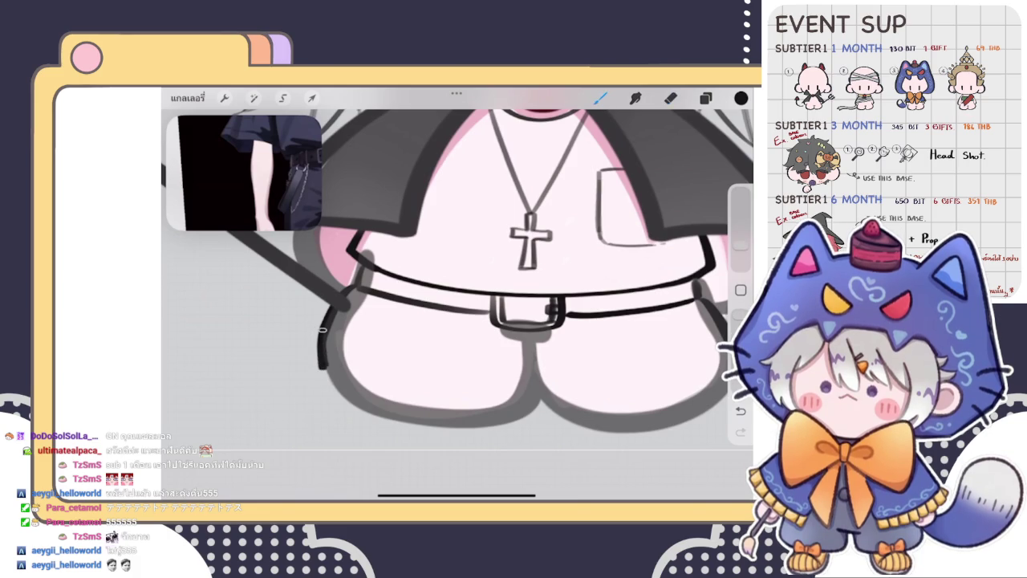
pyautogui.scroll(-3, 454, 260)
pyautogui.moveTo(328, 354)
pyautogui.mouseDown()
pyautogui.moveTo(456, 369)
pyautogui.moveTo(552, 345)
pyautogui.mouseUp()
pyautogui.scroll(2, 442, 241)
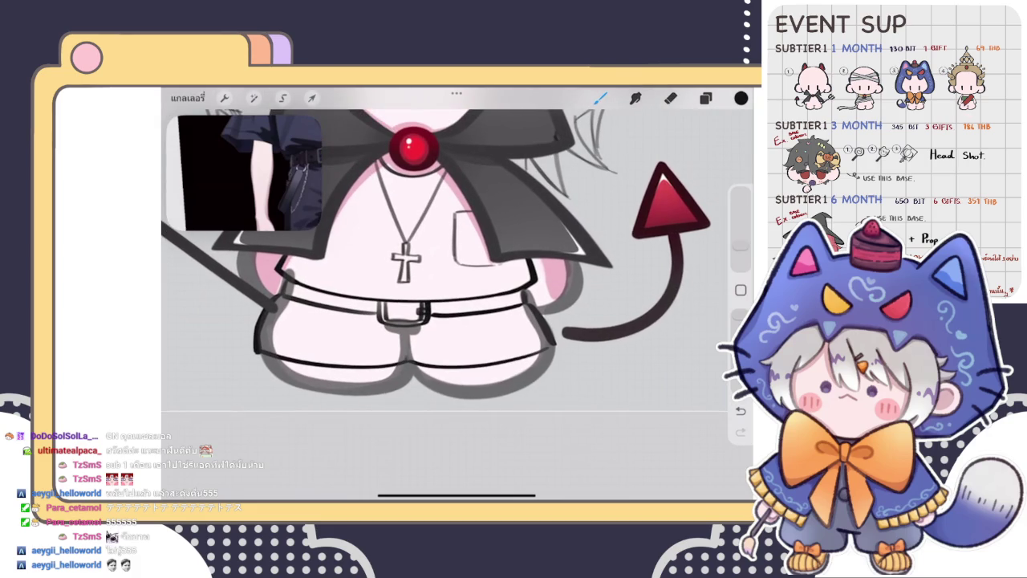
pyautogui.moveTo(405, 329)
pyautogui.mouseDown()
pyautogui.moveTo(396, 365)
pyautogui.moveTo(411, 362)
pyautogui.mouseUp()
pyautogui.scroll(-5, 457, 257)
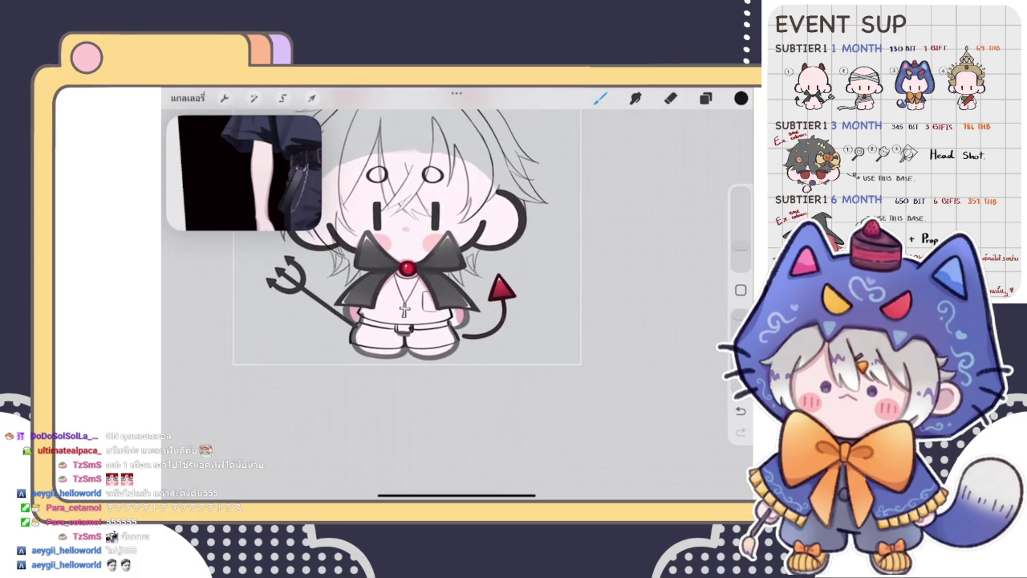
# Add a dark stroke at the legs' left edge and deepen the grey shadow along it
pyautogui.scroll(5, 457, 257)
pyautogui.scroll(3, 458, 297)
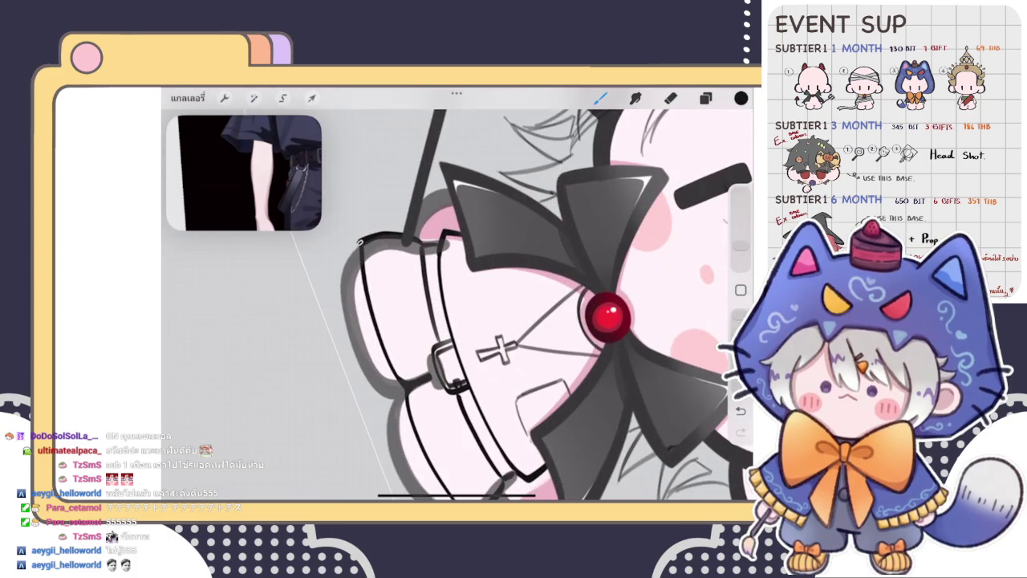
pyautogui.scroll(-2, 458, 297)
pyautogui.scroll(-3, 457, 297)
pyautogui.moveTo(369, 264); pyautogui.dragTo(393, 371)
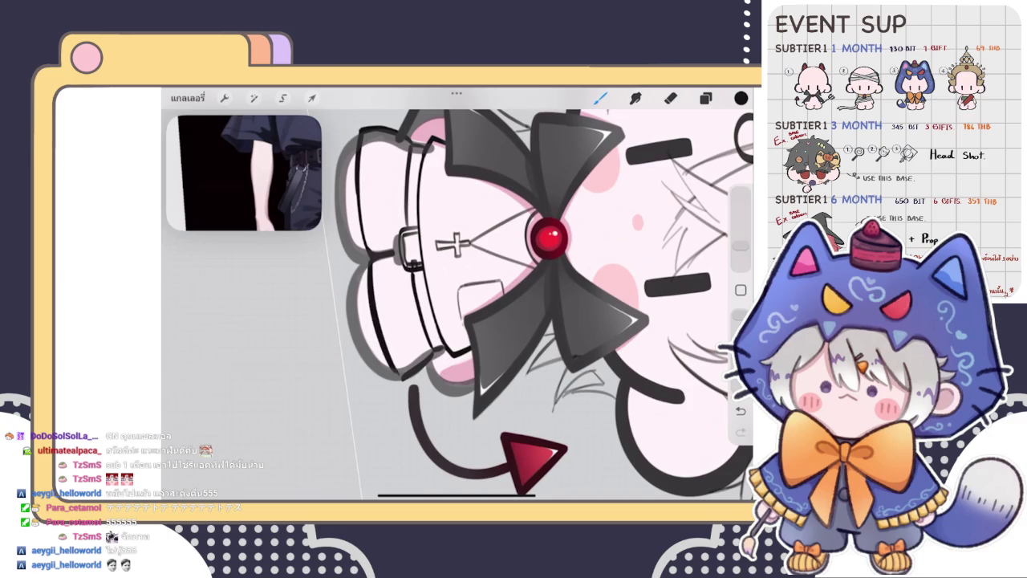
pyautogui.scroll(3, 458, 297)
pyautogui.moveTo(368, 293); pyautogui.dragTo(395, 392)
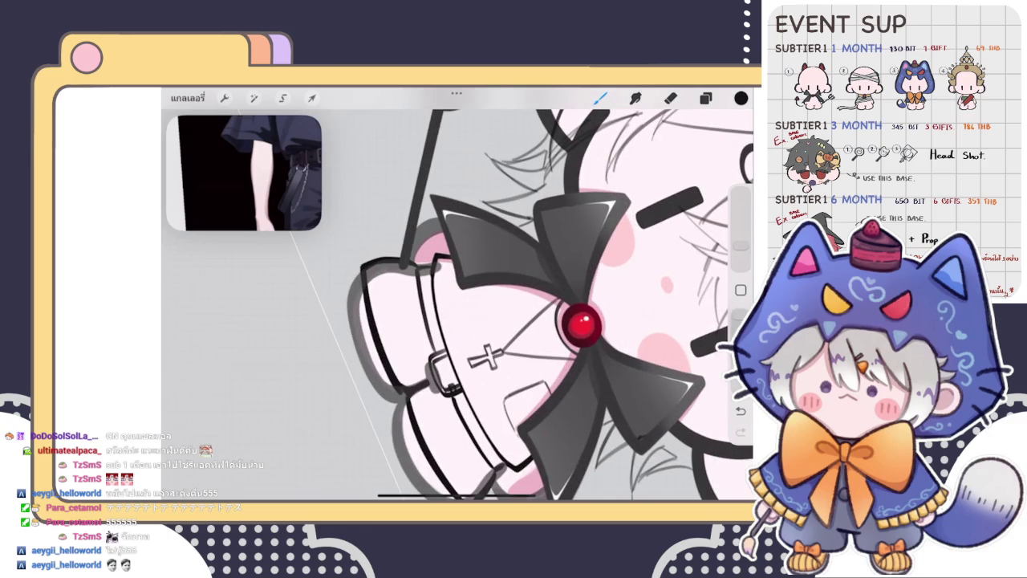
pyautogui.scroll(-5, 457, 297)
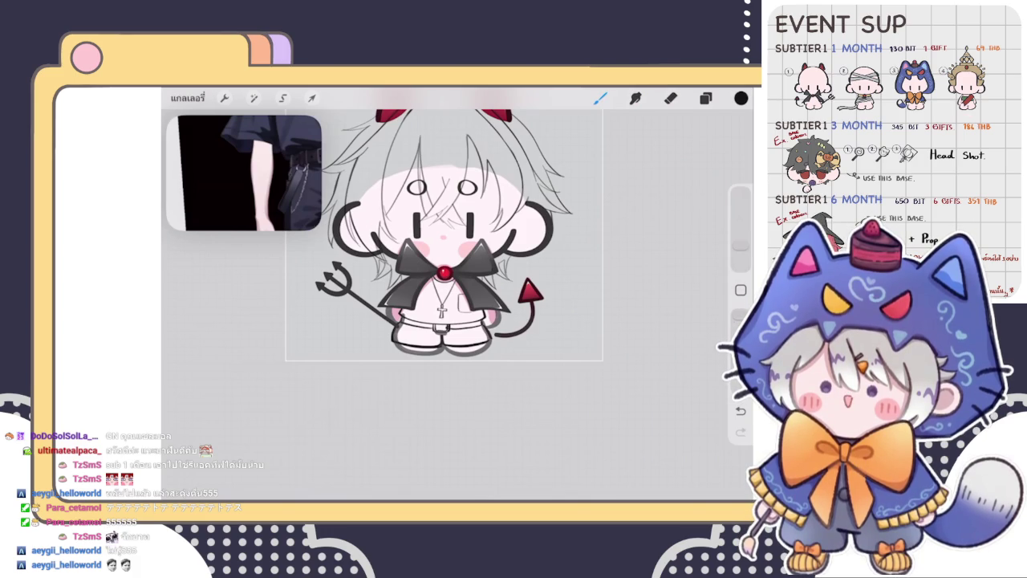
pyautogui.press('e')
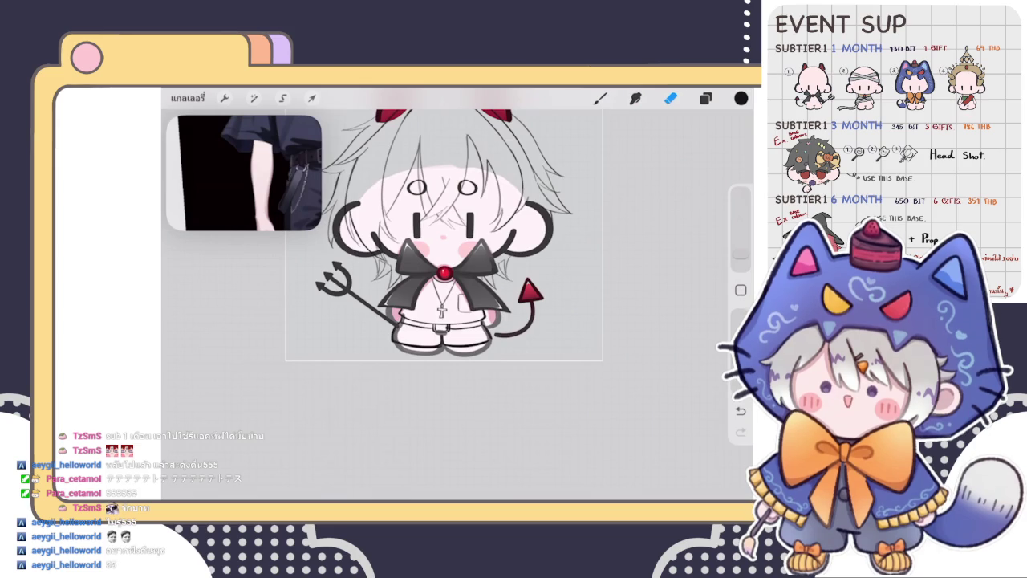
pyautogui.press('b')
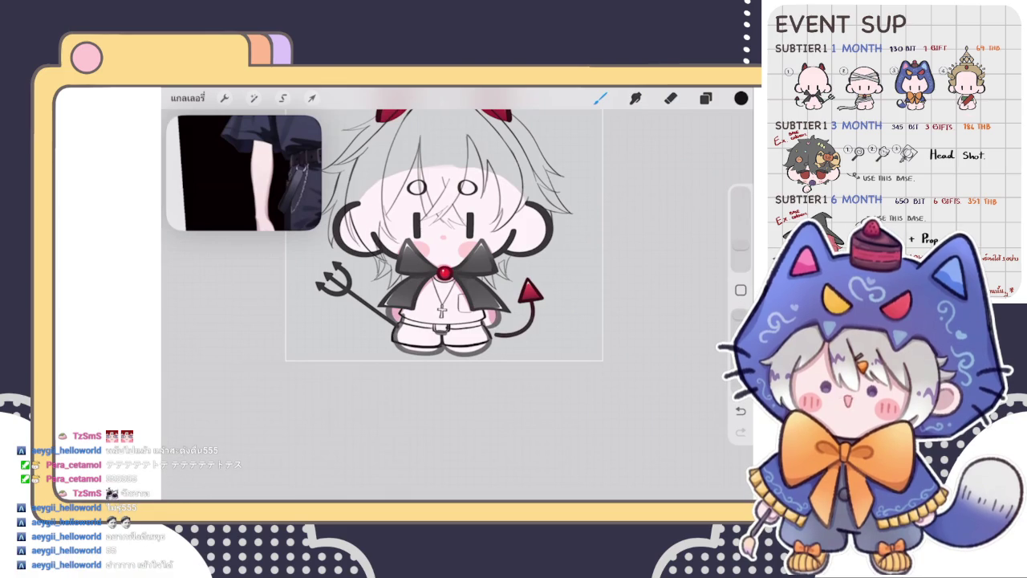
pyautogui.scroll(-3, 444, 235)
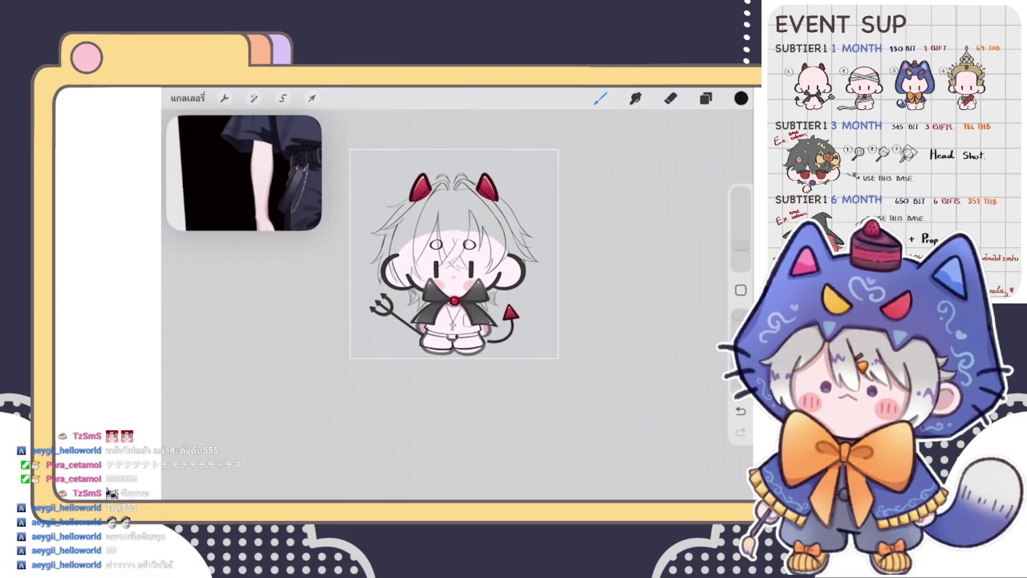
# Make the hair sketch layer 'เลเยอร์ 22' active from the layer list
pyautogui.scroll(5, 454, 253)
pyautogui.scroll(3, 454, 253)
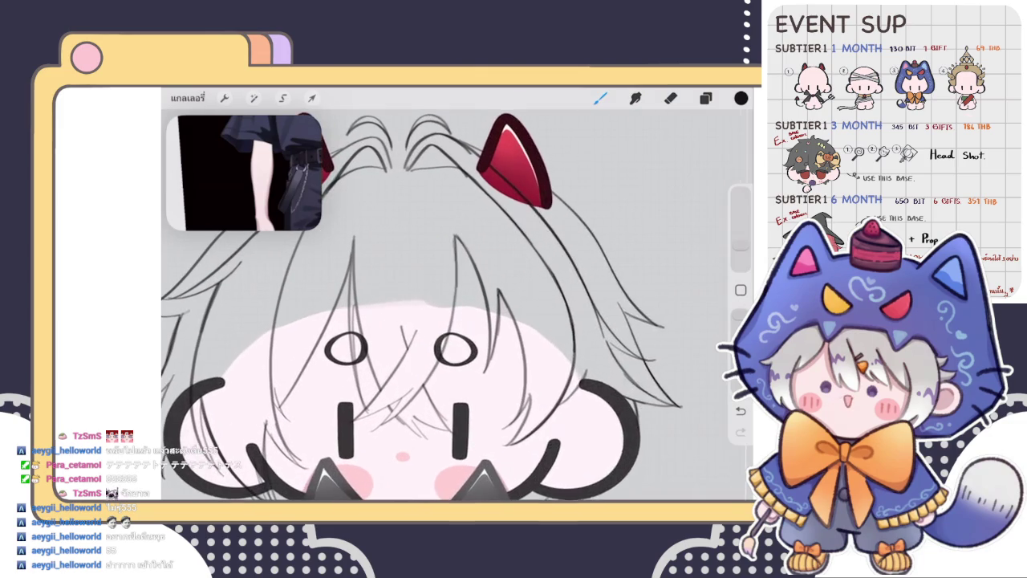
pyautogui.click(706, 98)
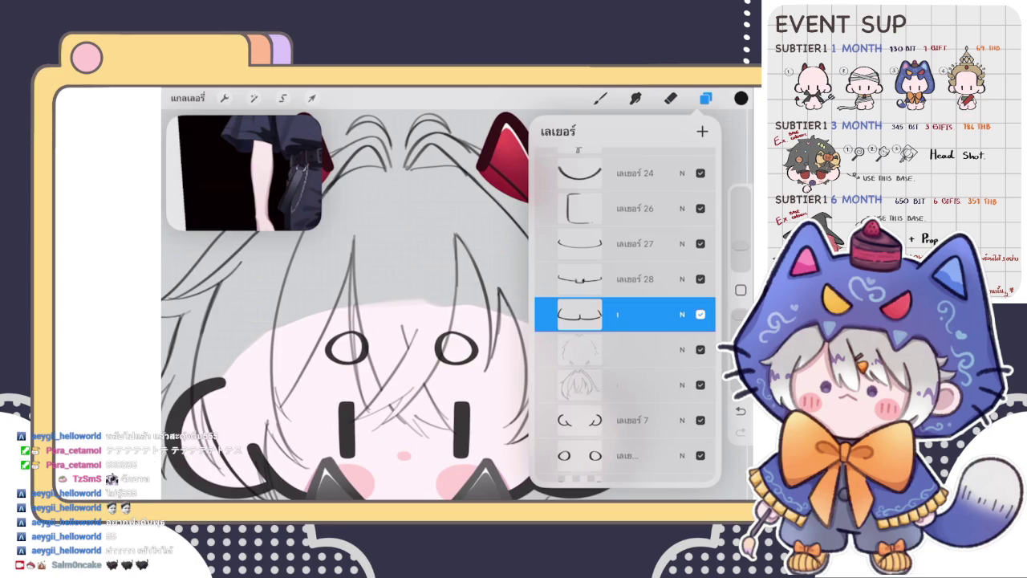
pyautogui.click(705, 98)
pyautogui.click(705, 98)
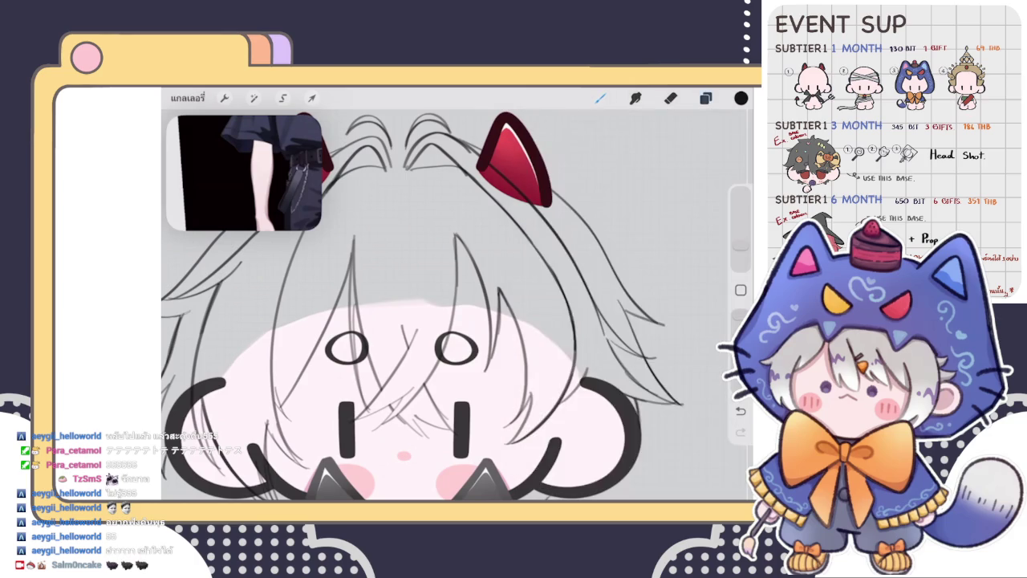
pyautogui.scroll(2, 625, 321)
pyautogui.scroll(-3, 626, 321)
pyautogui.click(625, 327)
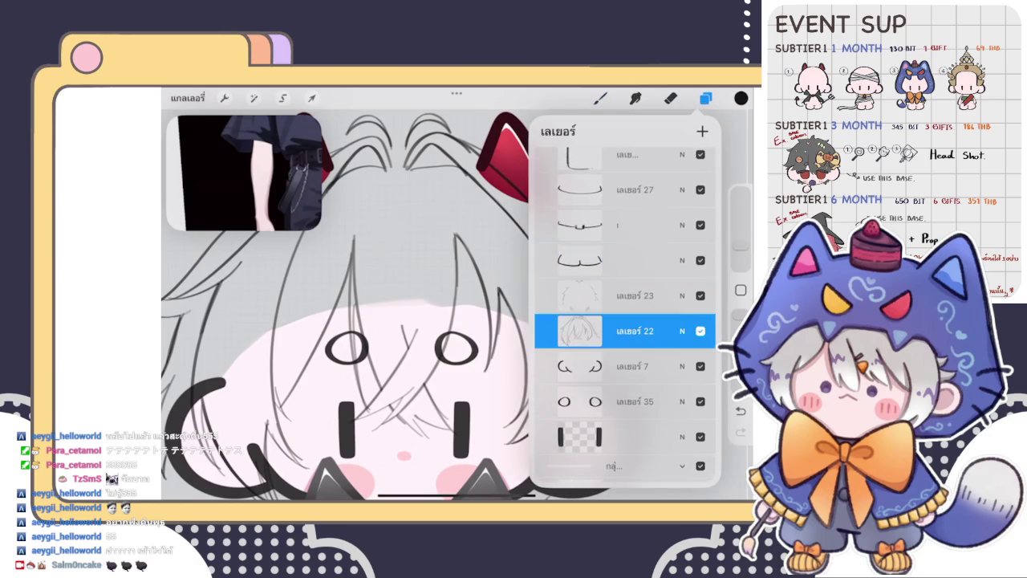
pyautogui.click(705, 97)
# Draw a hair stroke on the head, undo it, and replace it with a shorter stroke
pyautogui.moveTo(461, 236); pyautogui.dragTo(446, 333)
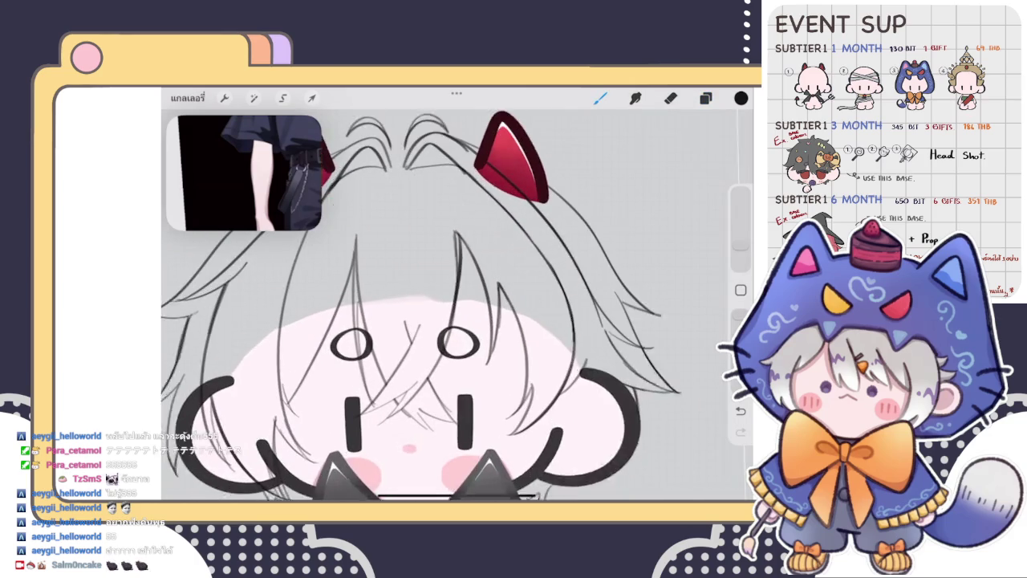
pyautogui.hotkey('ctrl', 'z')
pyautogui.moveTo(464, 229)
pyautogui.mouseDown()
pyautogui.moveTo(451, 276)
pyautogui.moveTo(447, 258)
pyautogui.mouseUp()
pyautogui.click(670, 98)
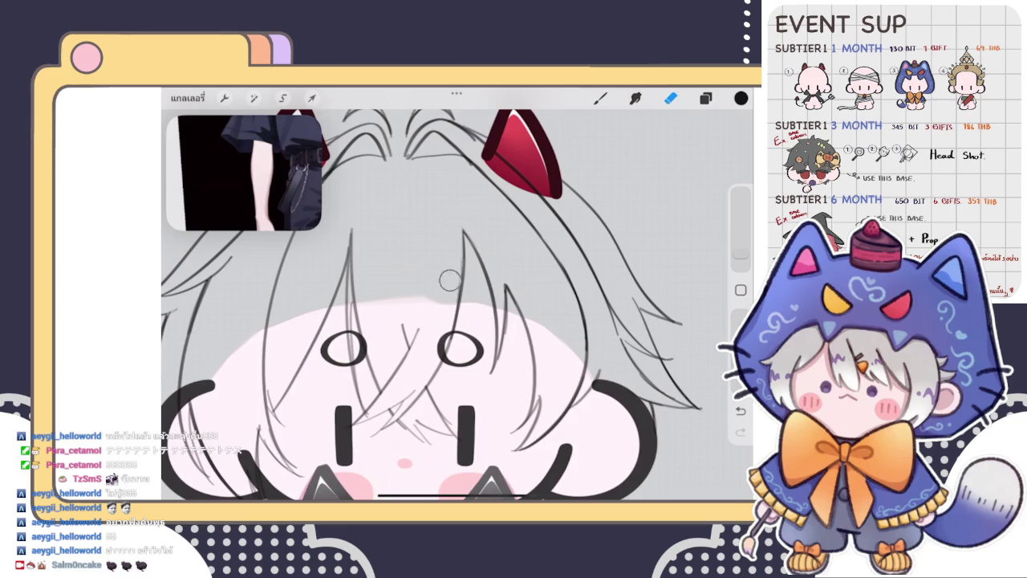
pyautogui.scroll(-5, 433, 305)
pyautogui.scroll(-3, 448, 305)
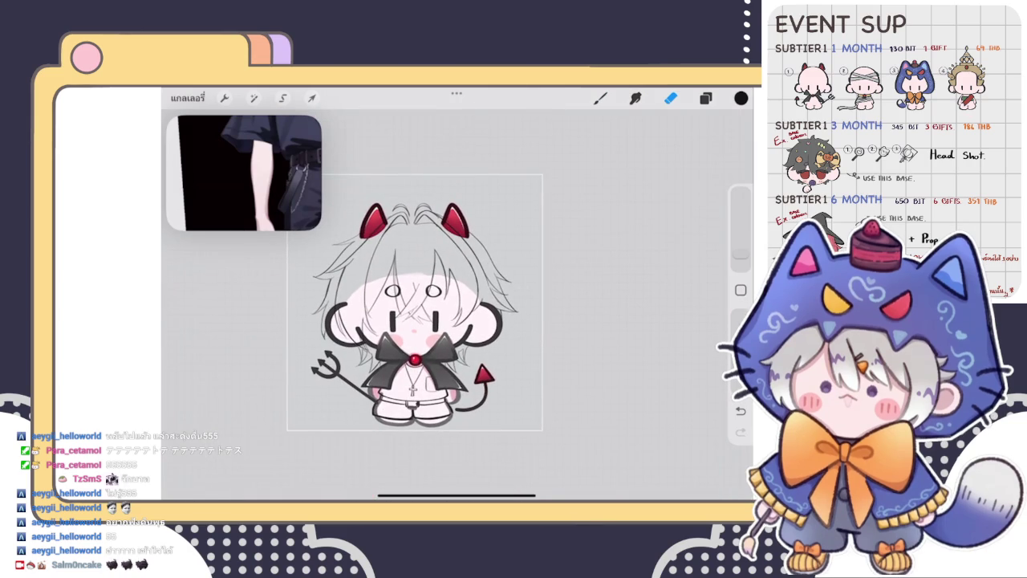
pyautogui.scroll(-2, 448, 272)
# Select the lineart layer above and ink the side outline of the shorts
pyautogui.click(671, 98)
pyautogui.click(706, 98)
pyautogui.click(625, 243)
pyautogui.click(705, 98)
pyautogui.scroll(5, 482, 305)
pyautogui.press('b')
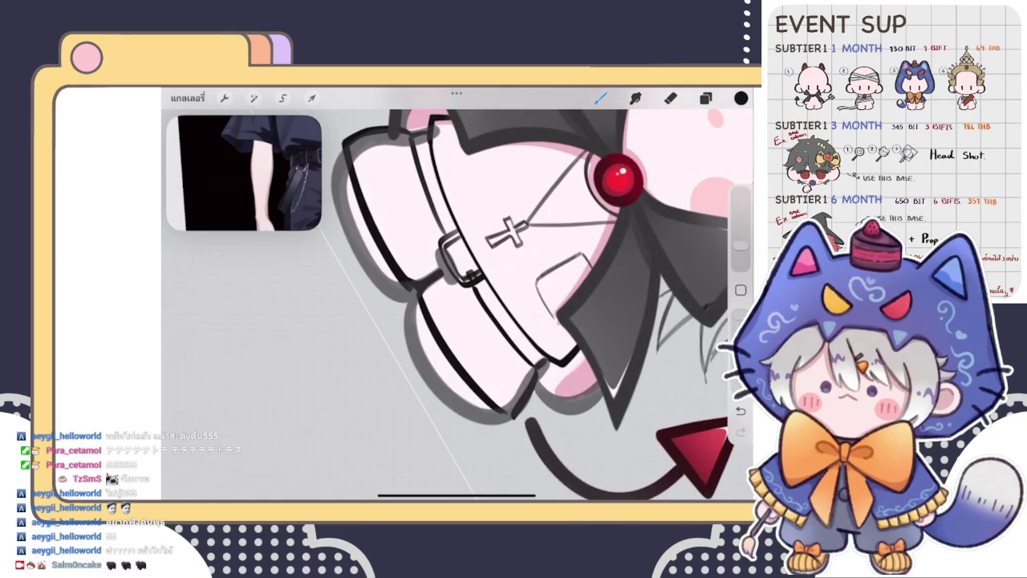
pyautogui.moveTo(411, 287); pyautogui.dragTo(446, 357)
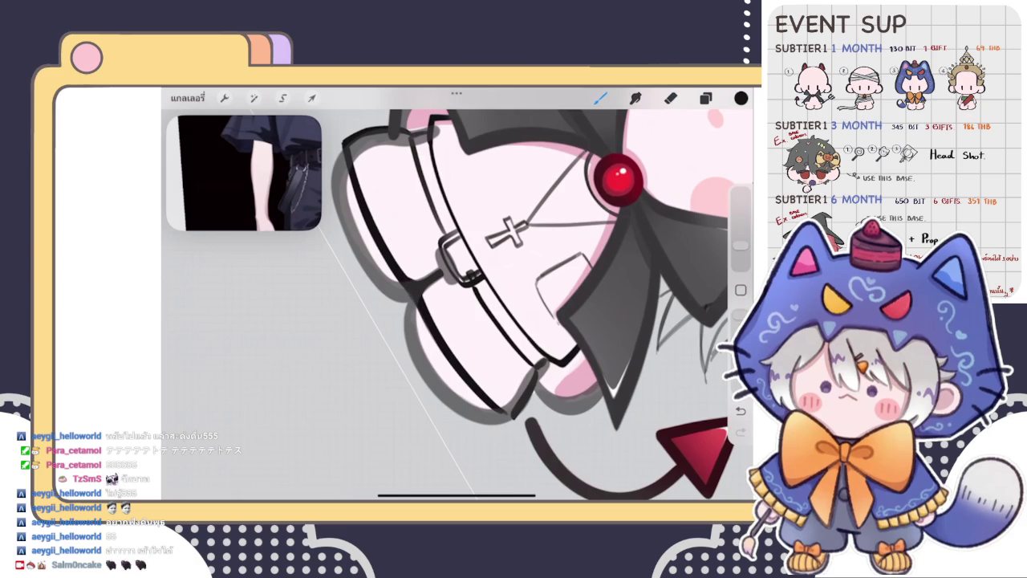
pyautogui.moveTo(407, 292); pyautogui.dragTo(427, 329)
# Erase the shorts' bottom outline between the legs
pyautogui.scroll(-3, 457, 305)
pyautogui.scroll(-3, 457, 305)
pyautogui.scroll(-2, 457, 305)
pyautogui.scroll(5, 449, 305)
pyautogui.click(671, 98)
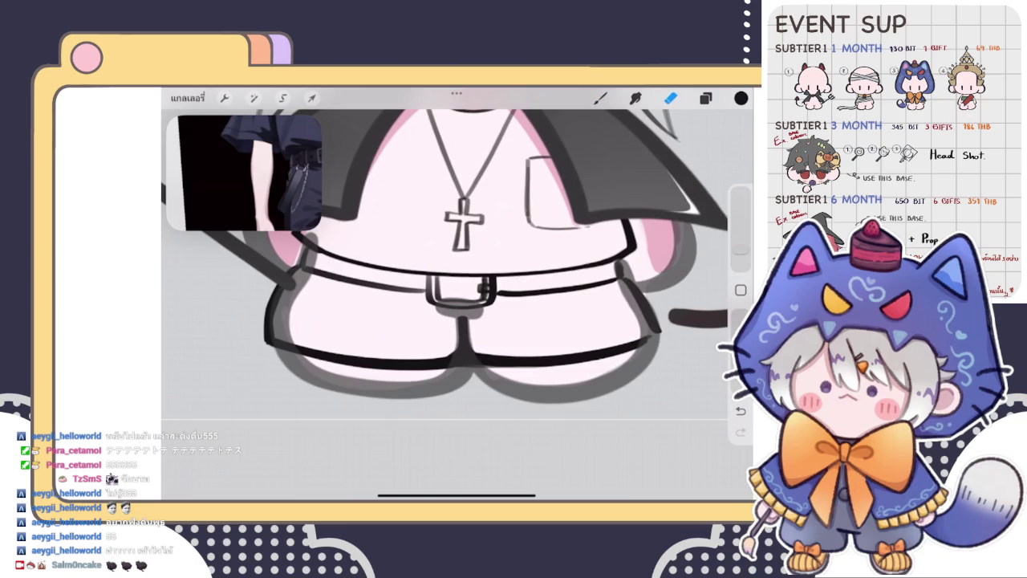
pyautogui.moveTo(430, 361); pyautogui.dragTo(499, 361)
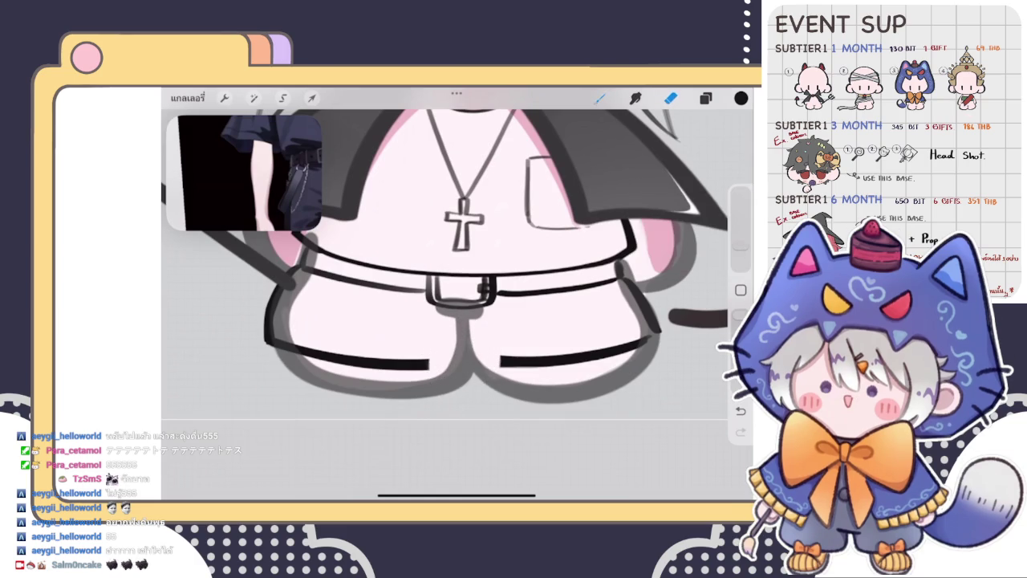
# Attempt the curved line between the legs several times, undoing each try
pyautogui.click(600, 98)
pyautogui.scroll(2, 458, 265)
pyautogui.moveTo(415, 370)
pyautogui.mouseDown()
pyautogui.moveTo(462, 363)
pyautogui.moveTo(470, 323)
pyautogui.mouseUp()
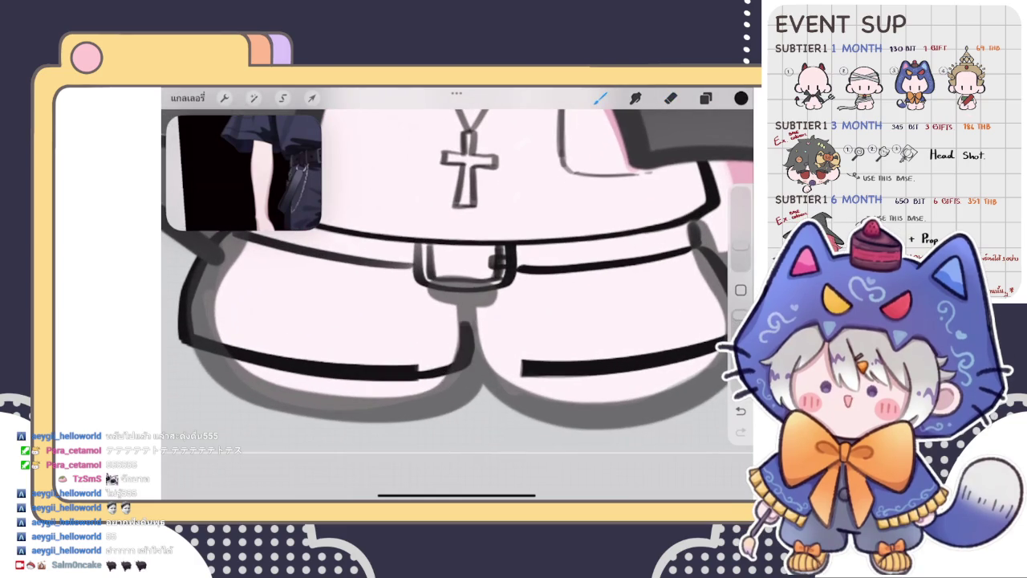
pyautogui.scroll(2, 458, 265)
pyautogui.hotkey('ctrl', 'z')
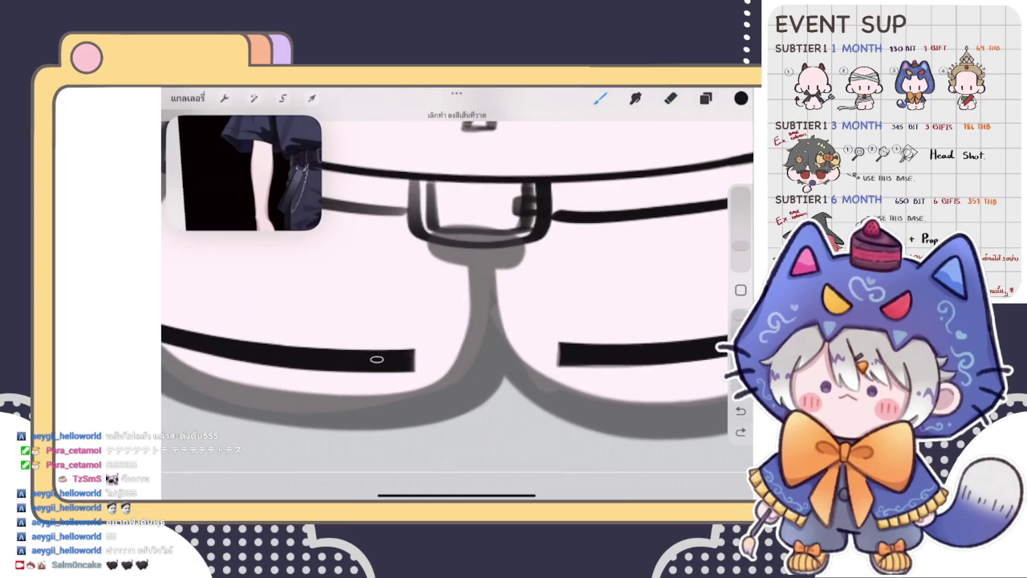
pyautogui.moveTo(414, 366); pyautogui.dragTo(486, 277)
pyautogui.hotkey('ctrl', 'z')
pyautogui.moveTo(411, 368); pyautogui.dragTo(486, 276)
pyautogui.hotkey('ctrl', 'z')
pyautogui.moveTo(411, 367); pyautogui.dragTo(486, 278)
pyautogui.hotkey('ctrl', 'z')
pyautogui.moveTo(411, 368)
pyautogui.mouseDown()
pyautogui.moveTo(470, 360)
pyautogui.moveTo(485, 277)
pyautogui.mouseUp()
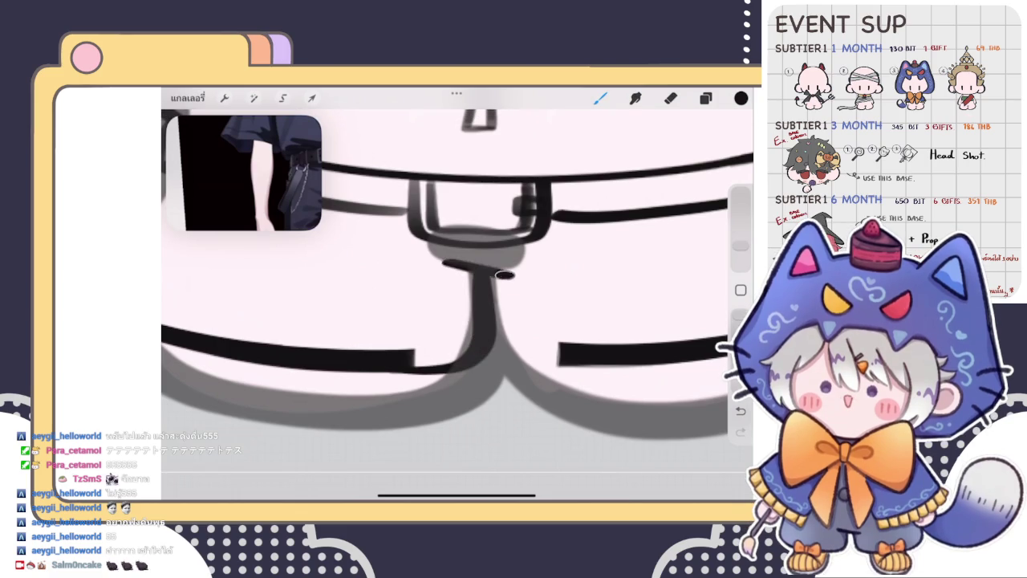
pyautogui.hotkey('ctrl', 'z')
pyautogui.moveTo(536, 305)
pyautogui.mouseDown()
pyautogui.moveTo(405, 301)
pyautogui.moveTo(533, 311)
pyautogui.mouseUp()
pyautogui.hotkey('ctrl', 'z')
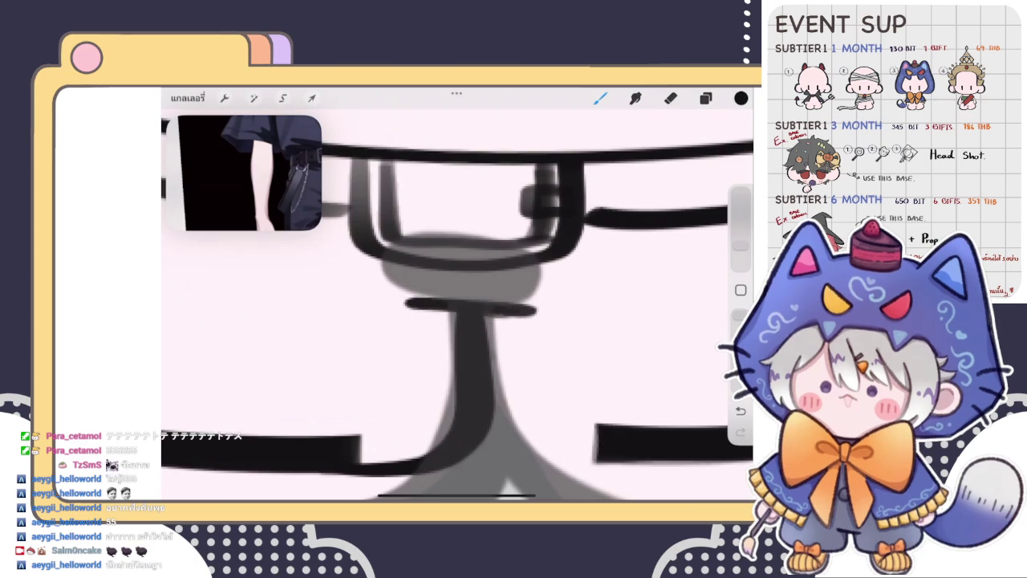
# Ink and thicken the shorts' inner leg line with several overlapping strokes
pyautogui.scroll(-3, 457, 297)
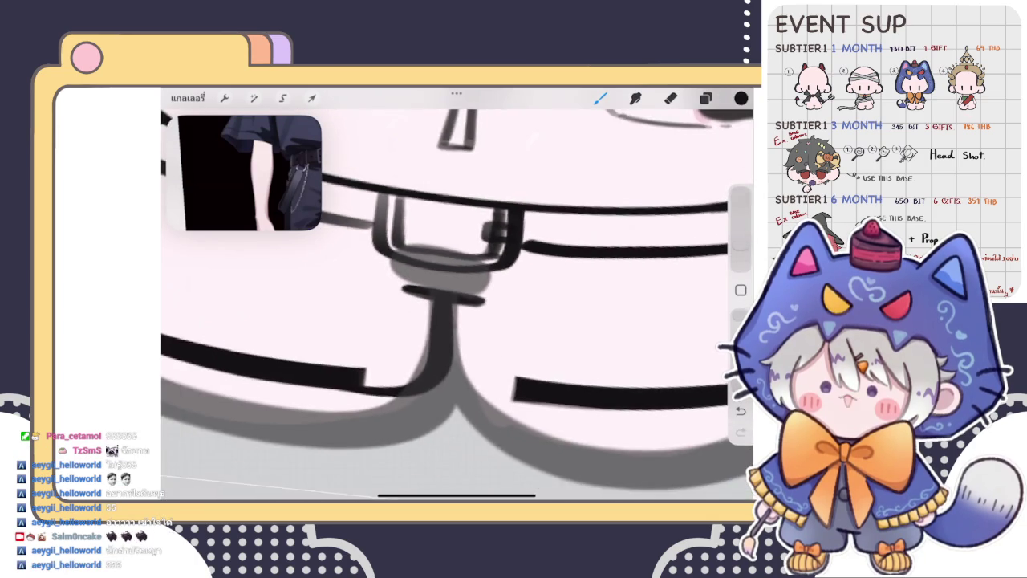
pyautogui.scroll(5, 458, 297)
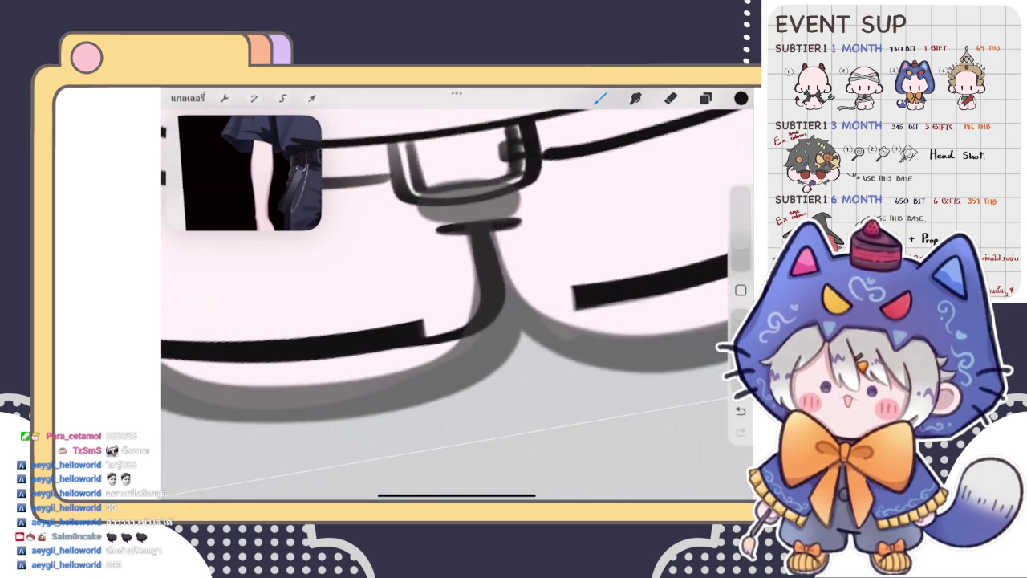
pyautogui.moveTo(424, 353); pyautogui.dragTo(519, 298)
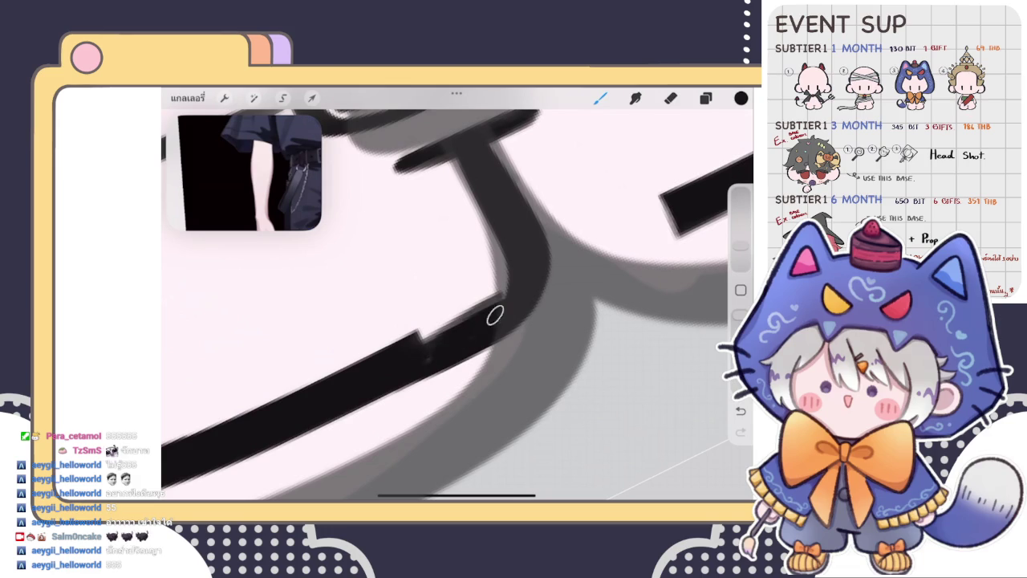
pyautogui.moveTo(424, 345); pyautogui.dragTo(514, 293)
pyautogui.moveTo(385, 365); pyautogui.dragTo(490, 295)
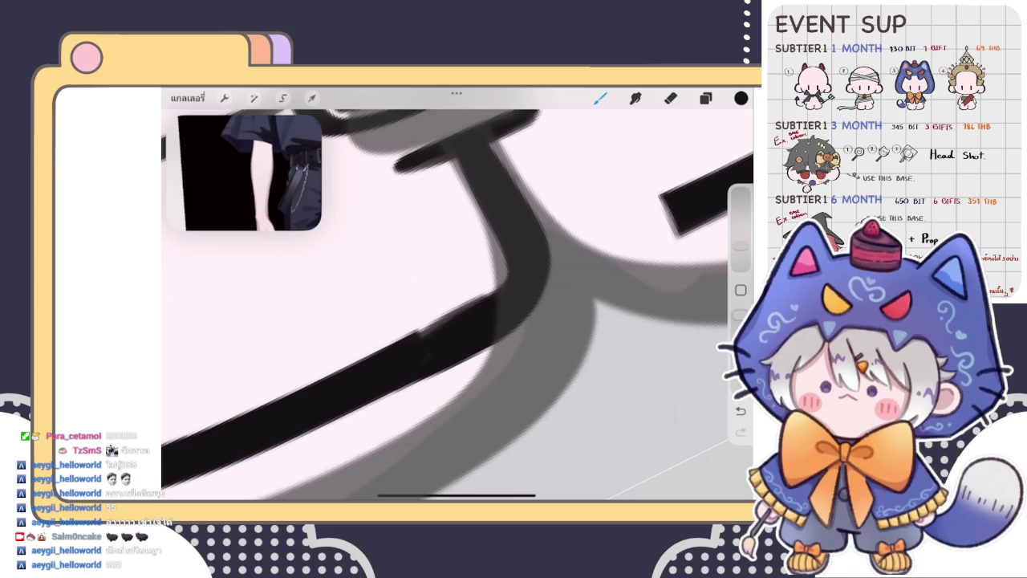
pyautogui.scroll(-3, 457, 293)
pyautogui.scroll(-5, 458, 292)
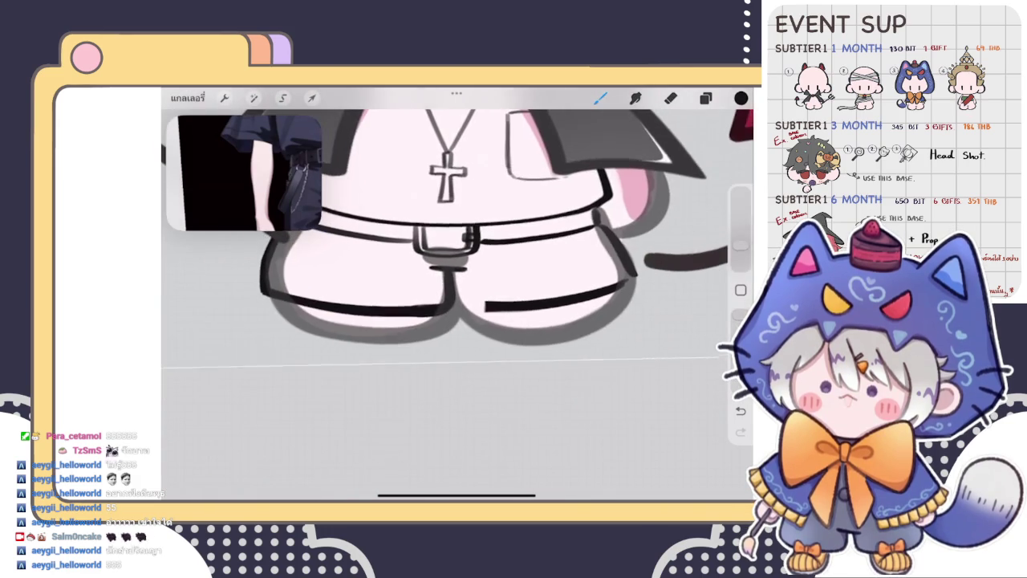
pyautogui.scroll(5, 458, 293)
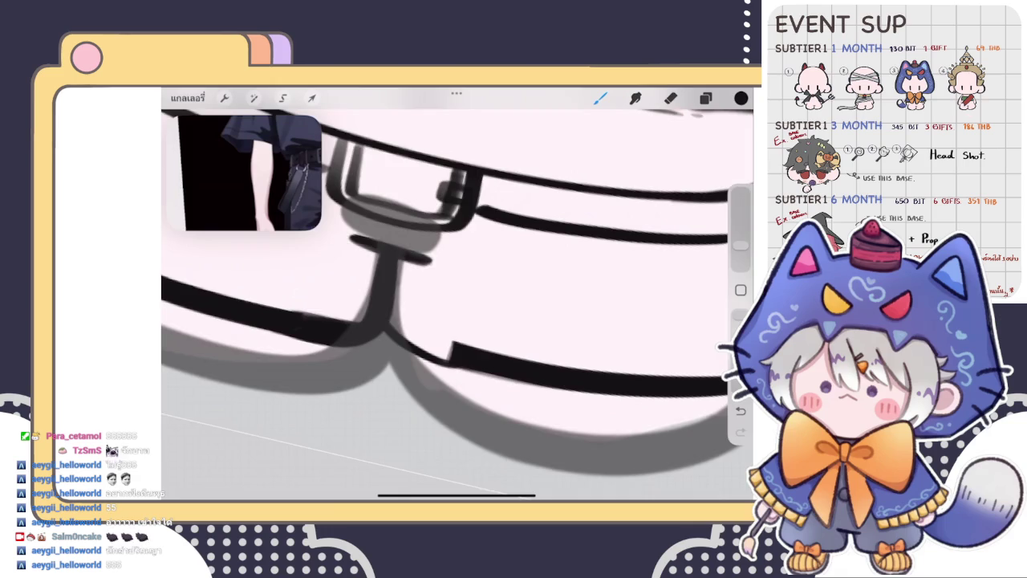
pyautogui.scroll(2, 457, 293)
pyautogui.moveTo(389, 277); pyautogui.dragTo(441, 365)
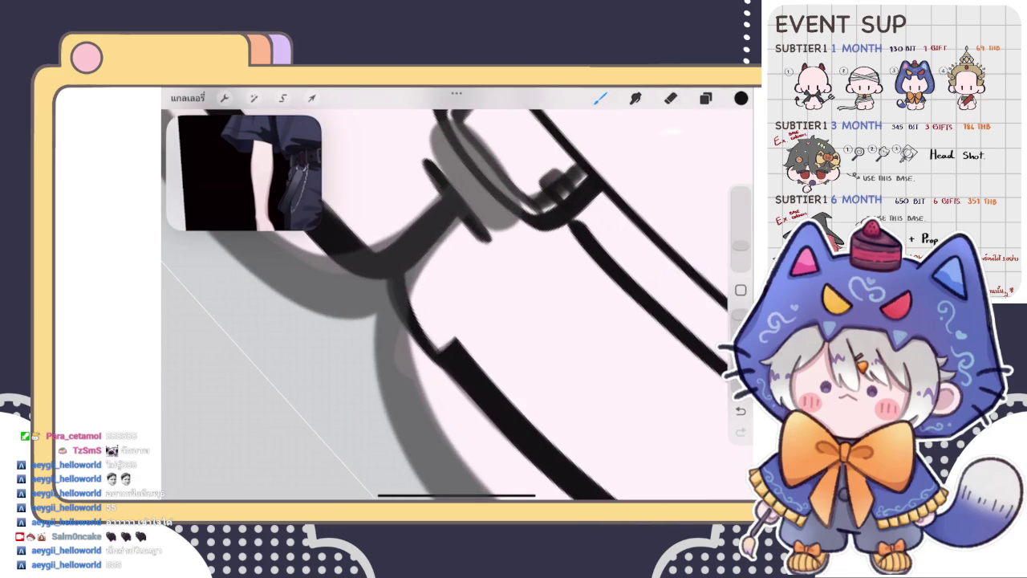
pyautogui.moveTo(409, 265)
pyautogui.mouseDown()
pyautogui.moveTo(442, 352)
pyautogui.moveTo(454, 341)
pyautogui.mouseUp()
# Trim the thick diagonal leg line with the eraser and redraw it as thick ink
pyautogui.click(671, 98)
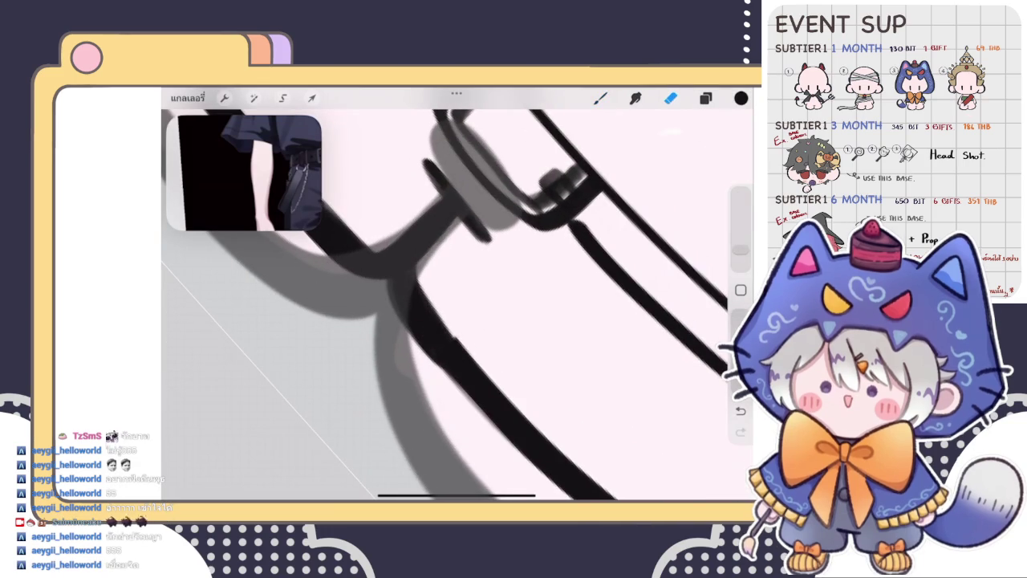
pyautogui.moveTo(481, 240); pyautogui.dragTo(433, 353)
pyautogui.hotkey('ctrl', 'z')
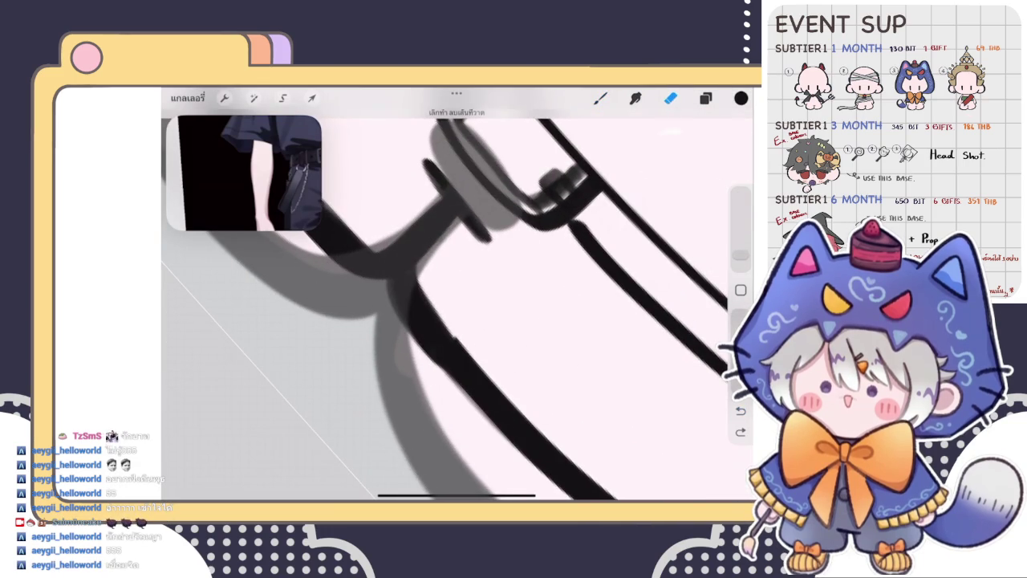
pyautogui.moveTo(473, 297)
pyautogui.mouseDown()
pyautogui.moveTo(457, 353)
pyautogui.moveTo(474, 361)
pyautogui.mouseUp()
pyautogui.click(600, 98)
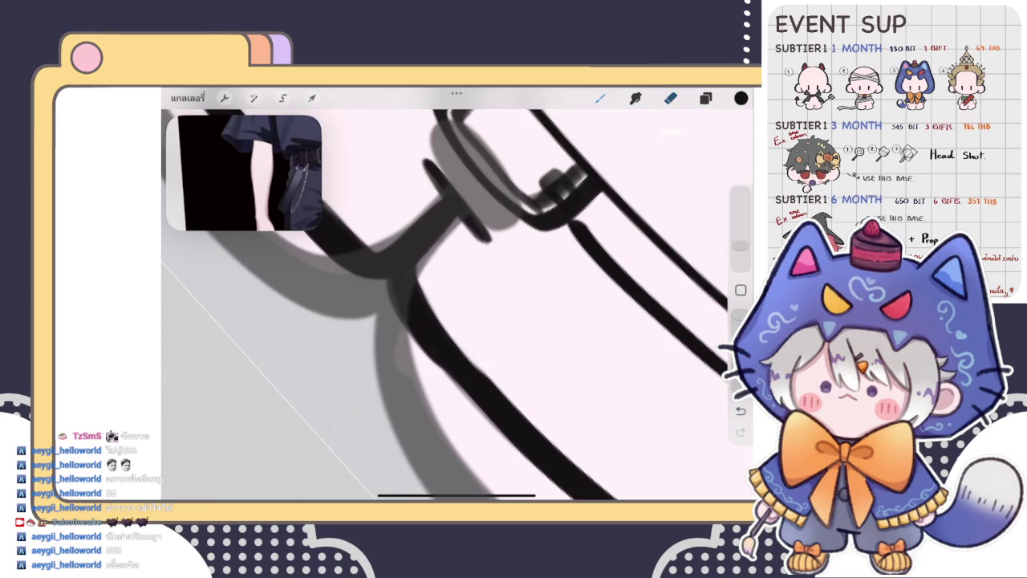
pyautogui.moveTo(410, 284); pyautogui.dragTo(481, 373)
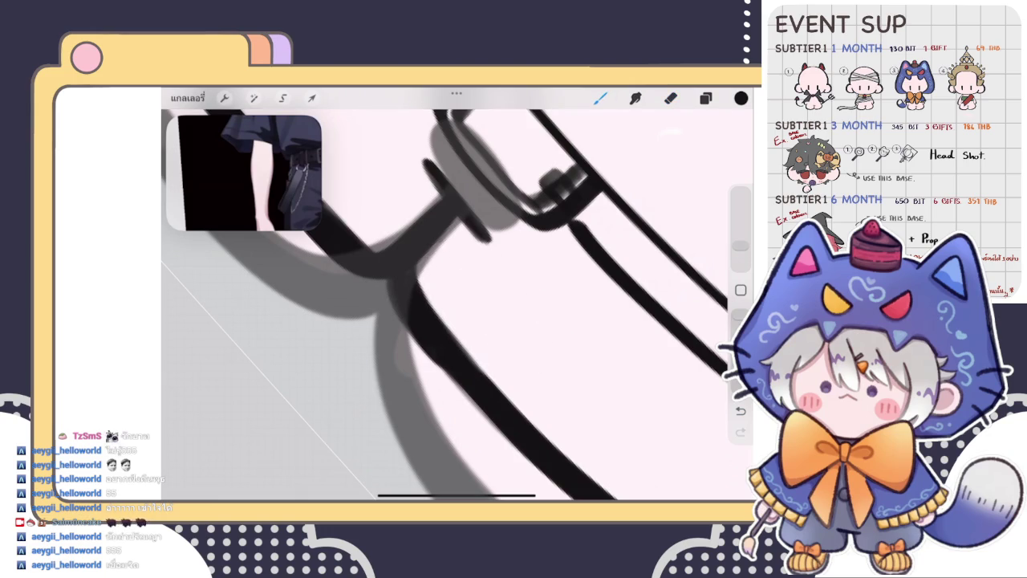
pyautogui.scroll(-5, 458, 304)
# Check the layer list, return to the brush, zoom in, and stroke along the shorts' left edge
pyautogui.scroll(-3, 458, 305)
pyautogui.scroll(-2, 457, 305)
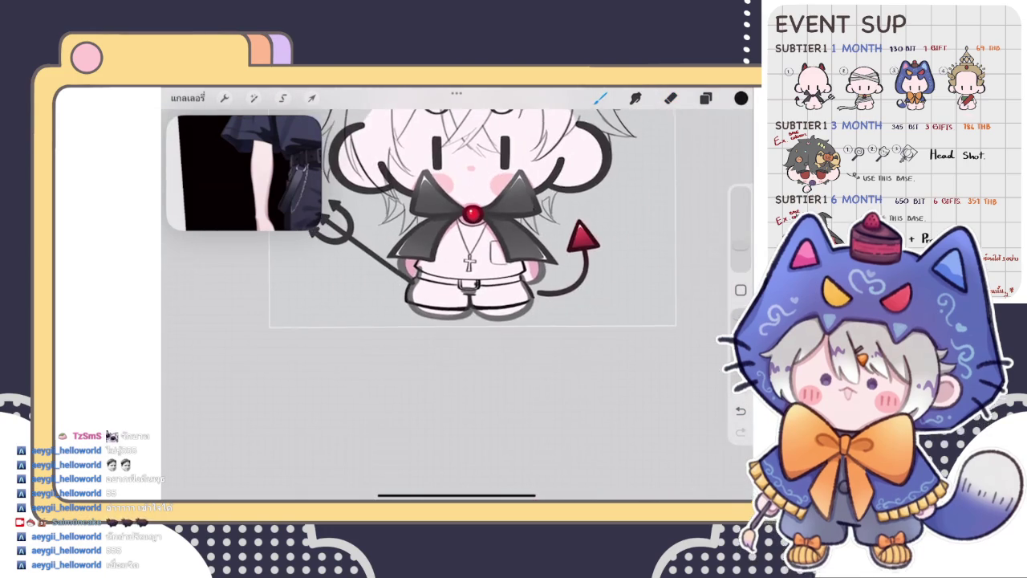
pyautogui.scroll(2, 466, 224)
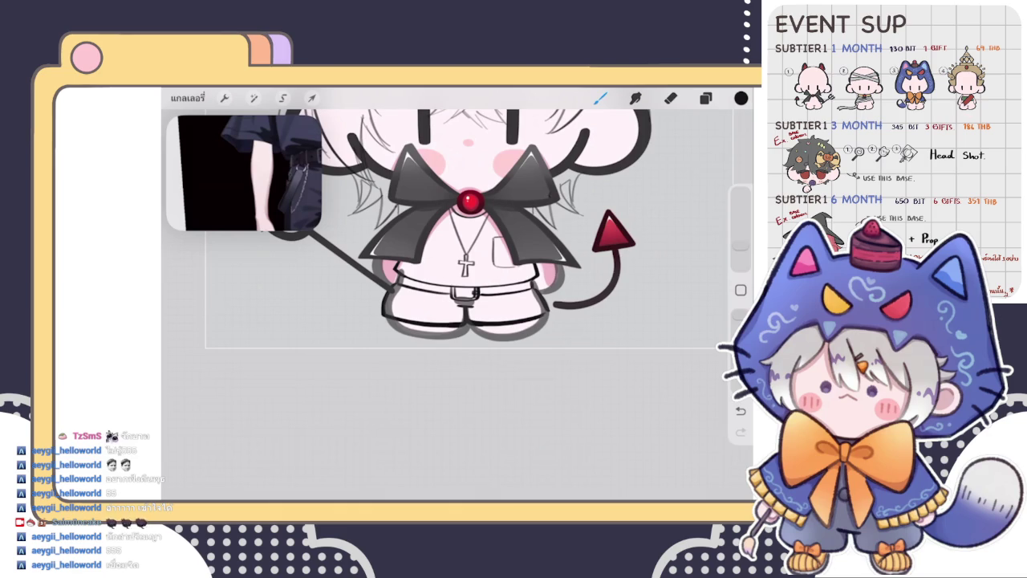
pyautogui.click(705, 98)
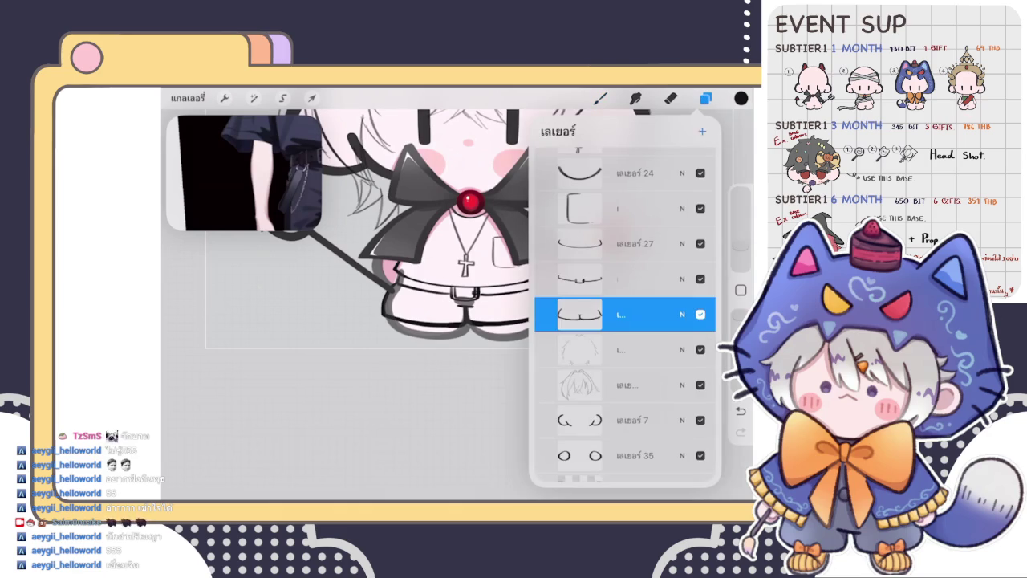
pyautogui.click(600, 98)
pyautogui.scroll(5, 458, 273)
pyautogui.scroll(3, 458, 273)
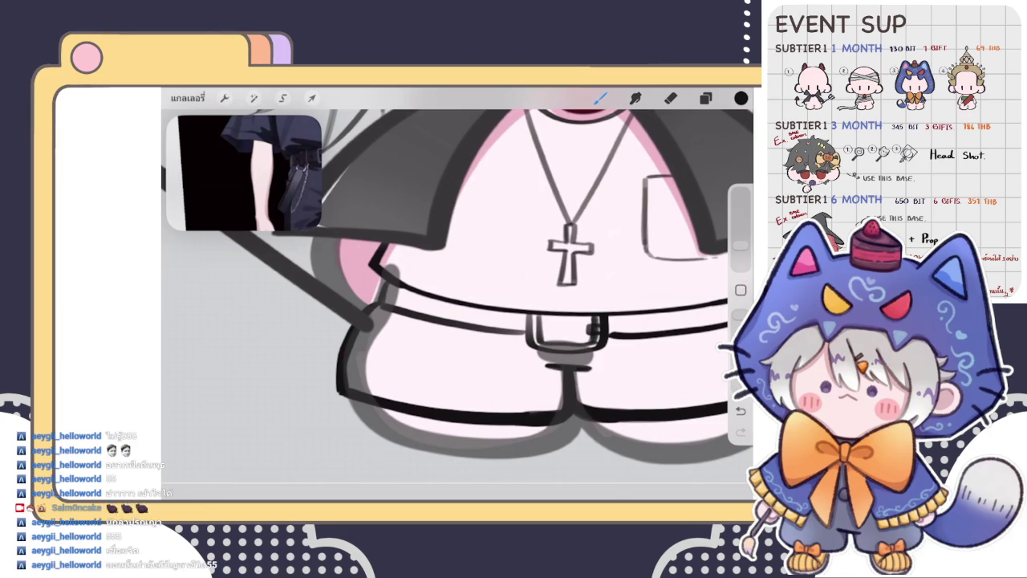
pyautogui.moveTo(415, 318); pyautogui.dragTo(329, 358)
# Draw the curved line up from the left hip, undoing and redrawing it over the faint guide
pyautogui.moveTo(343, 324); pyautogui.dragTo(326, 364)
pyautogui.scroll(3, 457, 296)
pyautogui.hotkey('ctrl', 'z')
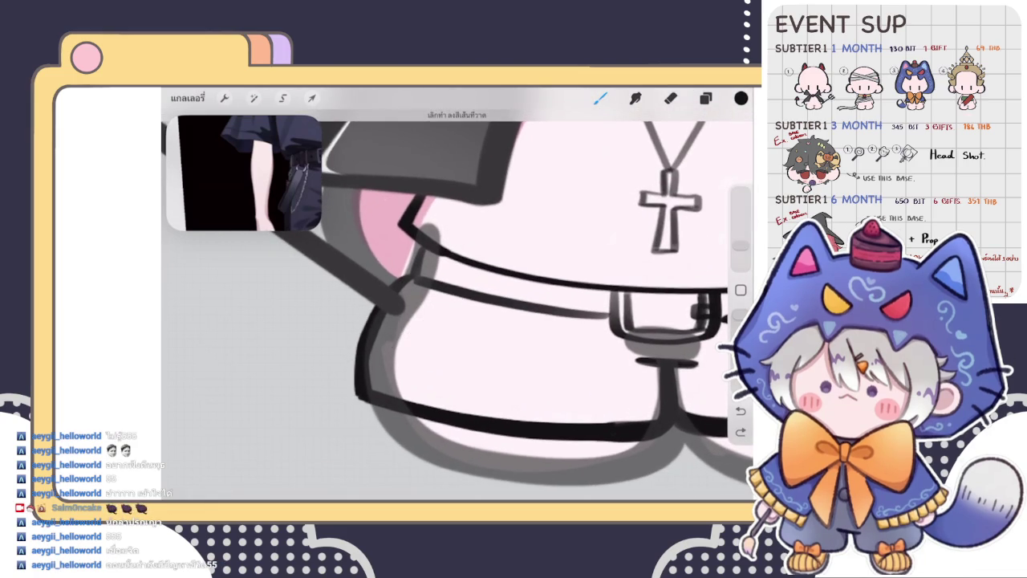
pyautogui.moveTo(440, 287); pyautogui.dragTo(373, 330)
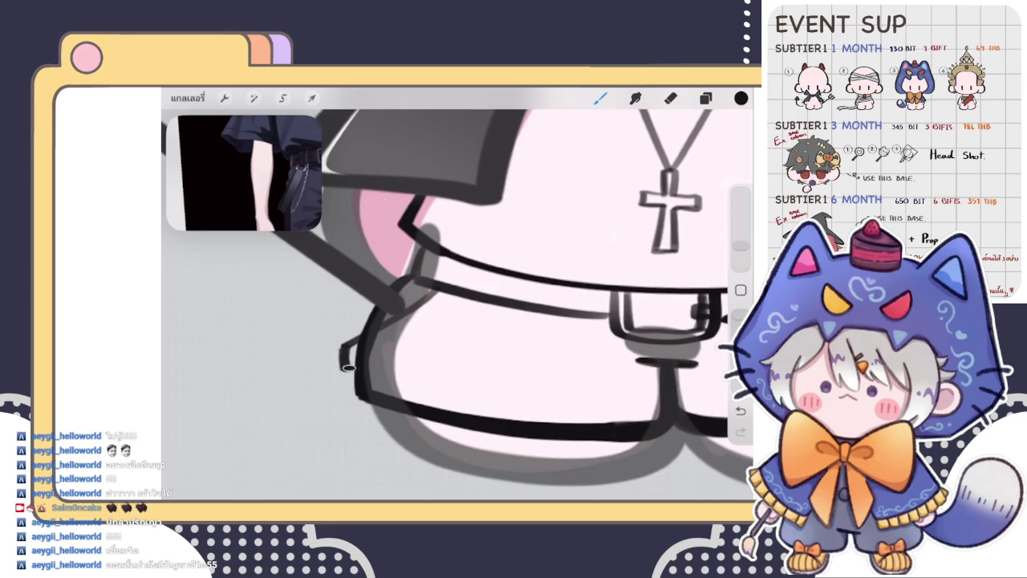
pyautogui.moveTo(345, 368); pyautogui.dragTo(463, 298)
pyautogui.scroll(-2, 457, 297)
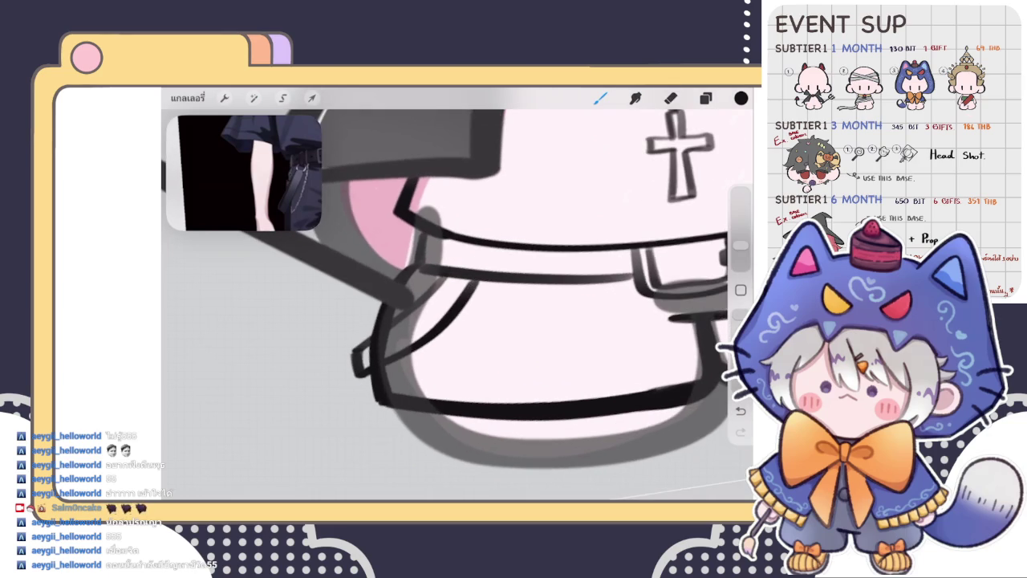
pyautogui.hotkey('ctrl', 'z')
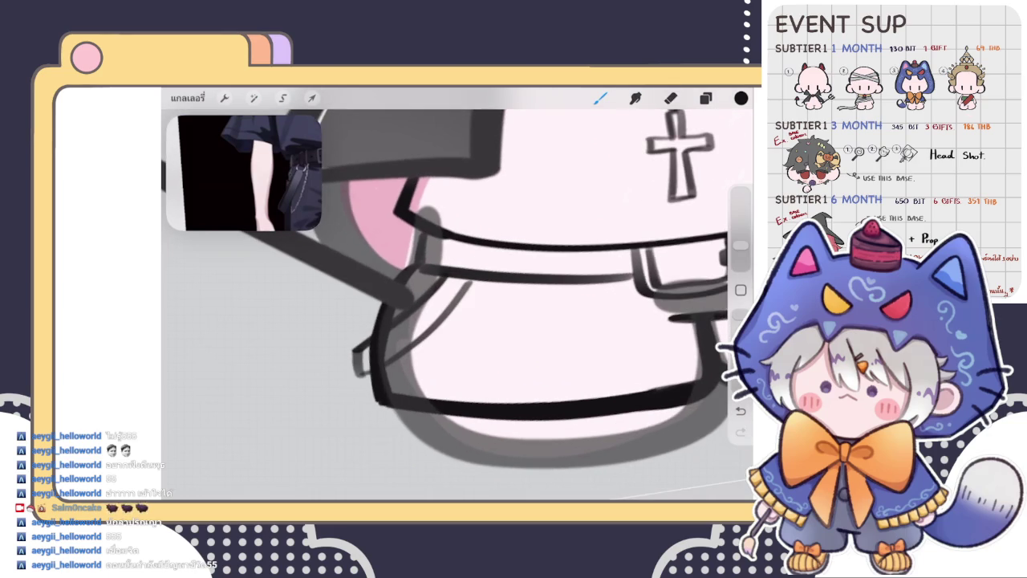
pyautogui.moveTo(399, 355); pyautogui.dragTo(474, 273)
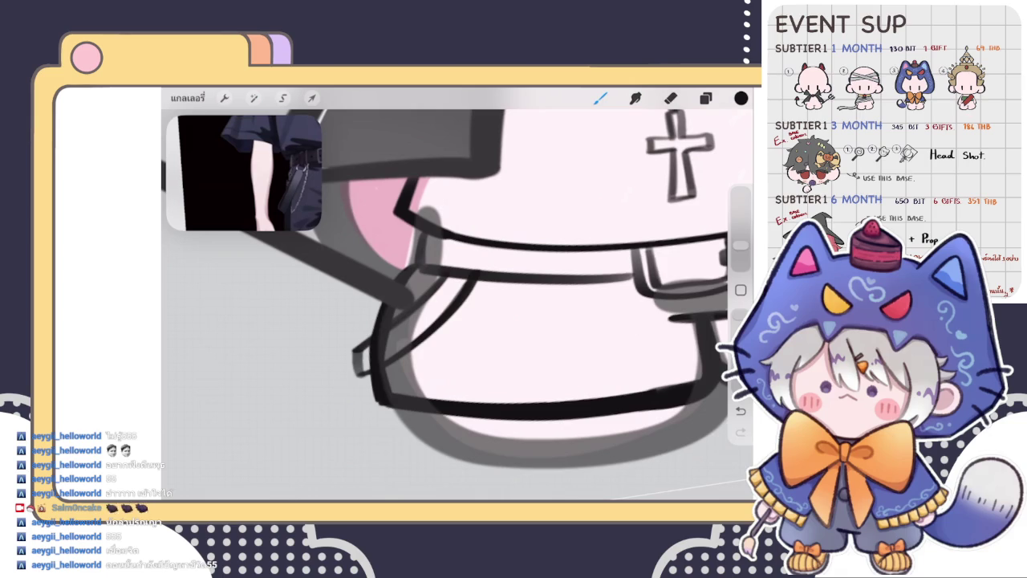
# Trim the curve's upper end with the eraser and extend it into the finished hip loop
pyautogui.click(671, 98)
pyautogui.moveTo(482, 281); pyautogui.dragTo(433, 253)
pyautogui.moveTo(459, 303); pyautogui.dragTo(454, 283)
pyautogui.press('b')
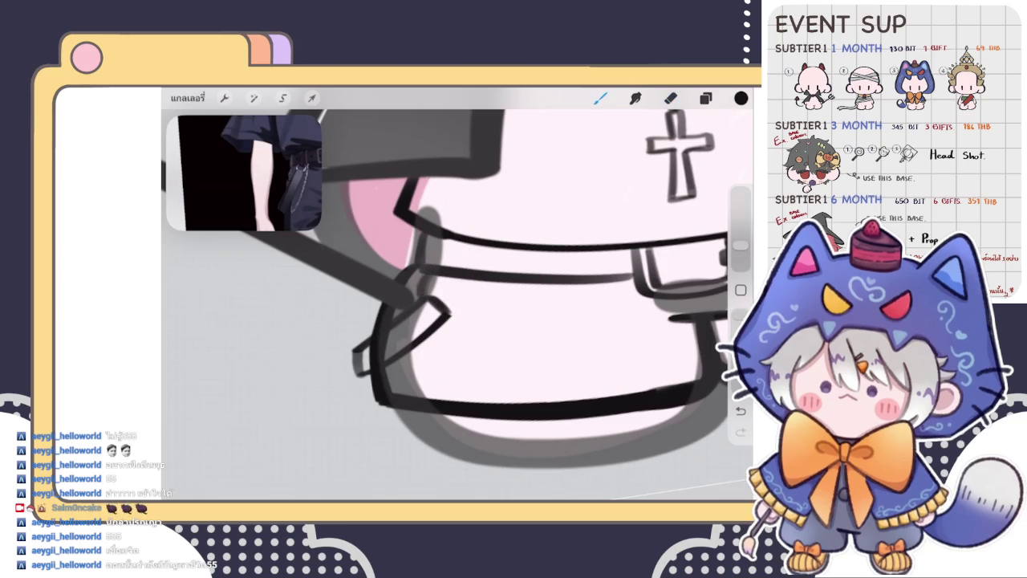
pyautogui.moveTo(448, 313)
pyautogui.mouseDown()
pyautogui.moveTo(482, 298)
pyautogui.moveTo(489, 307)
pyautogui.moveTo(482, 272)
pyautogui.mouseUp()
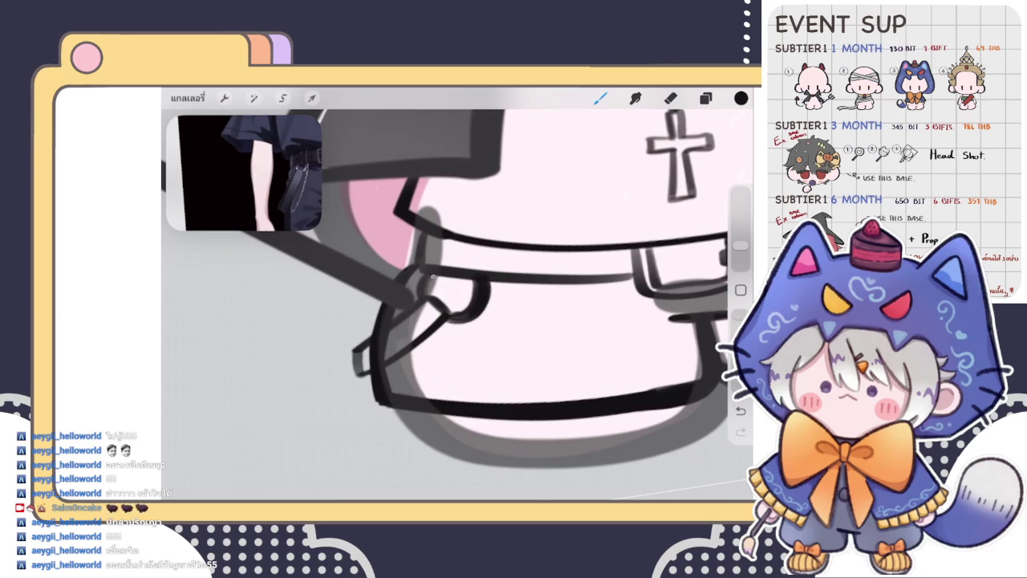
pyautogui.scroll(-5, 457, 281)
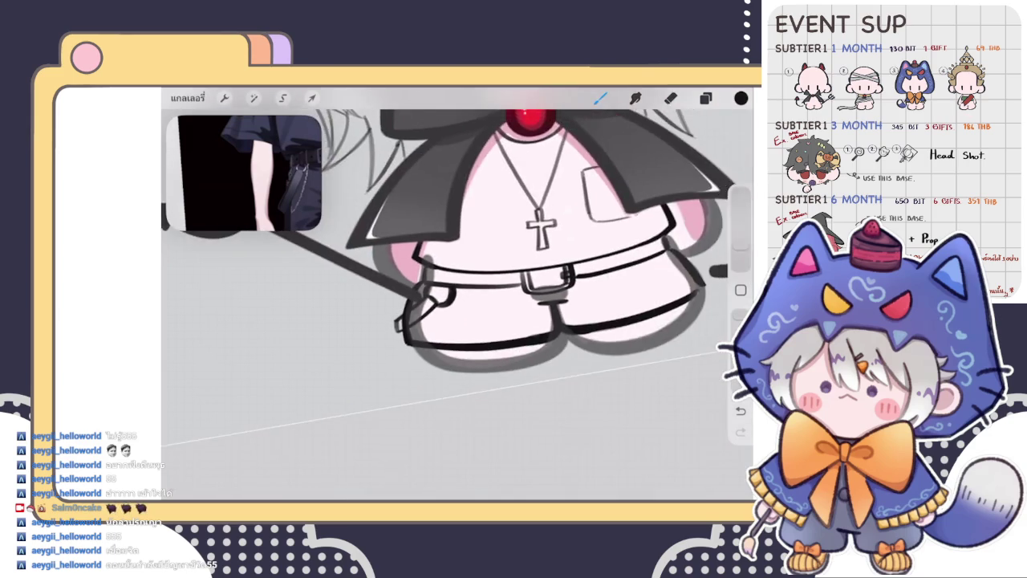
pyautogui.scroll(-3, 458, 241)
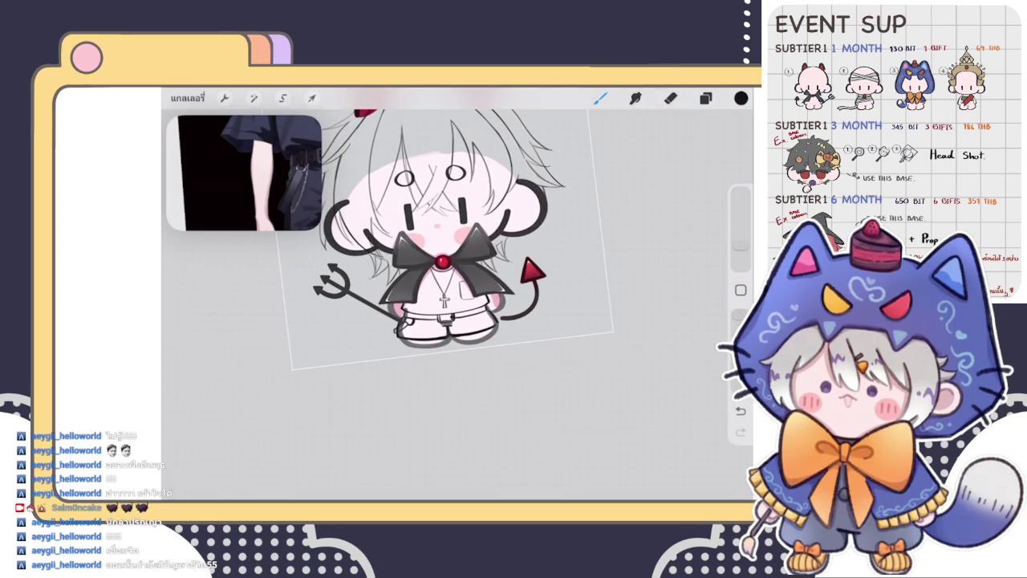
pyautogui.scroll(5, 449, 305)
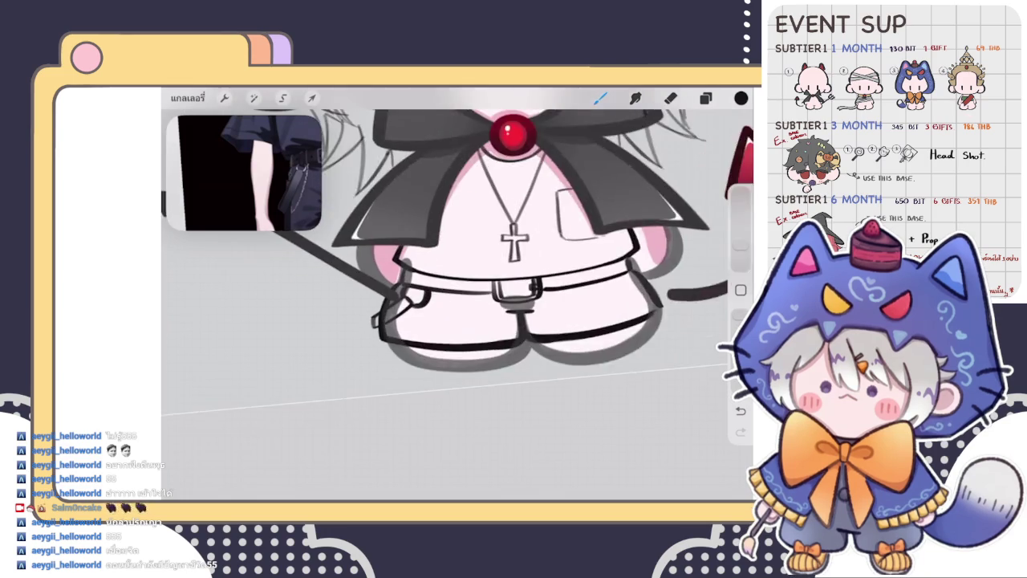
pyautogui.scroll(3, 482, 305)
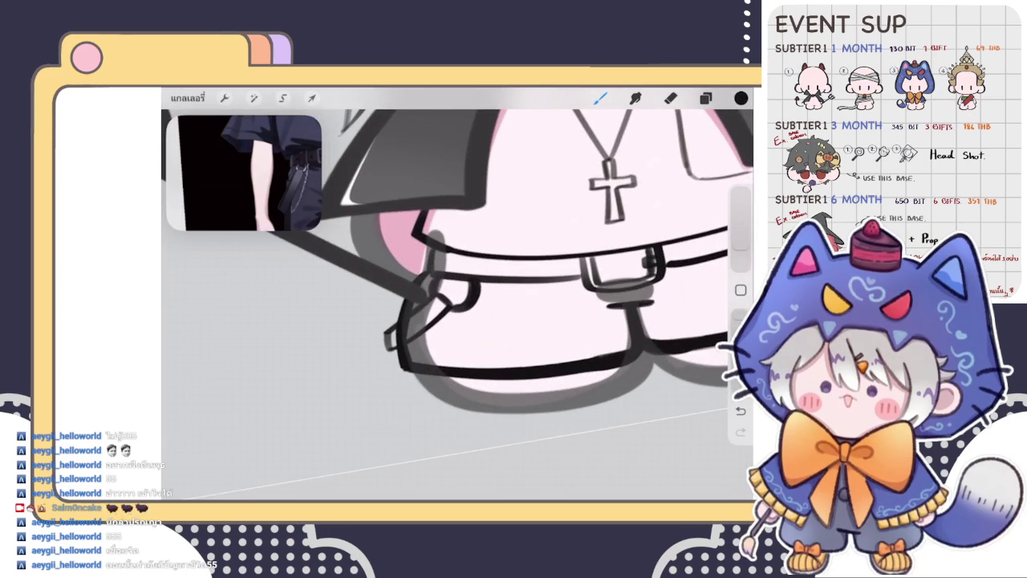
pyautogui.scroll(-5, 465, 305)
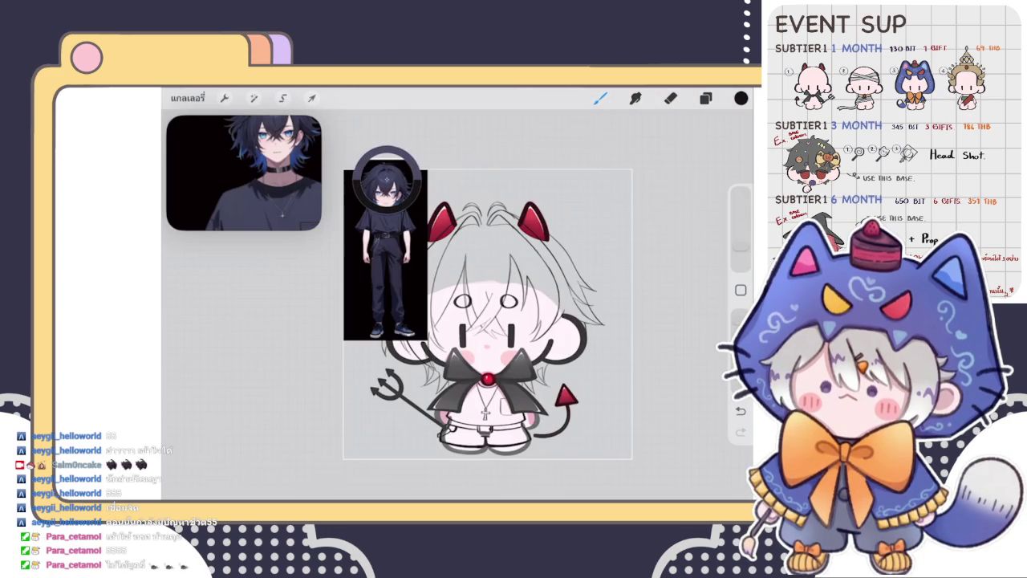
# Select the new group below the reference layer in the Layers panel
pyautogui.scroll(2, 385, 257)
pyautogui.scroll(3, 385, 257)
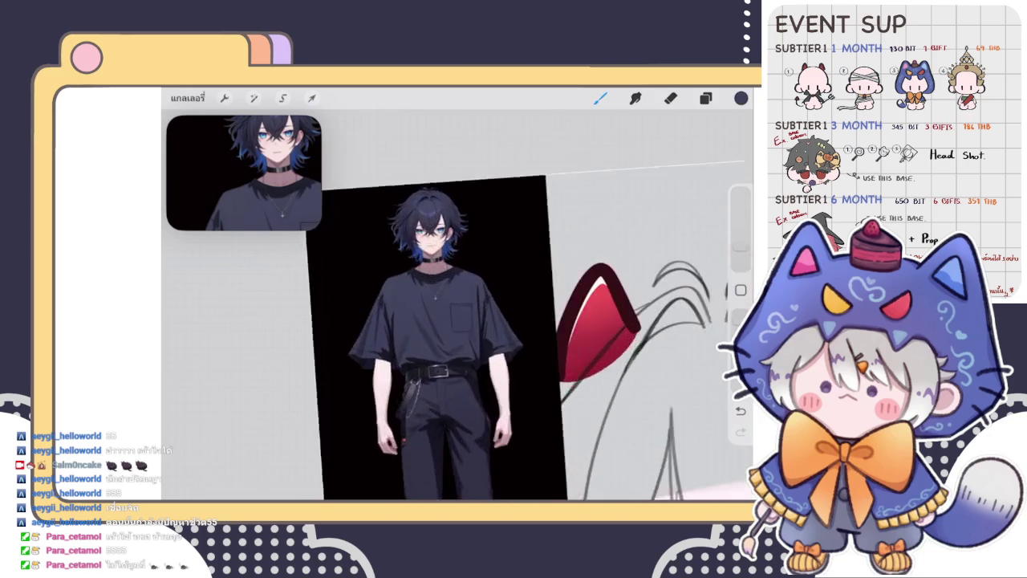
pyautogui.scroll(3, 402, 281)
pyautogui.scroll(3, 442, 305)
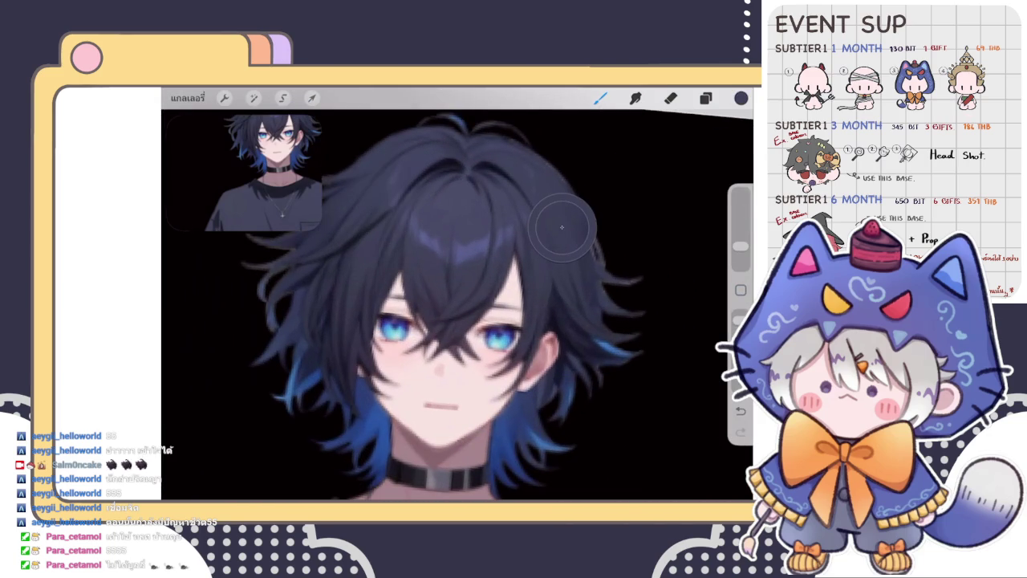
pyautogui.scroll(-2, 449, 305)
pyautogui.scroll(-3, 450, 305)
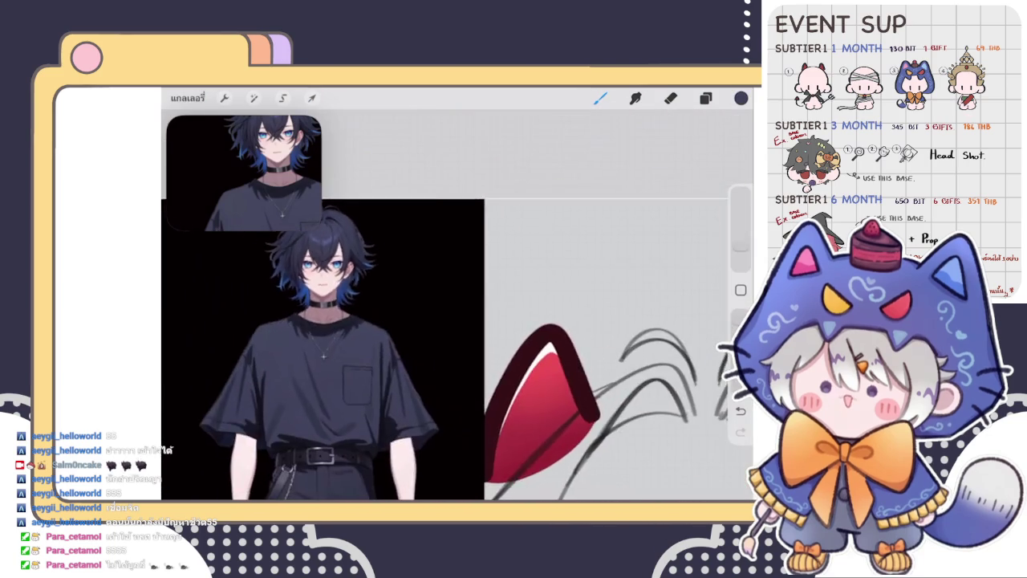
pyautogui.scroll(-3, 450, 305)
pyautogui.scroll(-3, 265, 305)
pyautogui.click(706, 98)
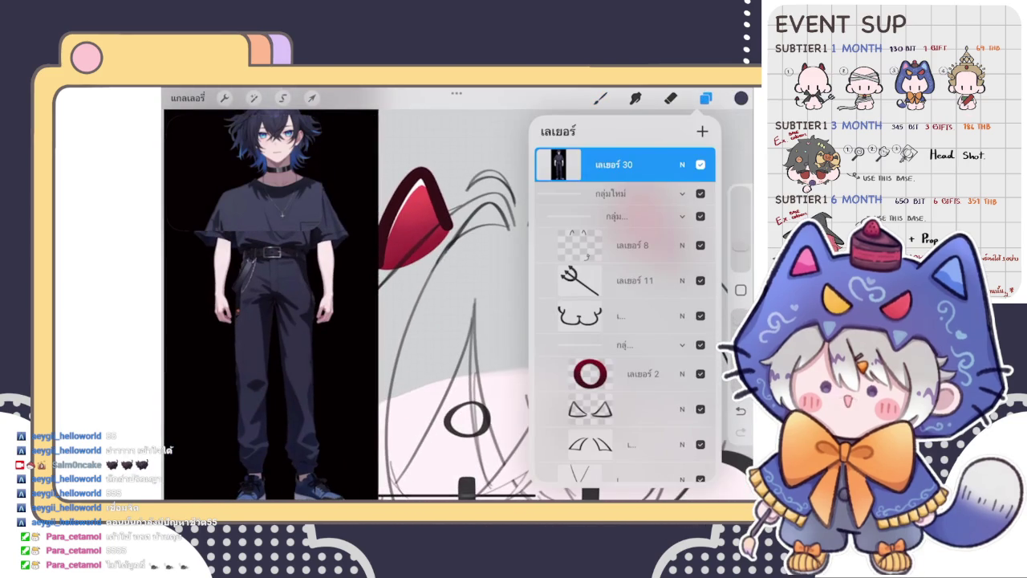
pyautogui.click(618, 193)
pyautogui.click(600, 98)
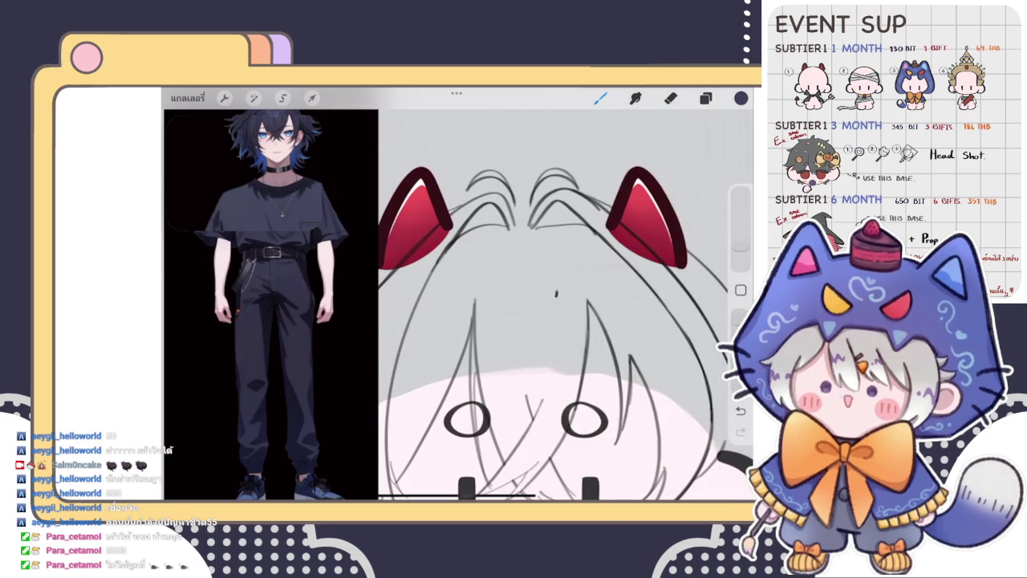
# Sample the blue from the reference hair and dab it onto the canvas as a swatch
pyautogui.scroll(5, 265, 305)
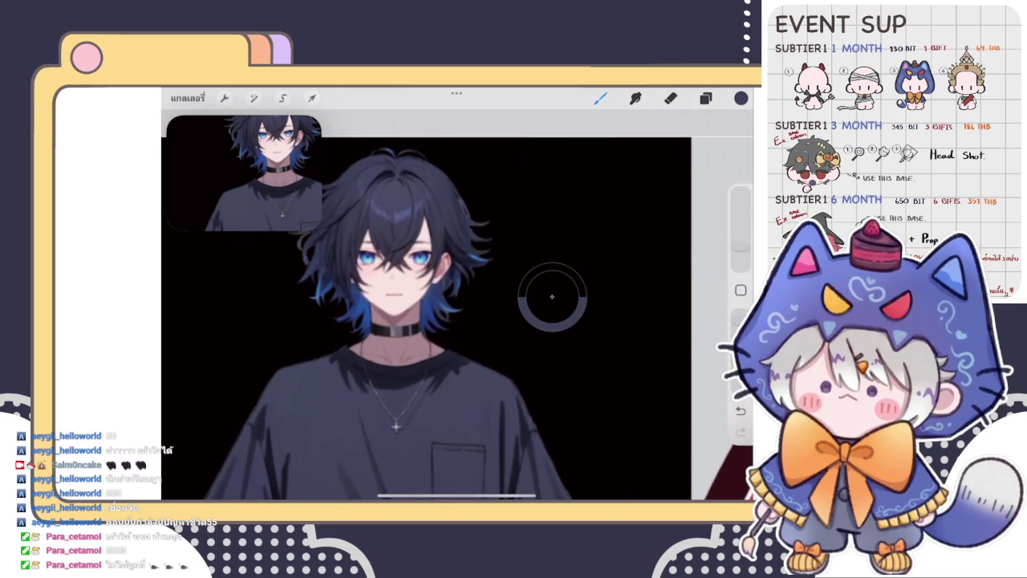
pyautogui.moveTo(552, 296); pyautogui.dragTo(470, 254)
pyautogui.scroll(-5, 401, 305)
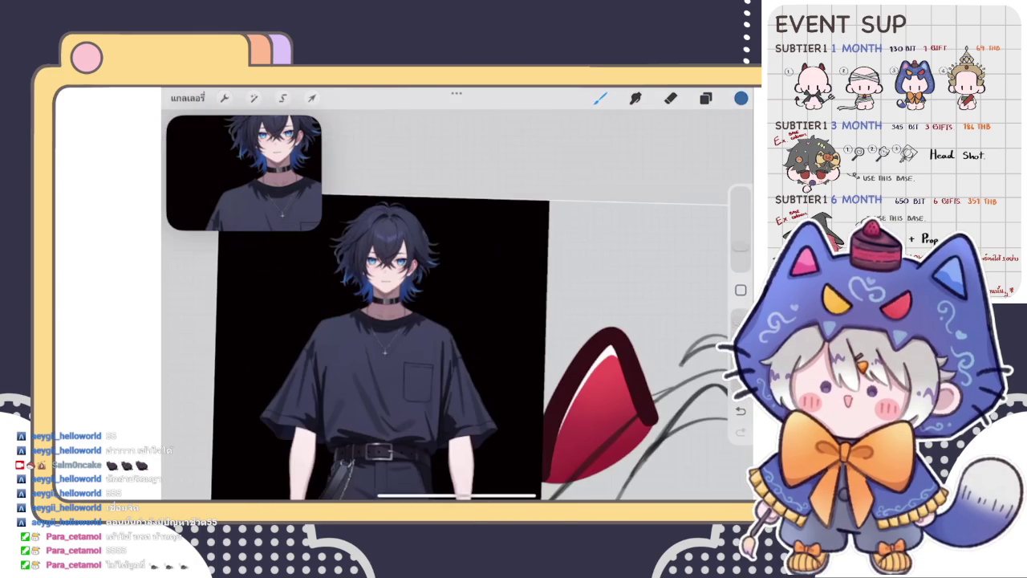
pyautogui.scroll(5, 482, 337)
pyautogui.click(510, 389)
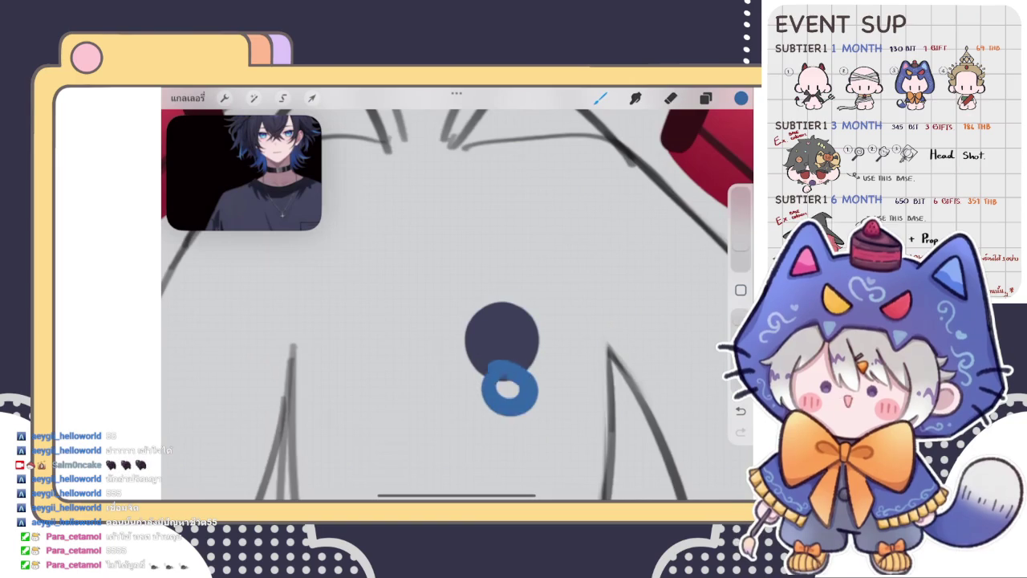
# Sample the dark hair colour and paint a large dark dot left of the blue swatch
pyautogui.scroll(-3, 498, 337)
pyautogui.scroll(-2, 497, 337)
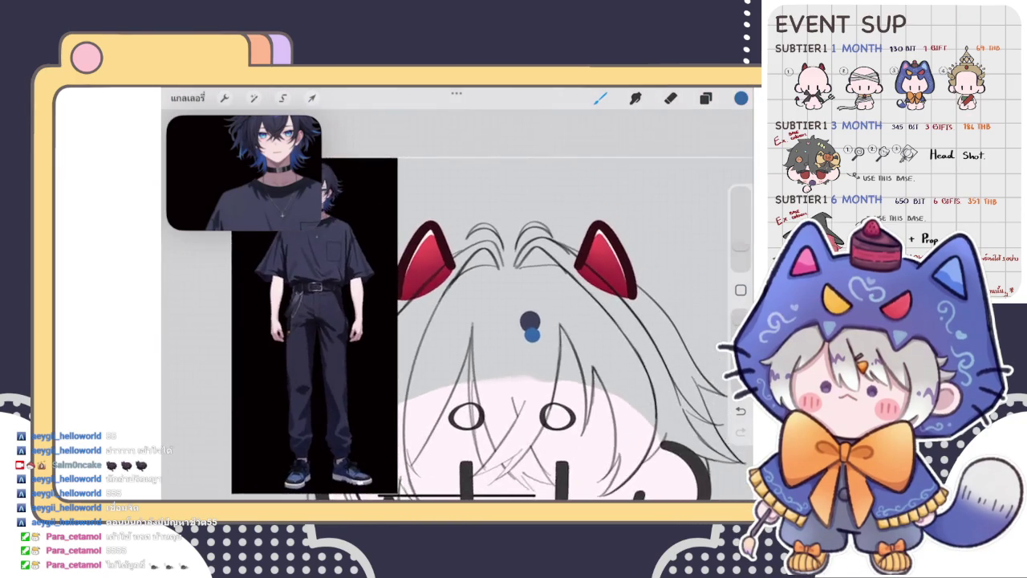
pyautogui.scroll(2, 393, 321)
pyautogui.scroll(2, 394, 321)
pyautogui.scroll(3, 393, 321)
pyautogui.click(421, 178)
pyautogui.scroll(-3, 458, 305)
pyautogui.scroll(-2, 457, 305)
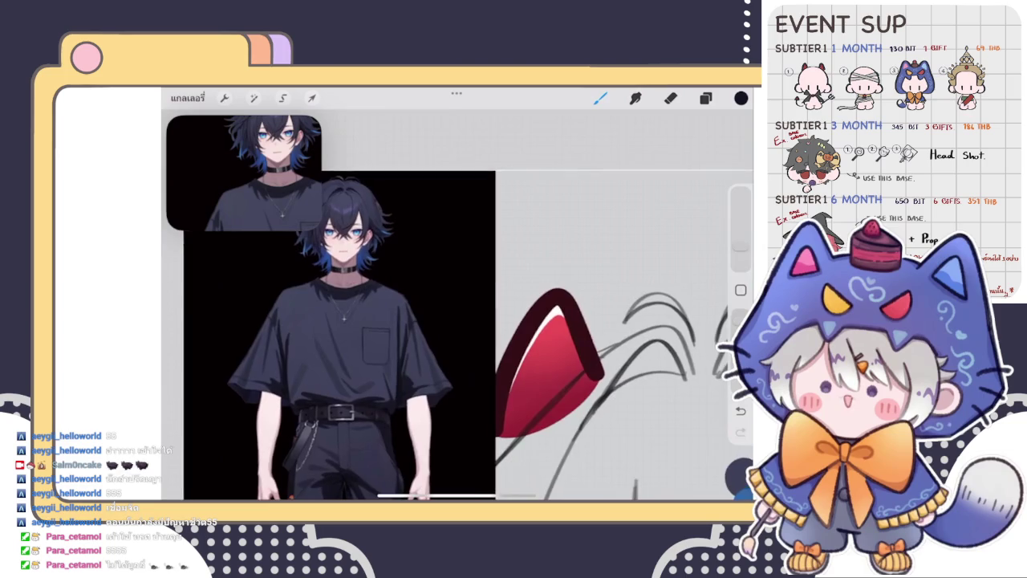
pyautogui.scroll(2, 498, 265)
pyautogui.click(471, 238)
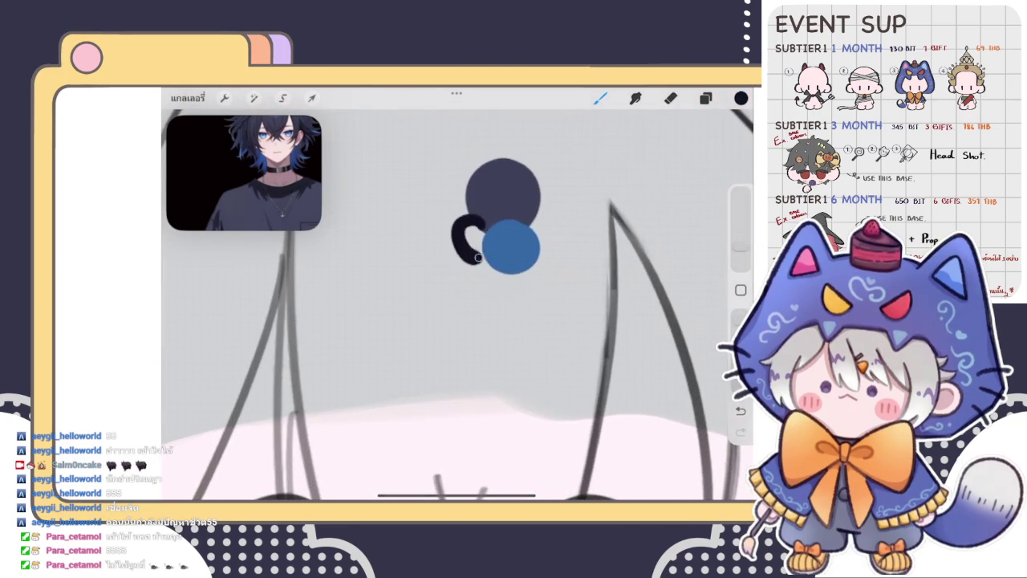
pyautogui.scroll(2, 497, 241)
pyautogui.hotkey('ctrl', 'z')
pyautogui.moveTo(466, 257); pyautogui.dragTo(477, 276)
# Repaint the navy swatch circle solid and stretch it toward the blue swatch
pyautogui.click(741, 98)
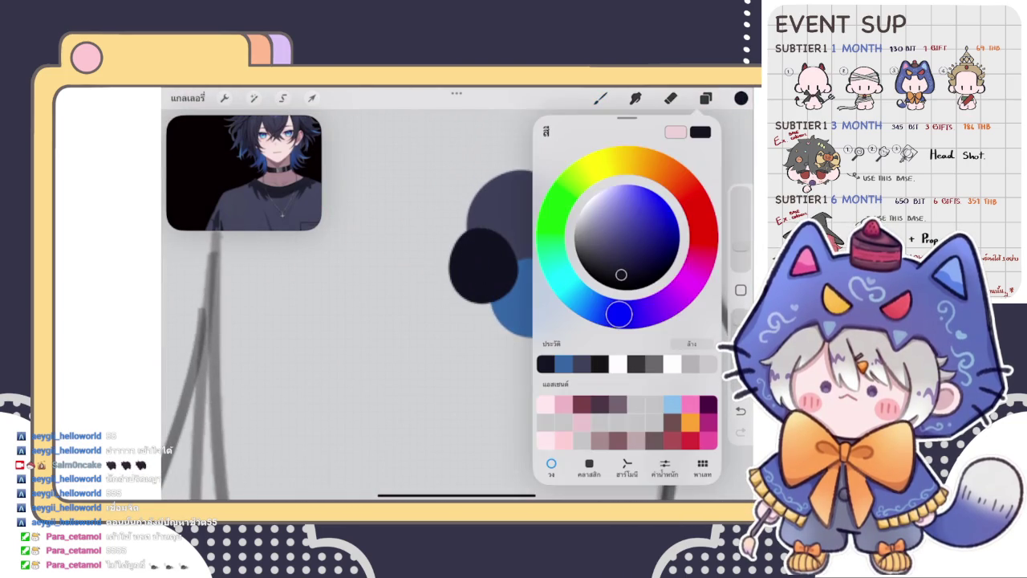
pyautogui.click(740, 98)
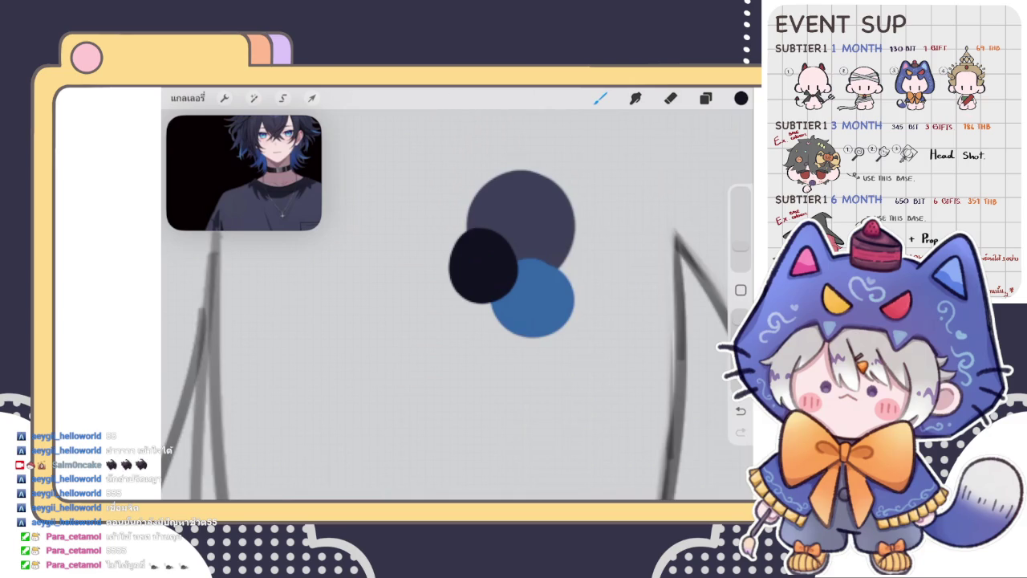
pyautogui.click(741, 98)
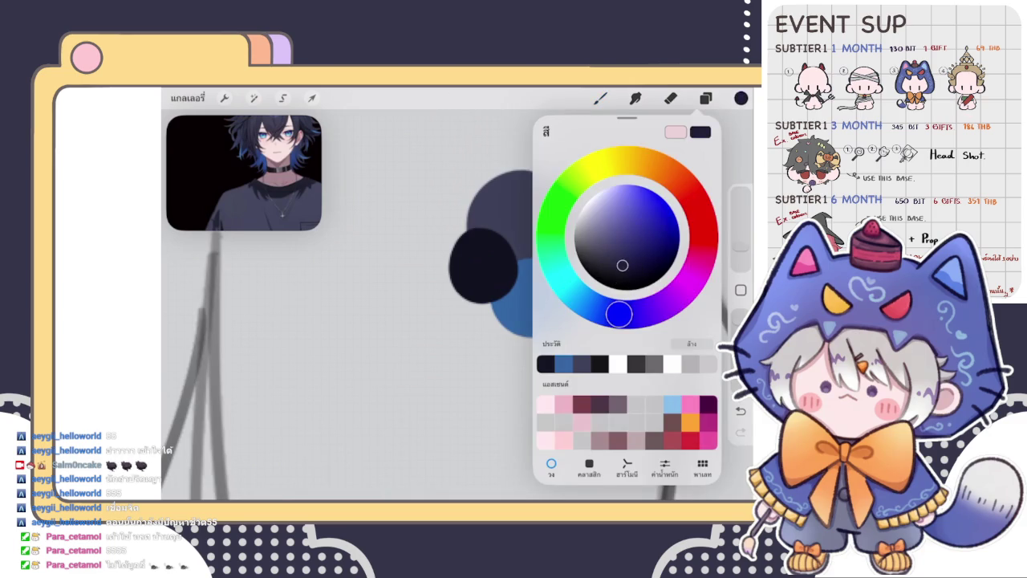
pyautogui.click(600, 98)
pyautogui.moveTo(486, 238); pyautogui.dragTo(461, 286)
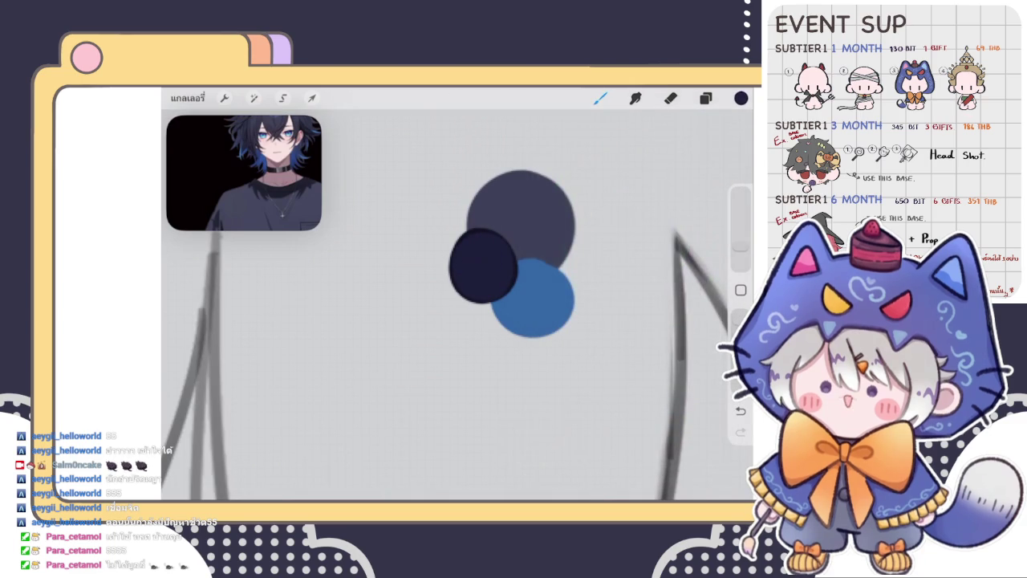
pyautogui.moveTo(495, 237); pyautogui.dragTo(461, 258)
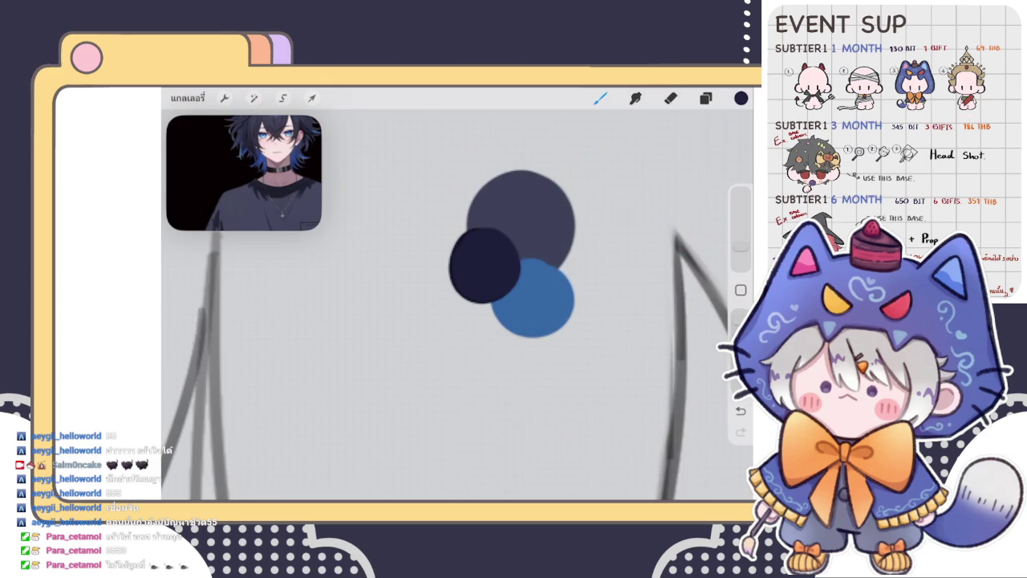
pyautogui.scroll(-5, 458, 293)
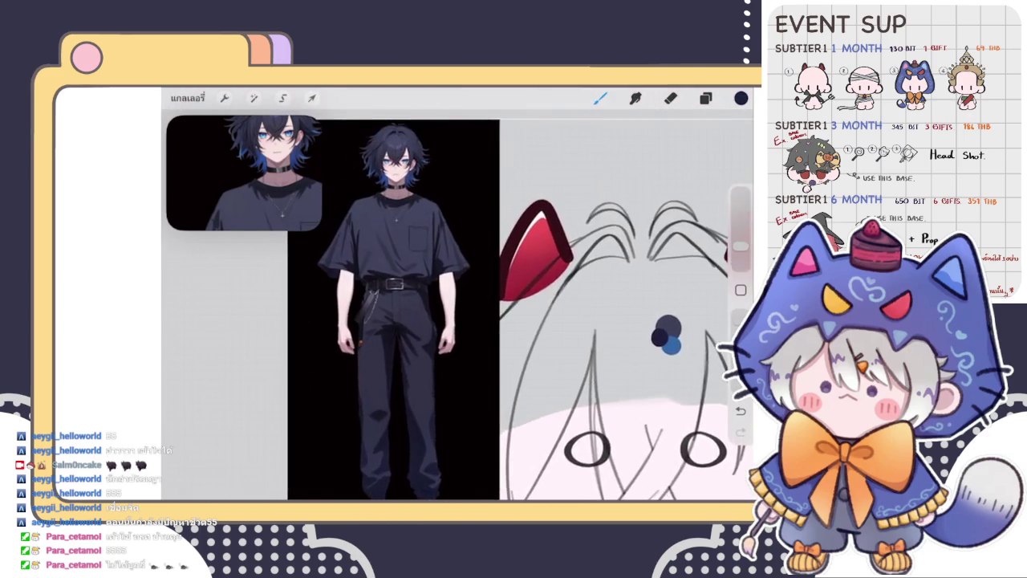
# Sample a colour from the reference hair and add a light grey-purple swatch dab
pyautogui.scroll(3, 461, 260)
pyautogui.scroll(2, 460, 260)
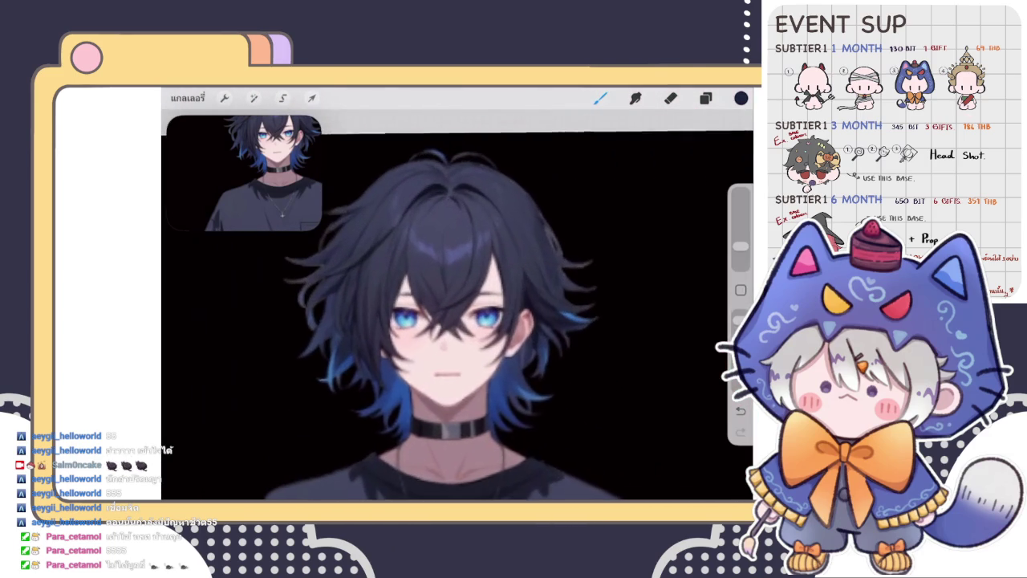
pyautogui.click(460, 260)
pyautogui.scroll(-3, 460, 260)
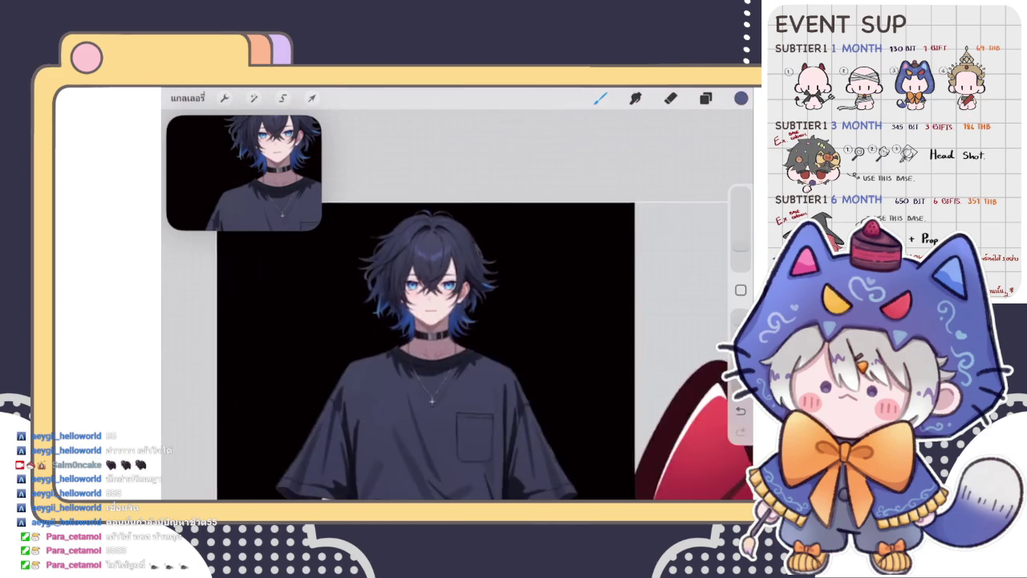
pyautogui.scroll(-1, 460, 260)
pyautogui.scroll(3, 457, 293)
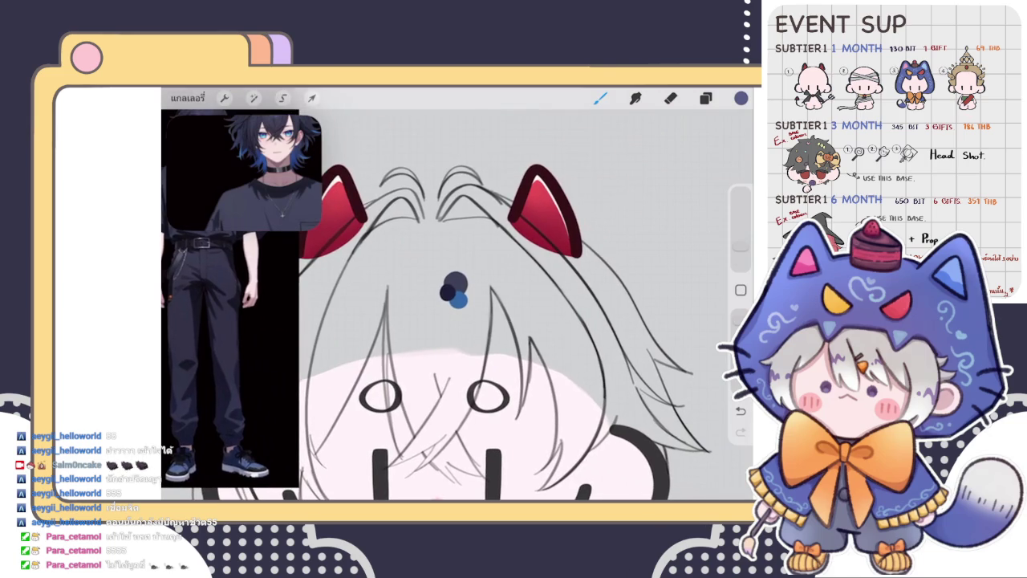
pyautogui.scroll(2, 455, 289)
pyautogui.scroll(-3, 482, 294)
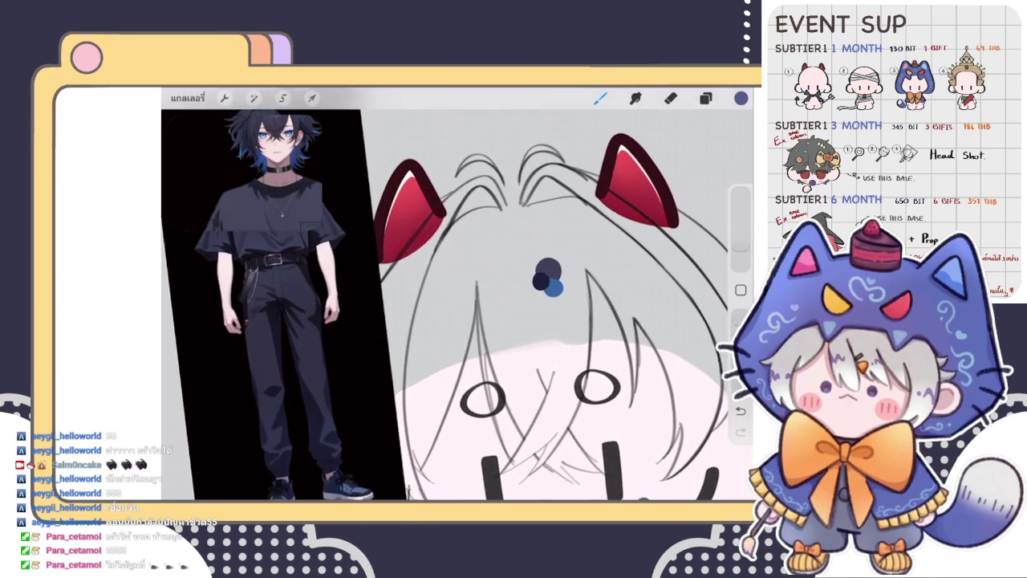
pyautogui.scroll(-2, 458, 293)
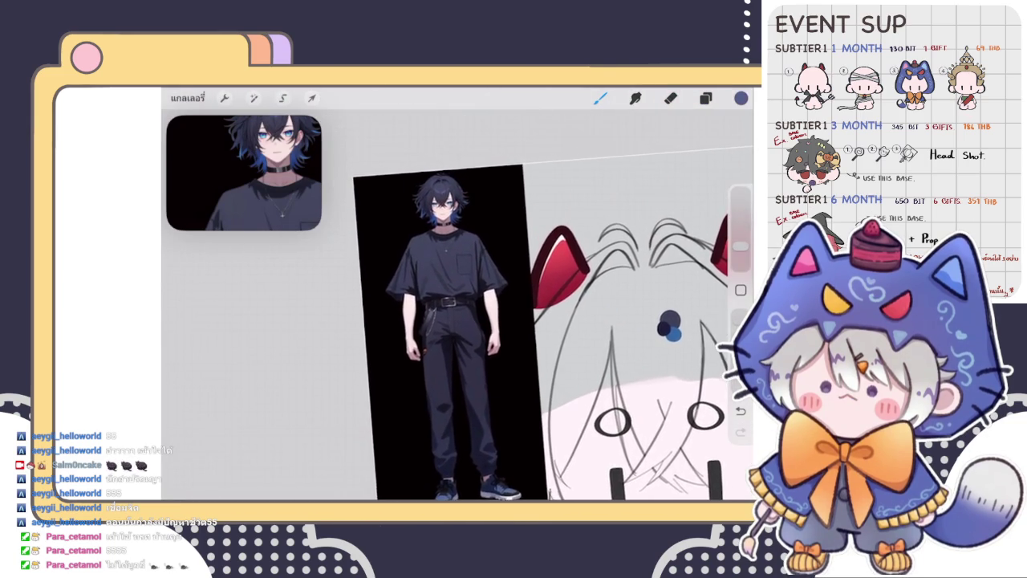
pyautogui.scroll(3, 423, 258)
pyautogui.scroll(-3, 423, 258)
pyautogui.scroll(3, 481, 377)
pyautogui.scroll(2, 457, 362)
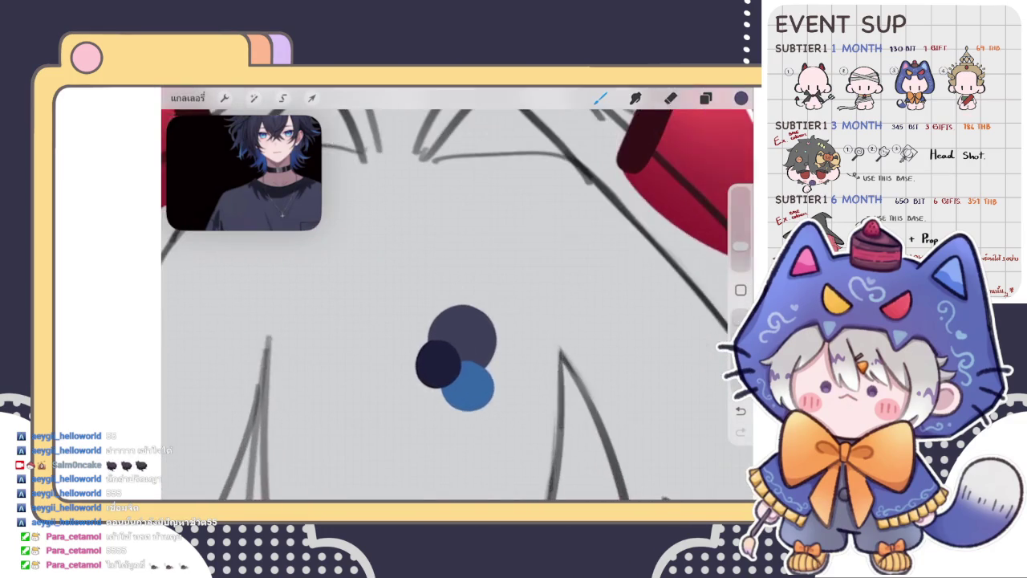
pyautogui.moveTo(494, 305)
pyautogui.mouseDown()
pyautogui.moveTo(486, 321)
pyautogui.moveTo(511, 333)
pyautogui.mouseUp()
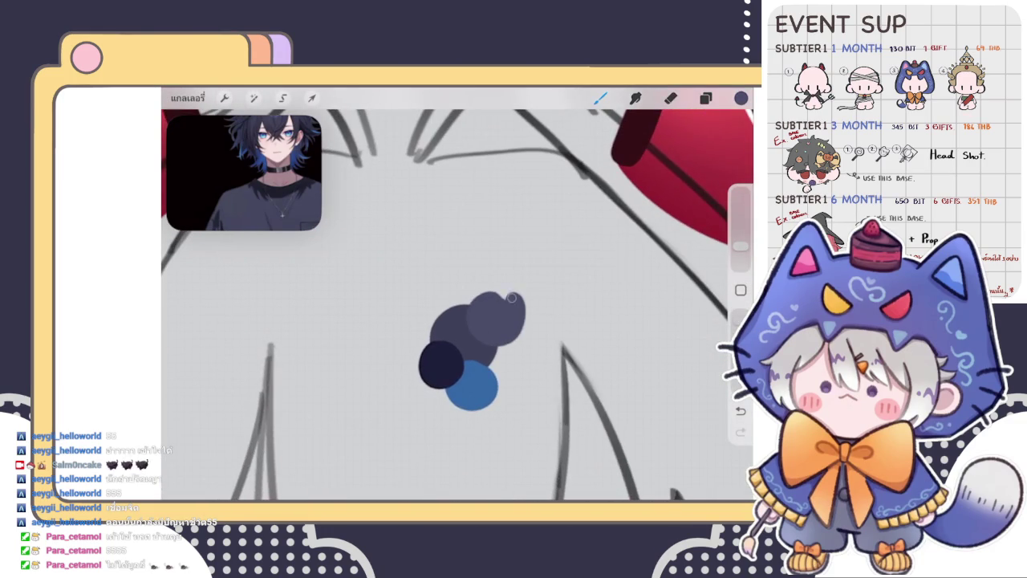
# Sample the reference's shirt colour and dab a dark navy dot on the chibi's chest
pyautogui.scroll(-3, 481, 321)
pyautogui.scroll(-1, 481, 321)
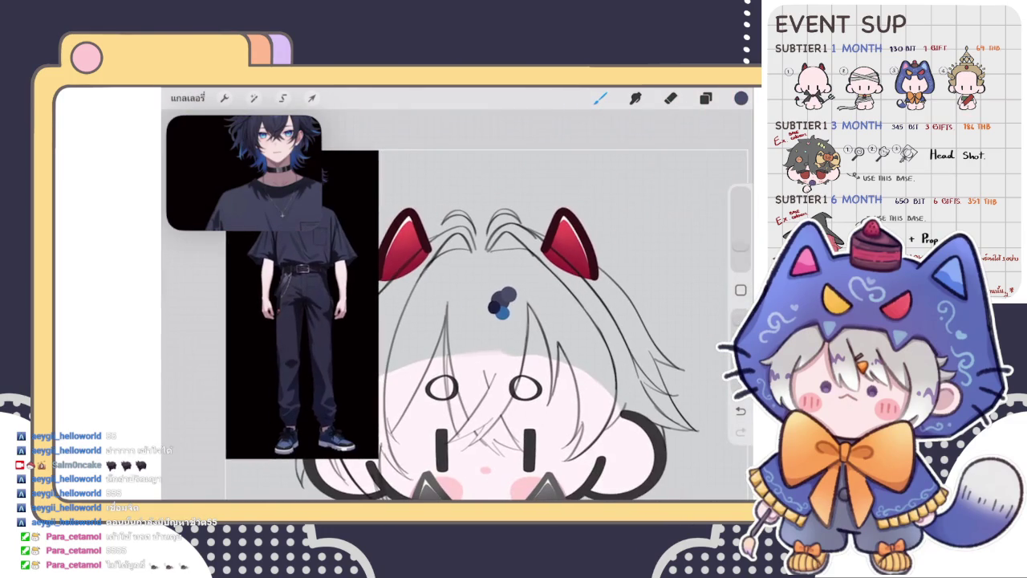
pyautogui.scroll(3, 256, 216)
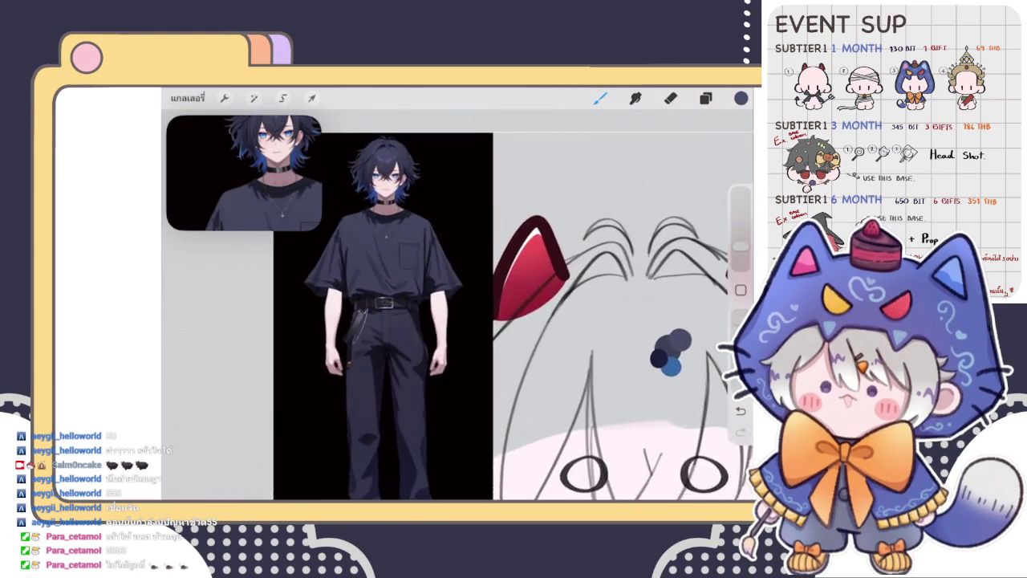
pyautogui.scroll(3, 257, 216)
pyautogui.click(495, 321)
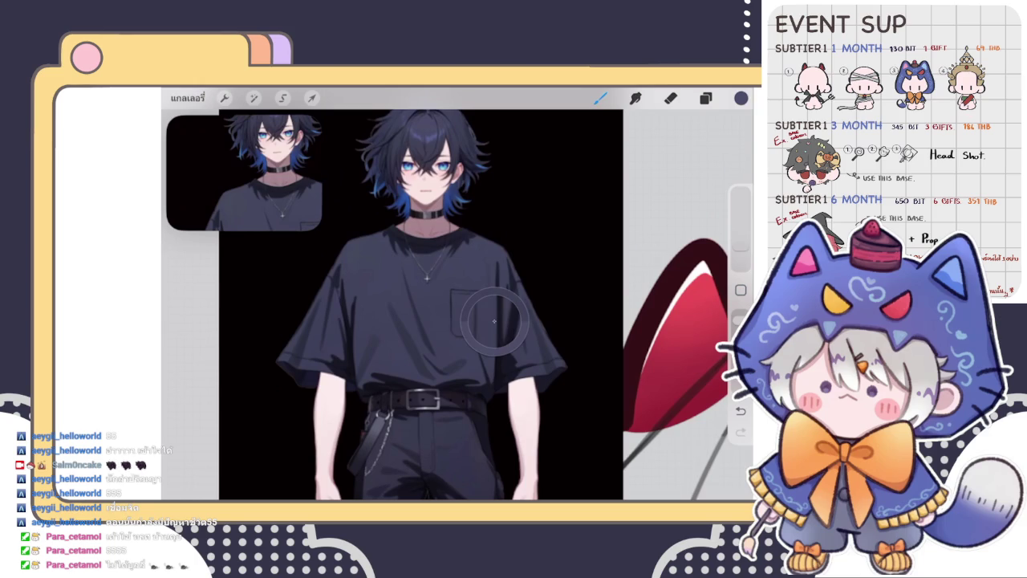
pyautogui.scroll(-3, 457, 305)
pyautogui.scroll(3, 458, 305)
pyautogui.scroll(2, 458, 305)
pyautogui.scroll(3, 450, 321)
pyautogui.scroll(1, 450, 321)
pyautogui.click(368, 309)
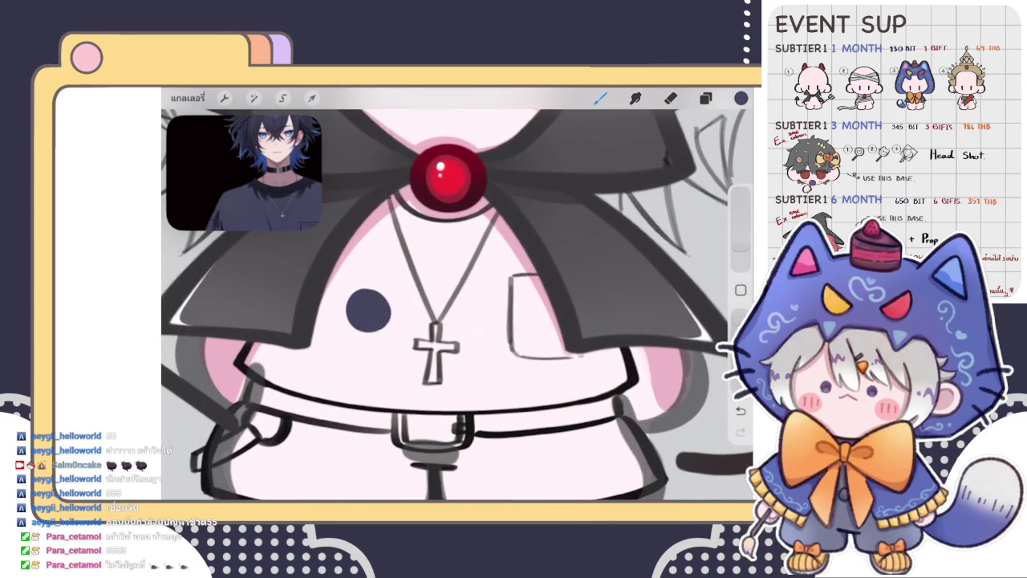
# Paint a dark dot overlapping the navy dot on the chibi's belly
pyautogui.scroll(-5, 457, 305)
pyautogui.scroll(-1, 458, 305)
pyautogui.scroll(2, 458, 305)
pyautogui.scroll(2, 457, 305)
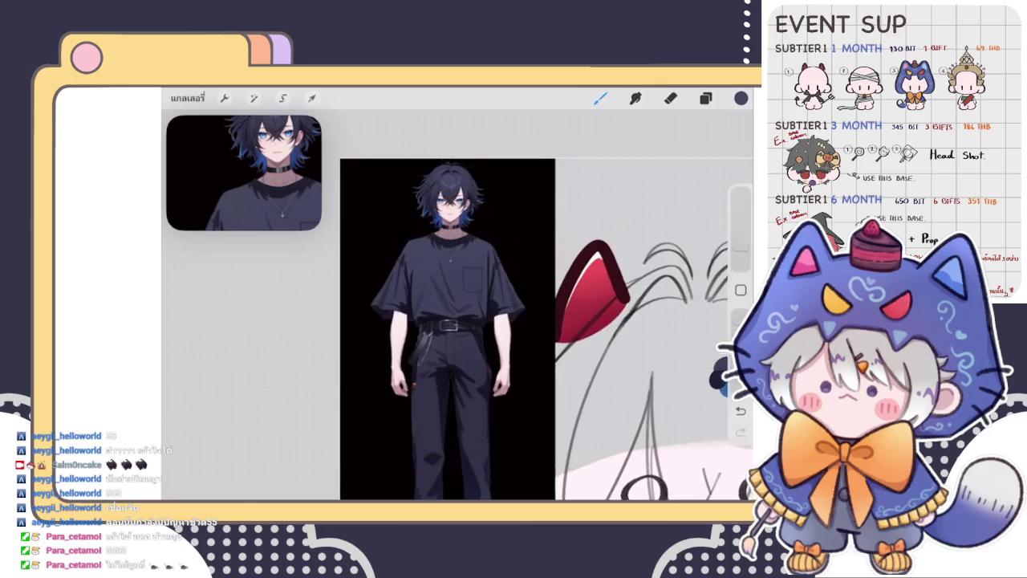
pyautogui.scroll(2, 450, 305)
pyautogui.scroll(-3, 457, 305)
pyautogui.scroll(2, 457, 305)
pyautogui.scroll(2, 458, 305)
pyautogui.scroll(1, 457, 305)
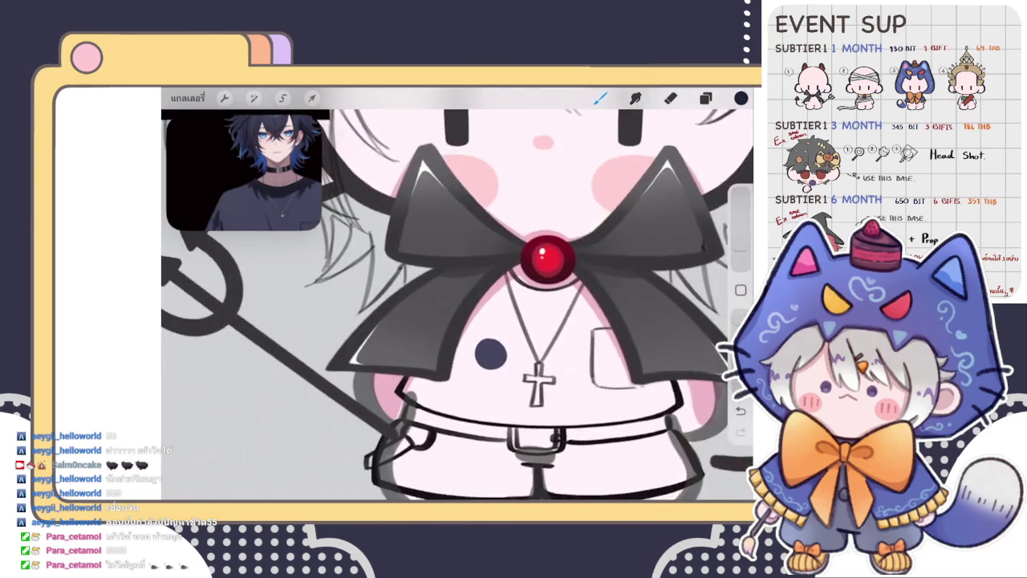
pyautogui.scroll(2, 458, 305)
pyautogui.moveTo(454, 326)
pyautogui.mouseDown()
pyautogui.moveTo(460, 333)
pyautogui.moveTo(446, 331)
pyautogui.mouseUp()
# Draw a small dark navy circle on the chibi's white shorts
pyautogui.scroll(1, 457, 305)
pyautogui.scroll(-4, 458, 305)
pyautogui.scroll(1, 457, 305)
pyautogui.scroll(2, 458, 305)
pyautogui.scroll(2, 457, 305)
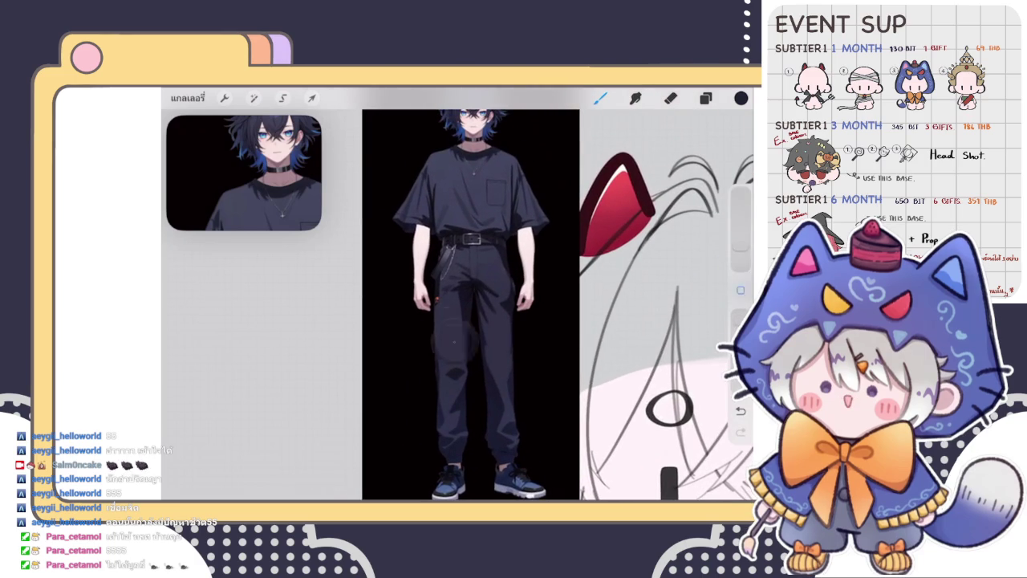
pyautogui.scroll(-3, 458, 305)
pyautogui.scroll(-3, 458, 305)
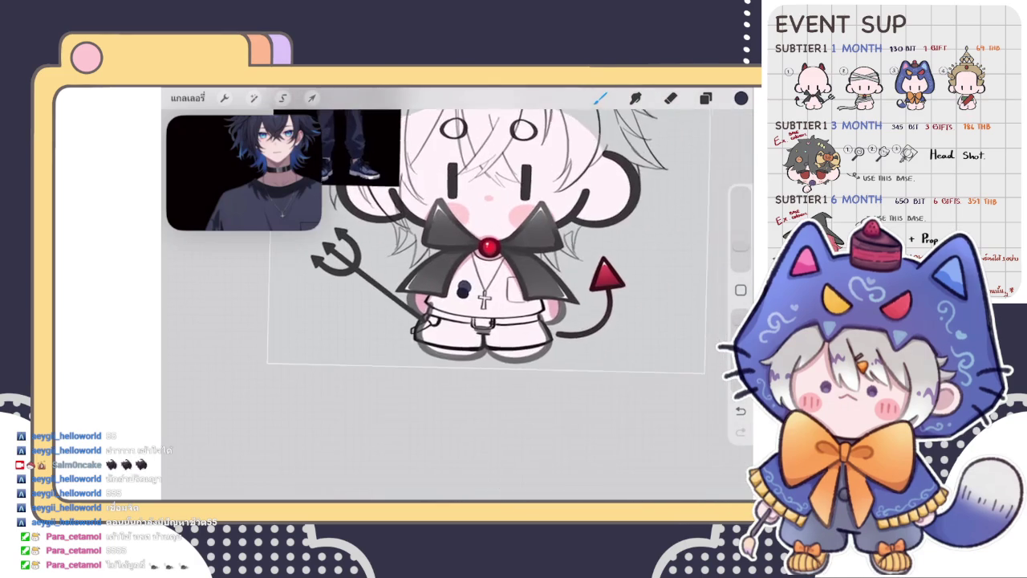
pyautogui.scroll(2, 457, 305)
pyautogui.scroll(2, 458, 305)
pyautogui.moveTo(455, 371); pyautogui.dragTo(471, 359)
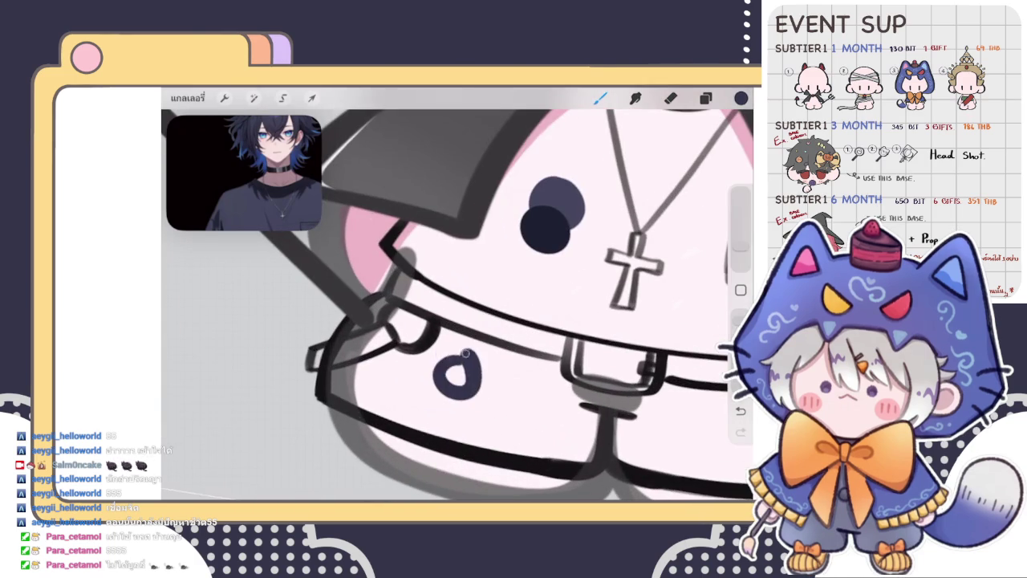
# Add a second, slightly darker navy dot overlapping the first on the shorts
pyautogui.scroll(-3, 458, 305)
pyautogui.scroll(-2, 457, 305)
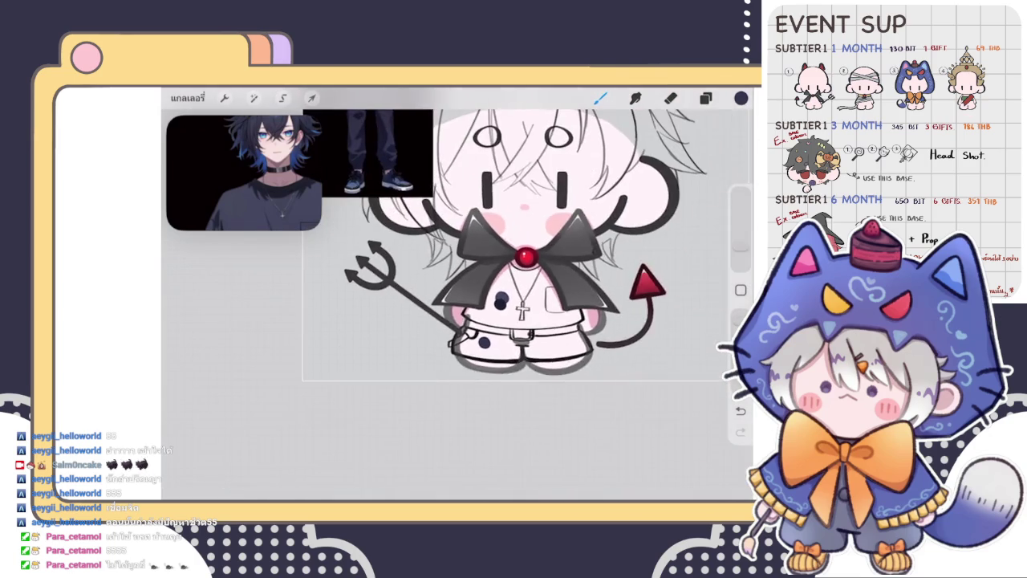
pyautogui.scroll(3, 458, 305)
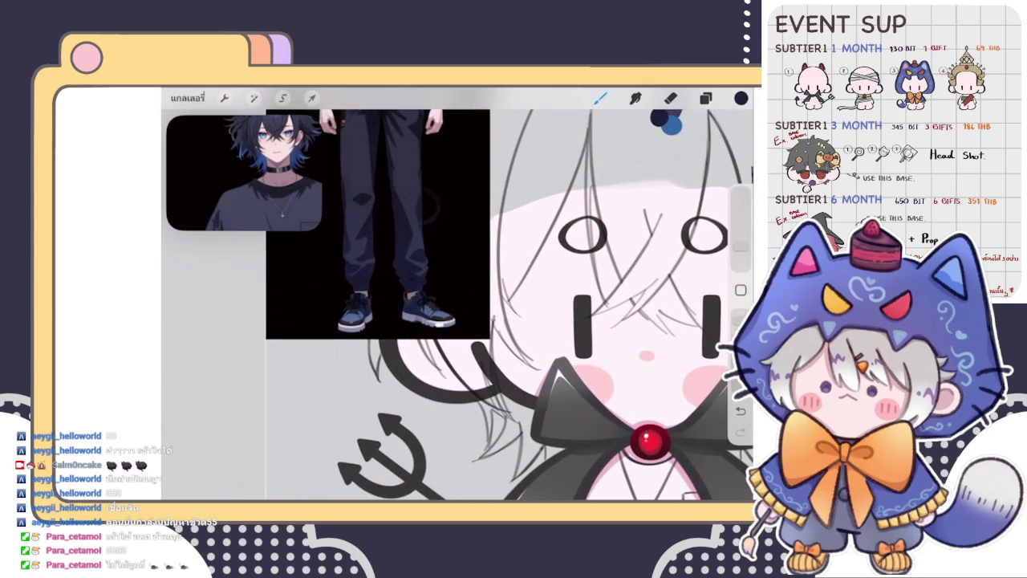
pyautogui.scroll(-3, 530, 305)
pyautogui.scroll(5, 514, 393)
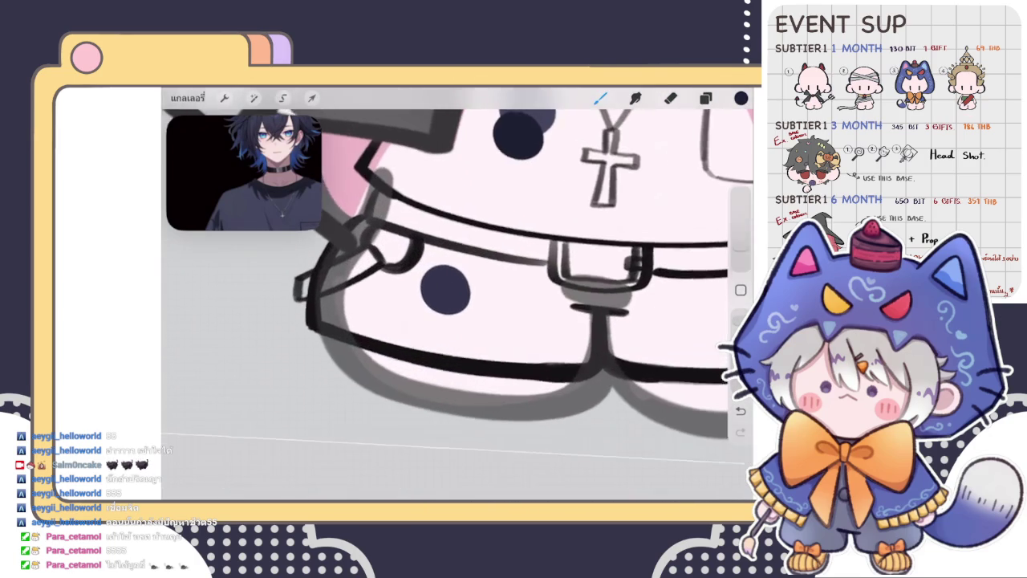
pyautogui.moveTo(462, 308); pyautogui.dragTo(470, 318)
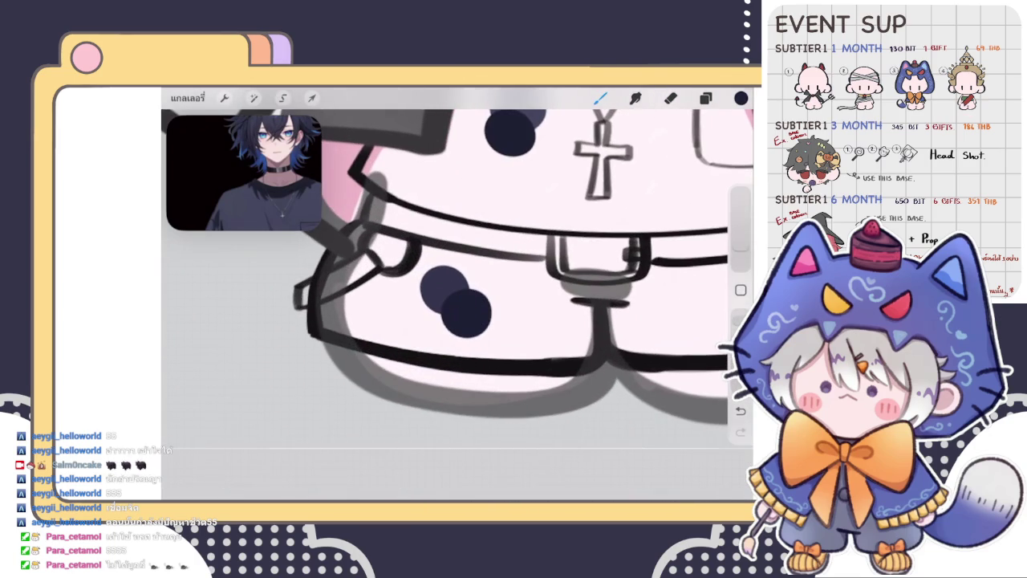
pyautogui.scroll(-2, 458, 273)
pyautogui.scroll(-2, 457, 273)
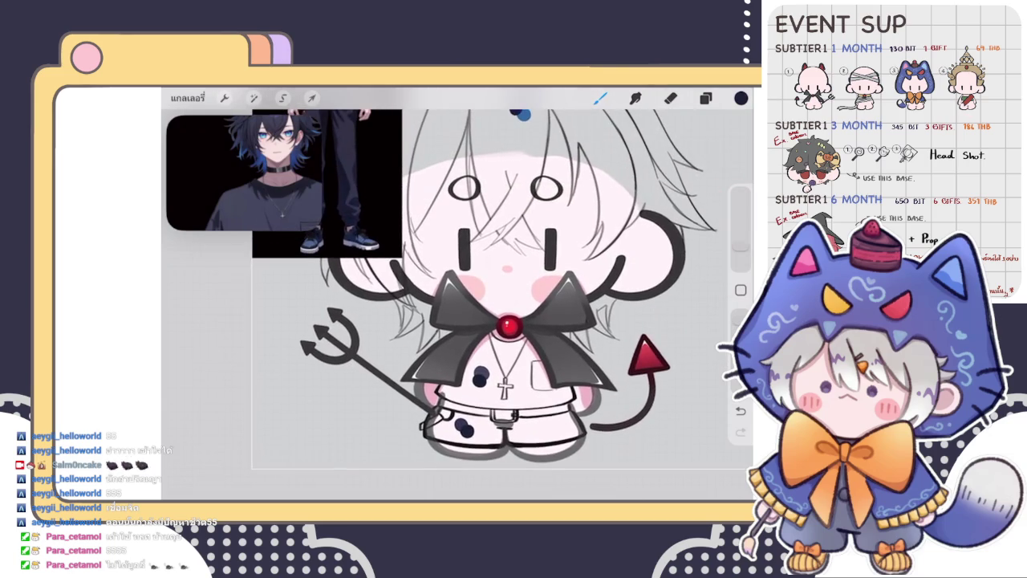
pyautogui.scroll(2, 529, 265)
pyautogui.scroll(2, 530, 265)
pyautogui.scroll(2, 529, 265)
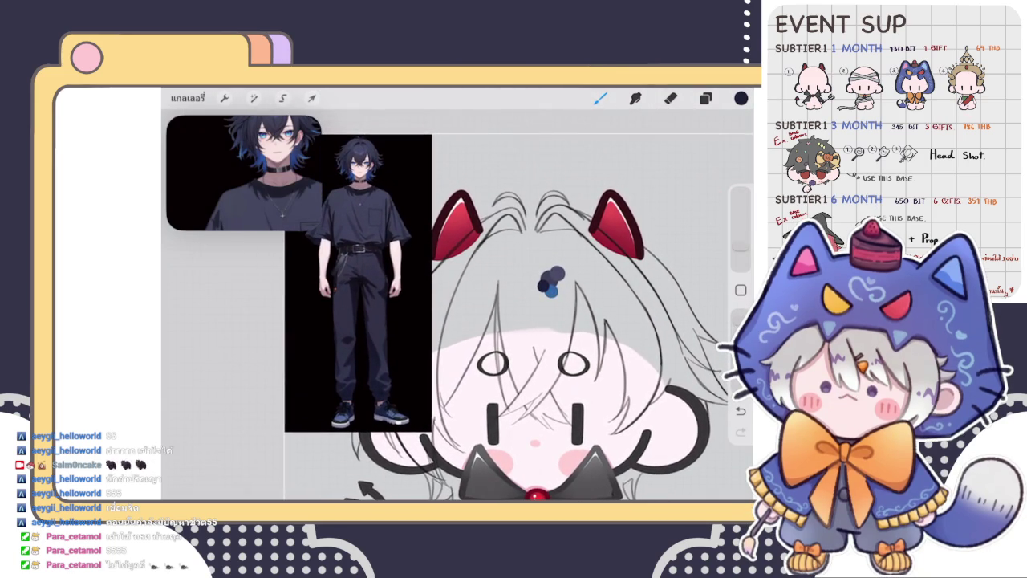
# Sample the reference's blue eye colour and draw a curved blue stroke near the chibi's eye
pyautogui.scroll(2, 361, 281)
pyautogui.scroll(2, 362, 281)
pyautogui.scroll(2, 361, 281)
pyautogui.moveTo(481, 309); pyautogui.dragTo(464, 309)
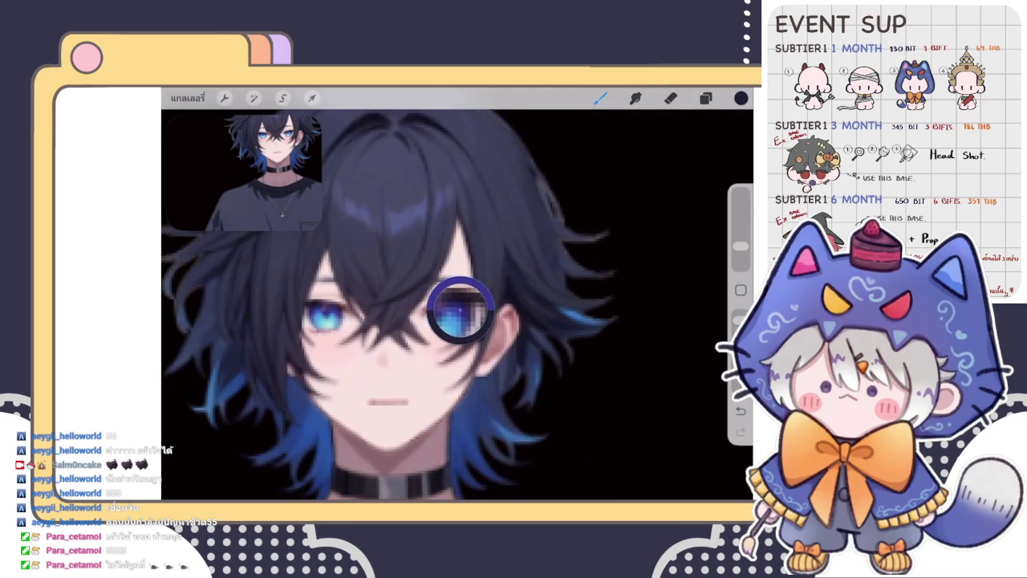
pyautogui.scroll(-3, 361, 305)
pyautogui.moveTo(562, 305); pyautogui.dragTo(346, 305)
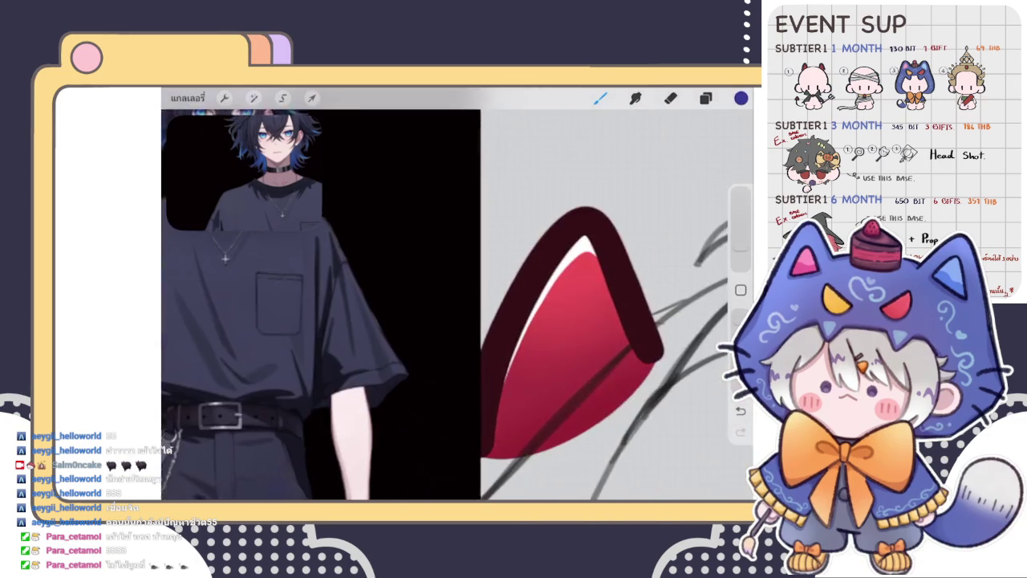
pyautogui.scroll(-2, 457, 305)
pyautogui.scroll(2, 457, 305)
pyautogui.scroll(2, 458, 305)
pyautogui.moveTo(420, 306)
pyautogui.mouseDown()
pyautogui.moveTo(435, 338)
pyautogui.moveTo(405, 329)
pyautogui.mouseUp()
# Resample the light blue from the reference character's eye
pyautogui.scroll(-5, 458, 305)
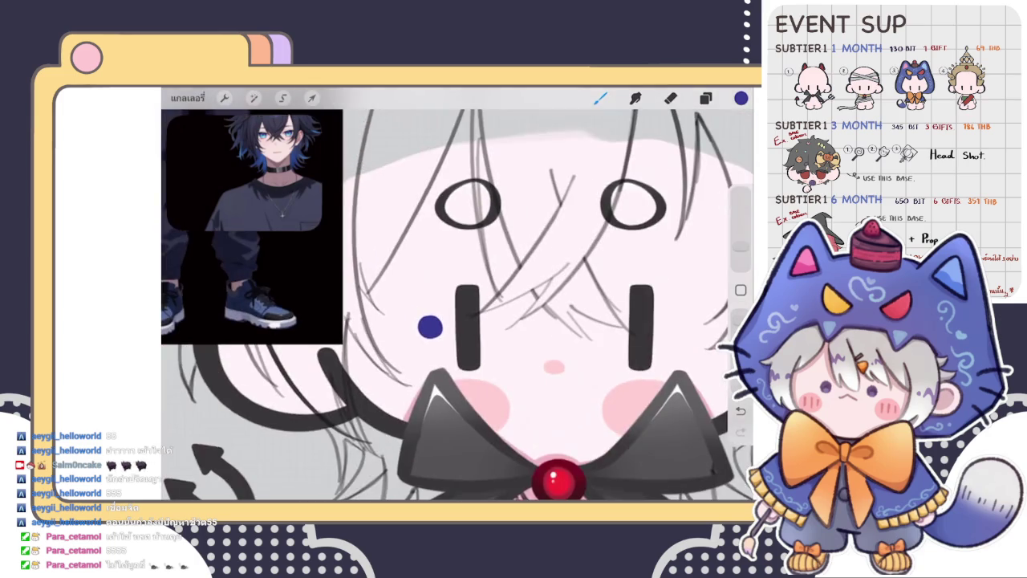
pyautogui.scroll(2, 393, 257)
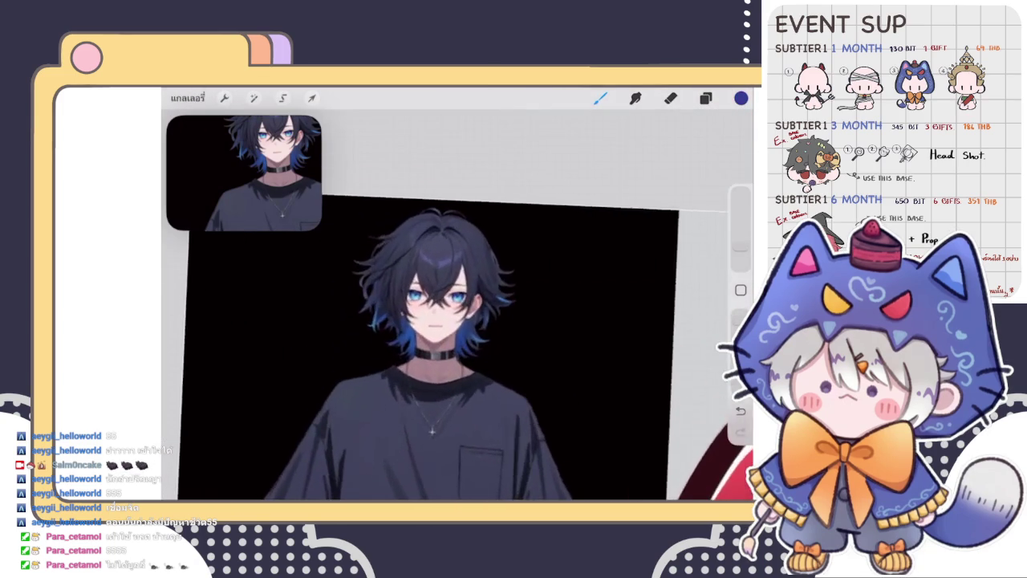
pyautogui.scroll(2, 393, 257)
pyautogui.scroll(2, 393, 256)
pyautogui.moveTo(413, 321); pyautogui.dragTo(461, 257)
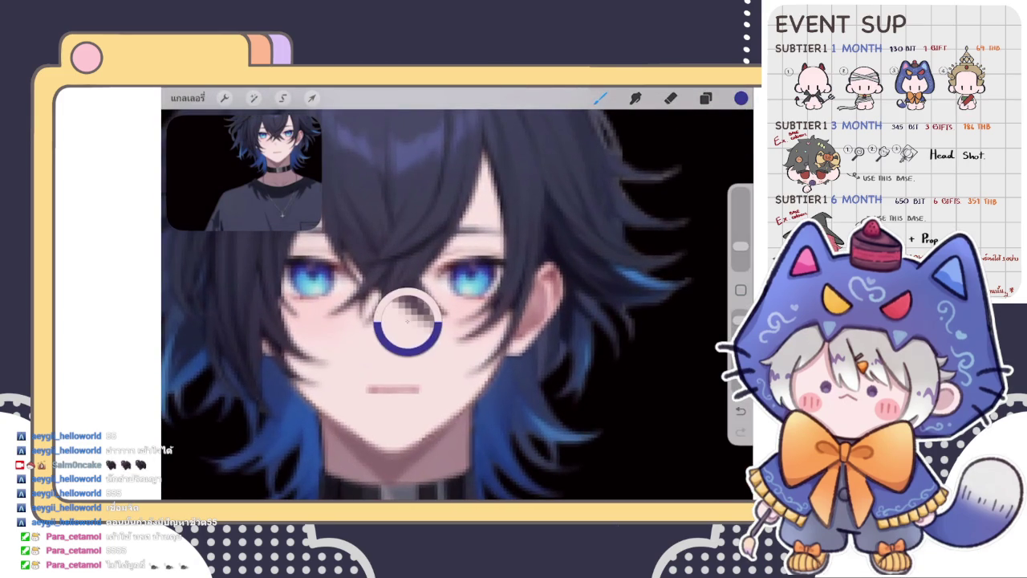
pyautogui.scroll(-3, 409, 305)
pyautogui.scroll(5, 562, 305)
pyautogui.scroll(3, 497, 245)
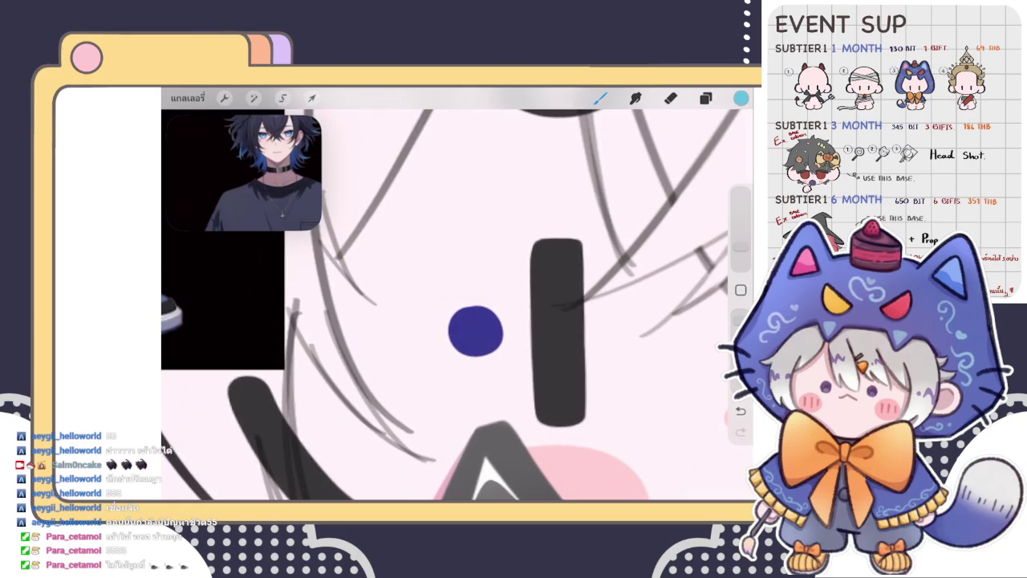
# Pick the eye blue again and dab the teal beside the chibi's eye
pyautogui.scroll(-3, 458, 305)
pyautogui.scroll(2, 561, 321)
pyautogui.scroll(5, 458, 321)
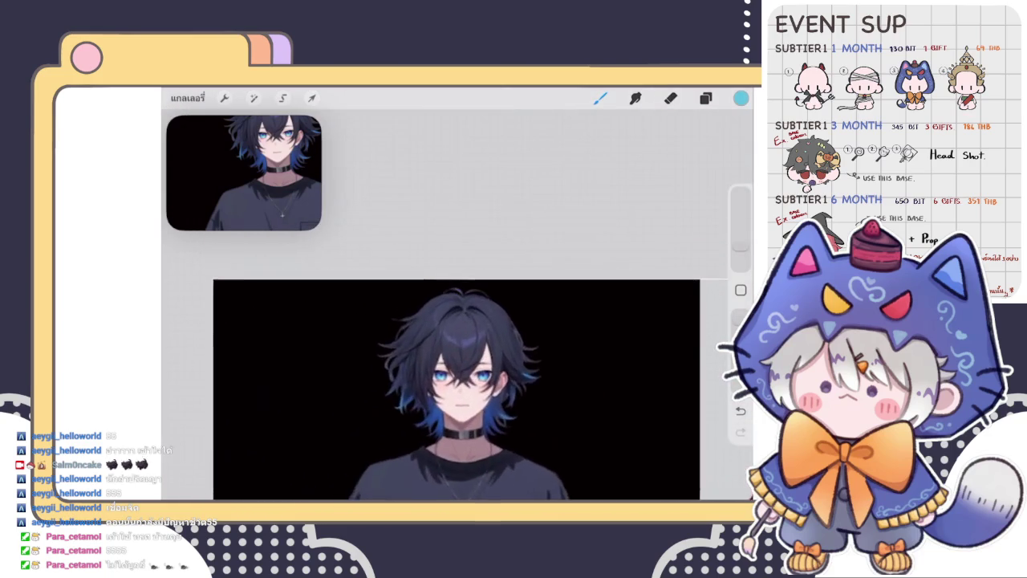
pyautogui.moveTo(475, 316); pyautogui.dragTo(493, 329)
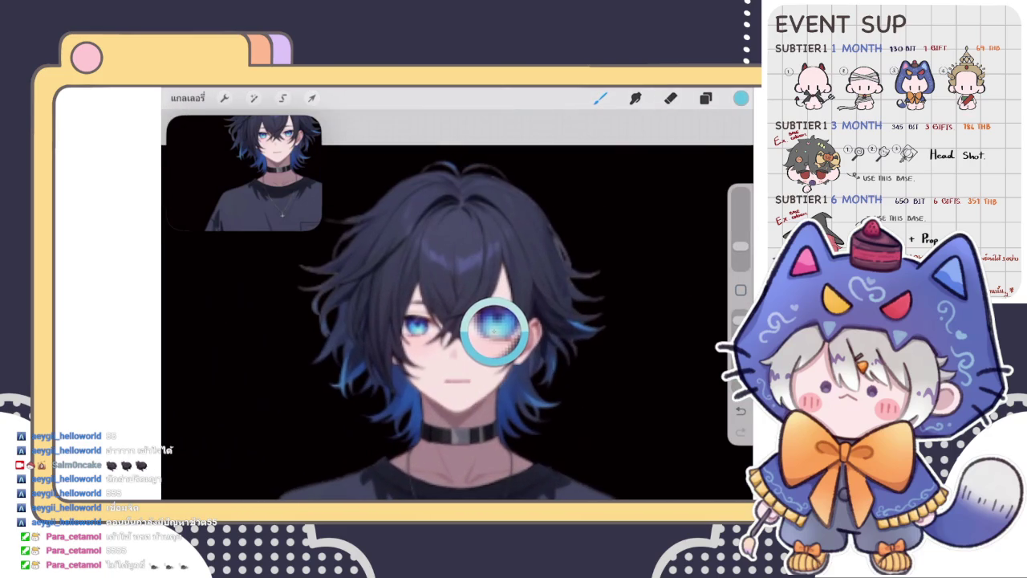
pyautogui.scroll(-3, 458, 321)
pyautogui.moveTo(458, 361); pyautogui.dragTo(458, 201)
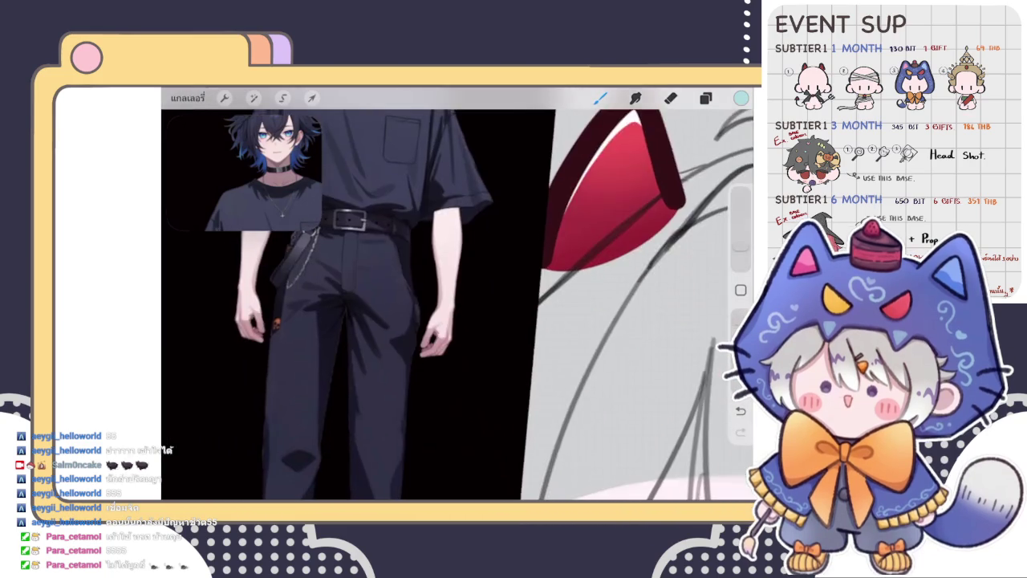
pyautogui.scroll(3, 457, 305)
pyautogui.scroll(2, 457, 305)
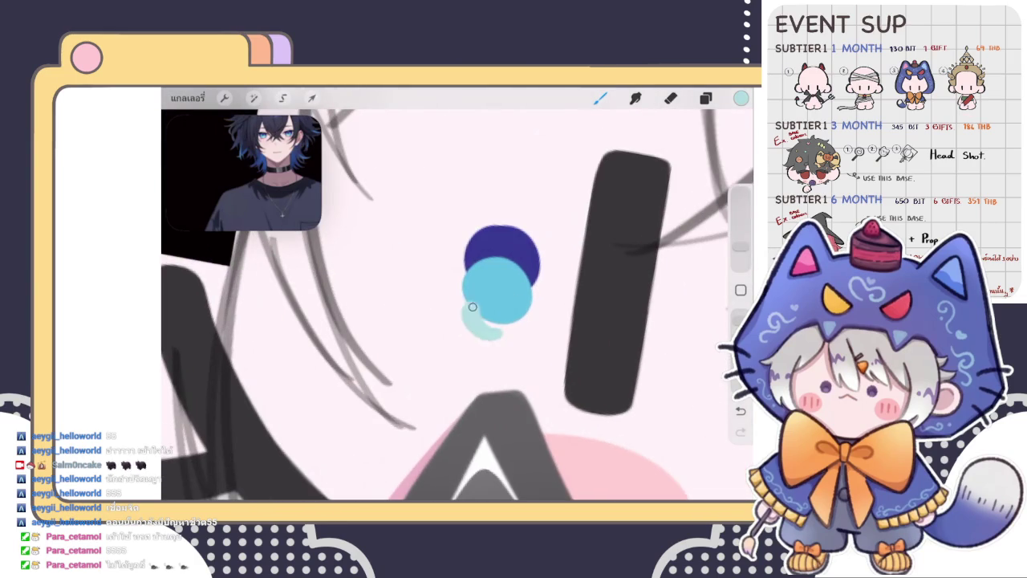
pyautogui.click(491, 325)
# Delete the full-body reference layer and reframe the view on the whole sketch
pyautogui.scroll(-1, 497, 321)
pyautogui.scroll(-3, 498, 321)
pyautogui.scroll(-2, 497, 321)
pyautogui.scroll(2, 497, 321)
pyautogui.click(706, 98)
pyautogui.moveTo(682, 165); pyautogui.dragTo(578, 164)
pyautogui.click(694, 164)
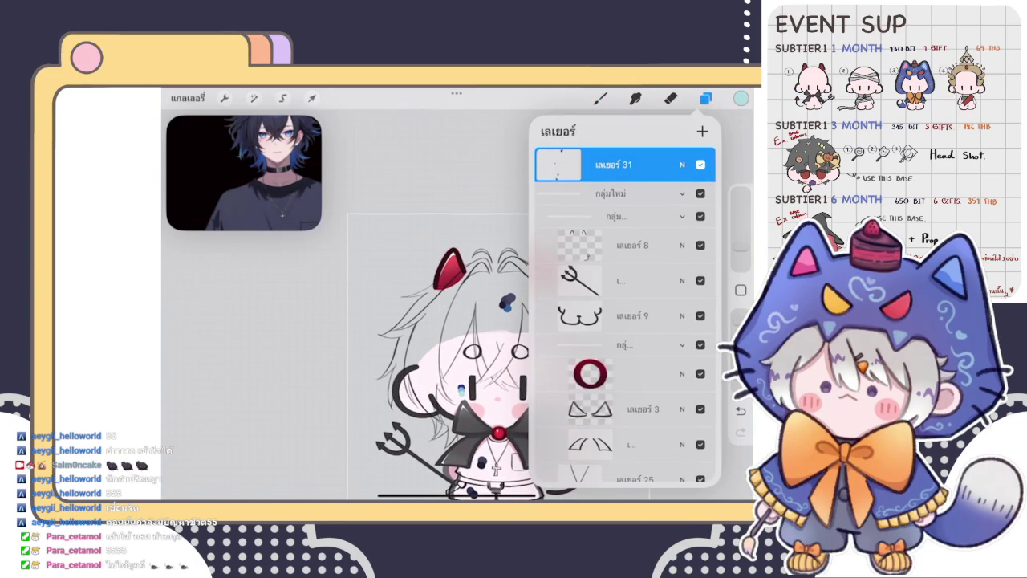
pyautogui.click(601, 98)
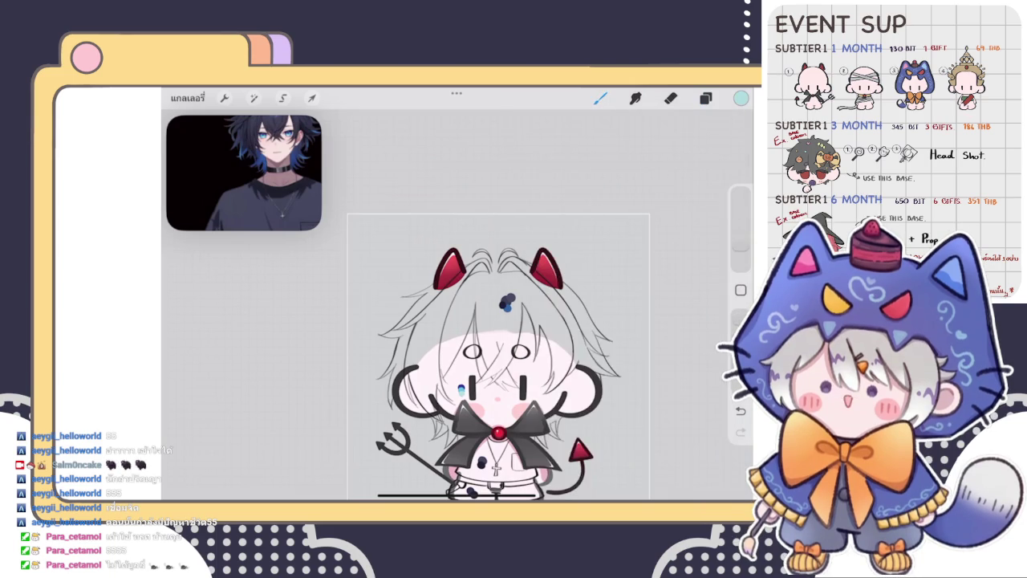
pyautogui.moveTo(497, 357); pyautogui.dragTo(477, 284)
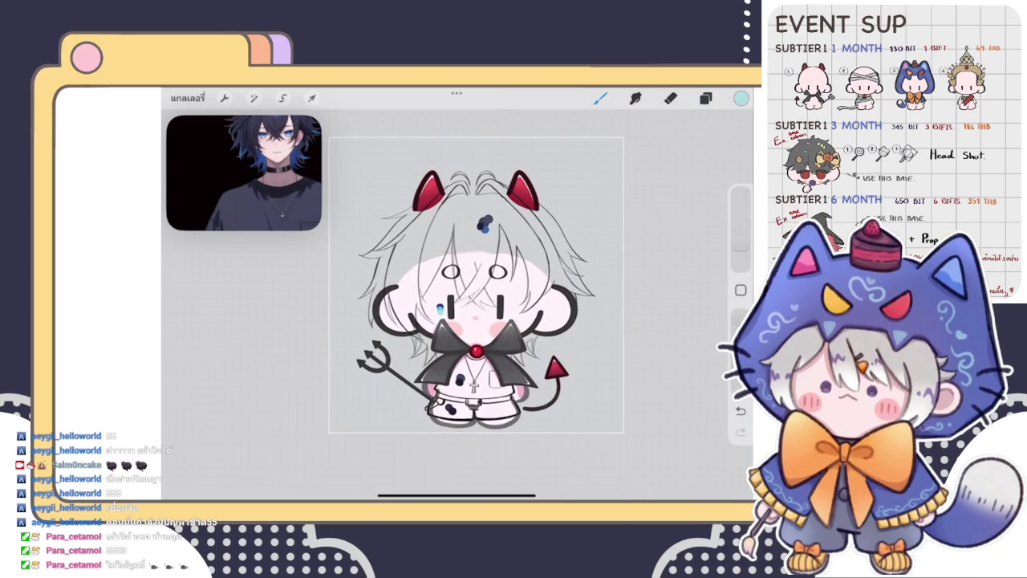
pyautogui.click(705, 98)
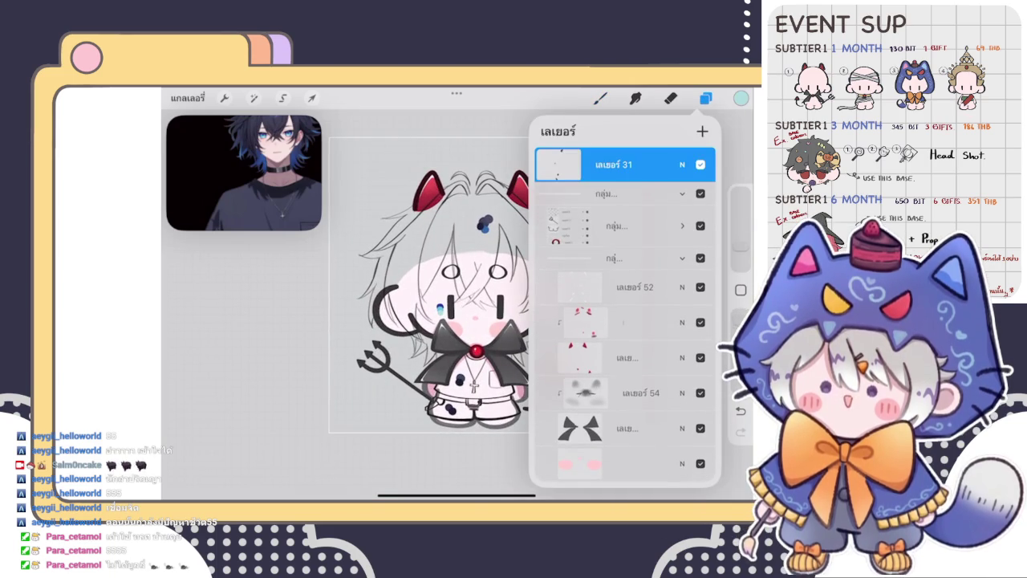
pyautogui.click(600, 98)
pyautogui.scroll(-2, 476, 285)
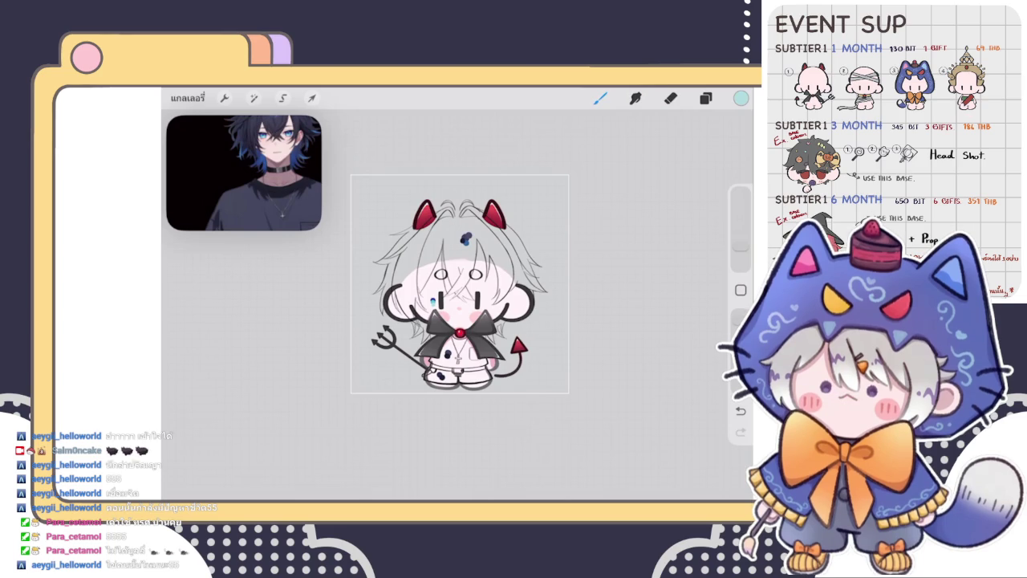
# Hide the top layer of colour dabs and expand the collapsed layer group
pyautogui.scroll(3, 459, 288)
pyautogui.click(706, 98)
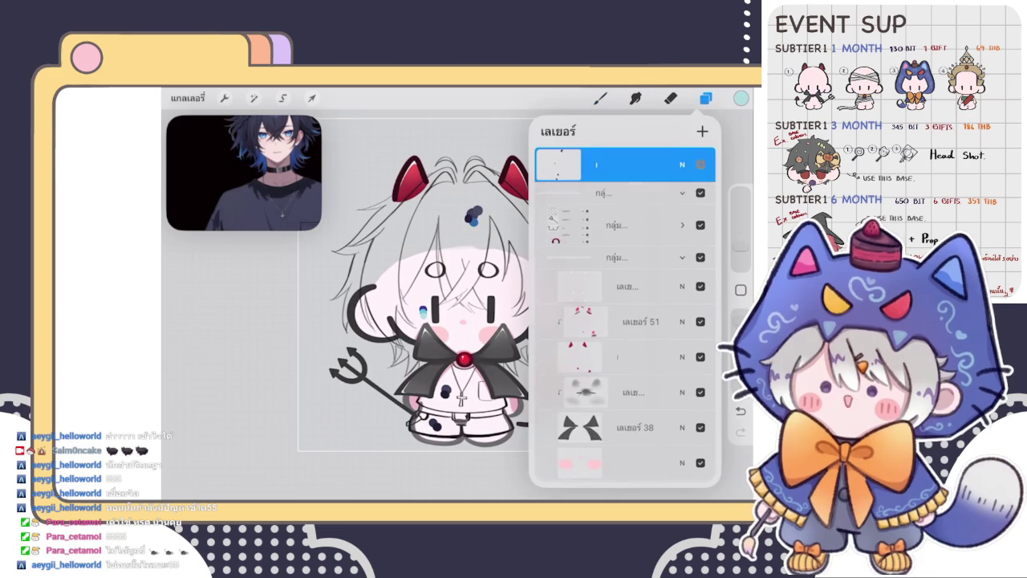
pyautogui.click(700, 165)
pyautogui.scroll(-5, 625, 313)
pyautogui.scroll(5, 625, 313)
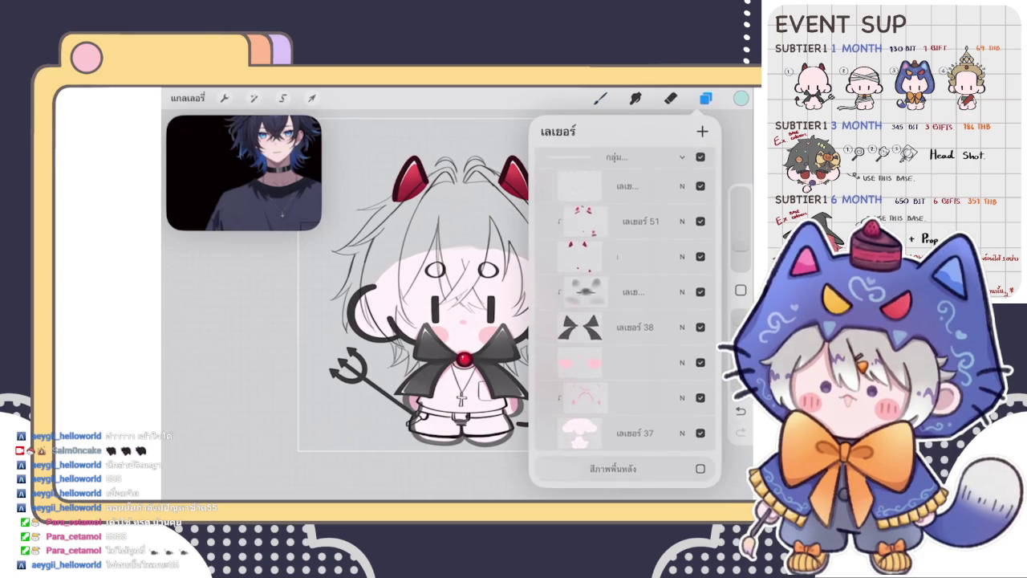
pyautogui.click(682, 227)
# Fade the hair sketch layer to 30% opacity
pyautogui.scroll(-2, 625, 313)
pyautogui.scroll(-2, 626, 313)
pyautogui.scroll(-2, 625, 313)
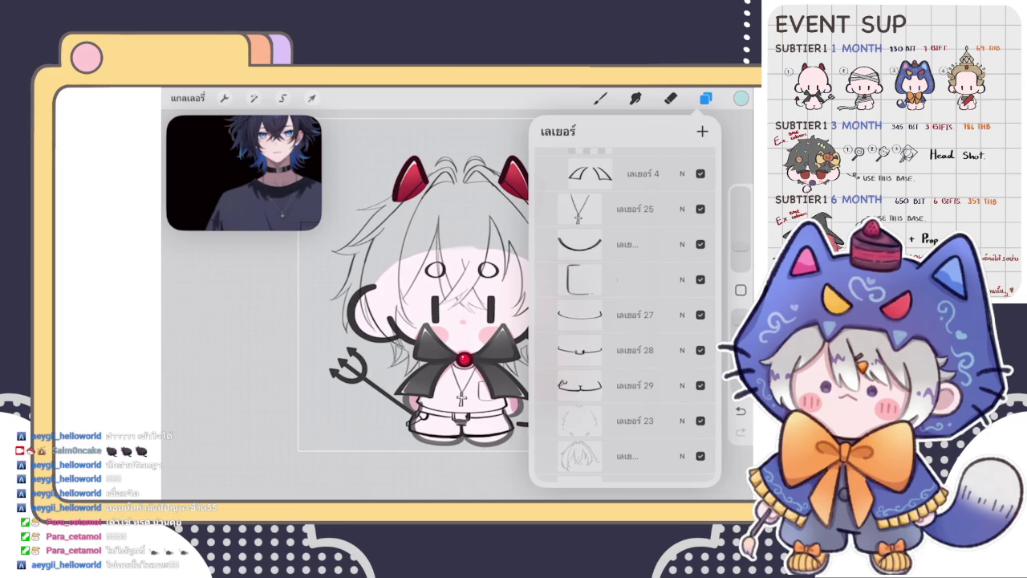
pyautogui.scroll(1, 625, 313)
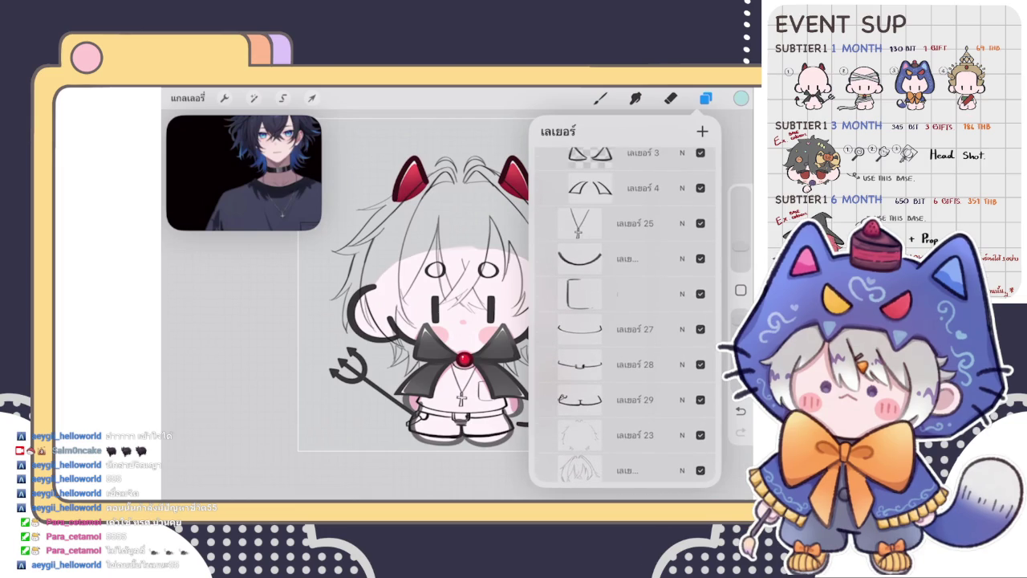
pyautogui.scroll(-3, 625, 321)
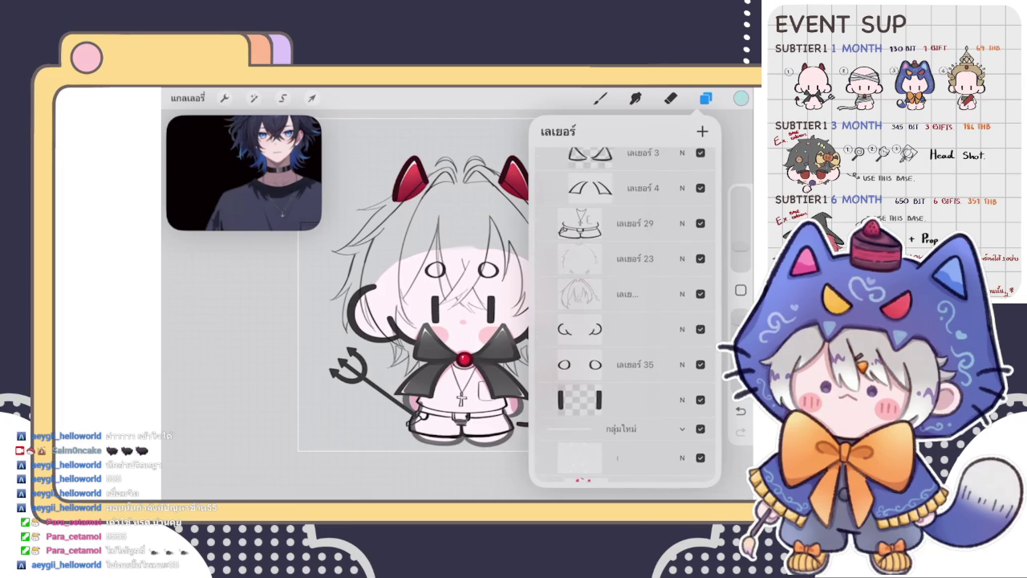
pyautogui.click(682, 223)
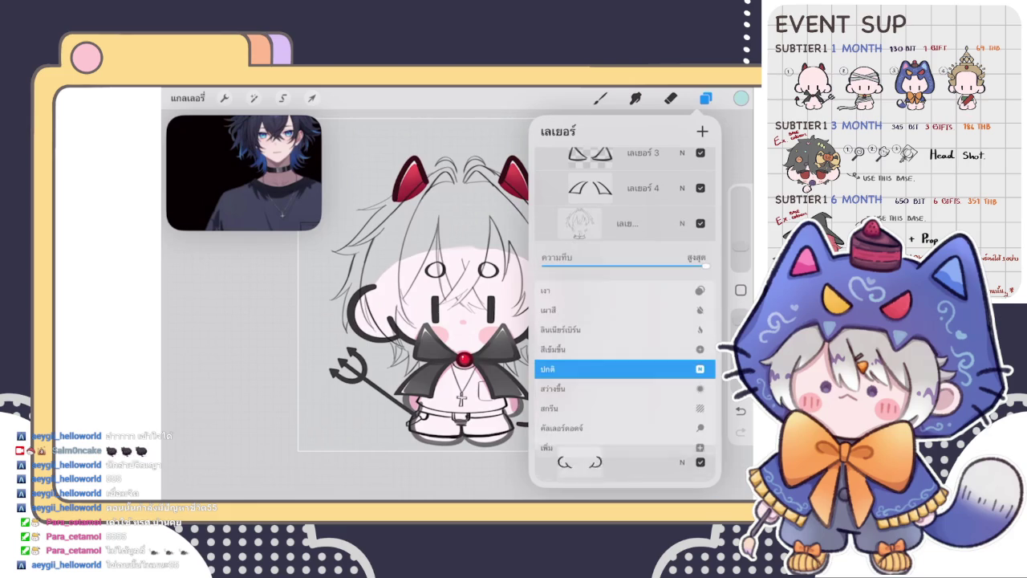
pyautogui.moveTo(599, 266); pyautogui.dragTo(591, 265)
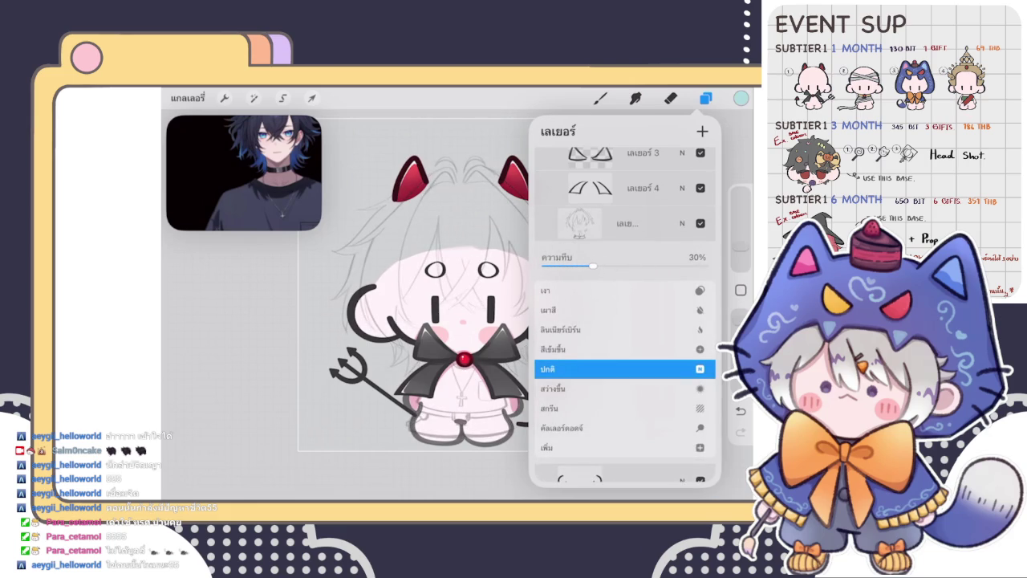
pyautogui.click(682, 223)
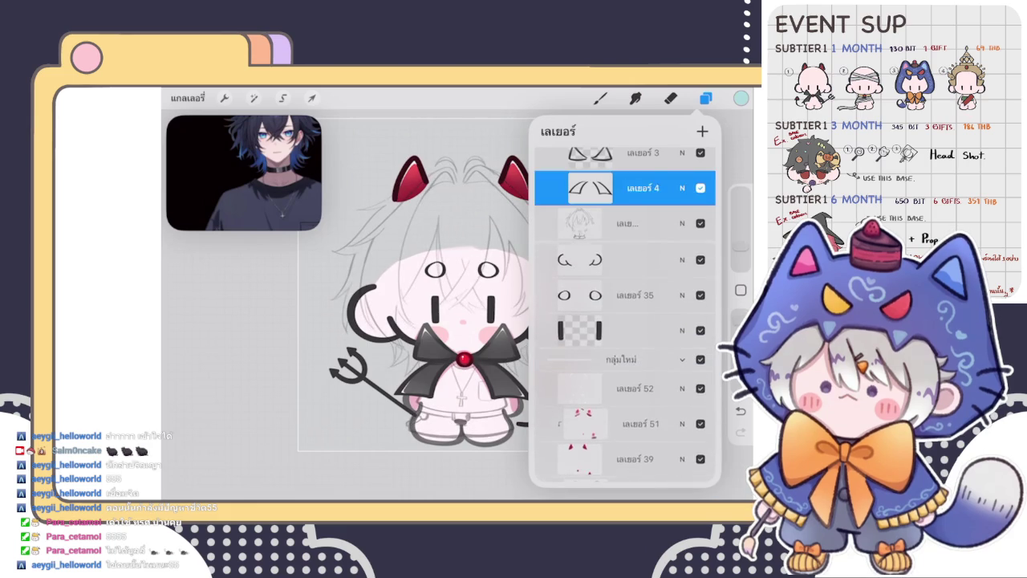
# Choose black as the drawing colour and open the Brush Library
pyautogui.click(740, 98)
pyautogui.click(581, 264)
pyautogui.click(600, 98)
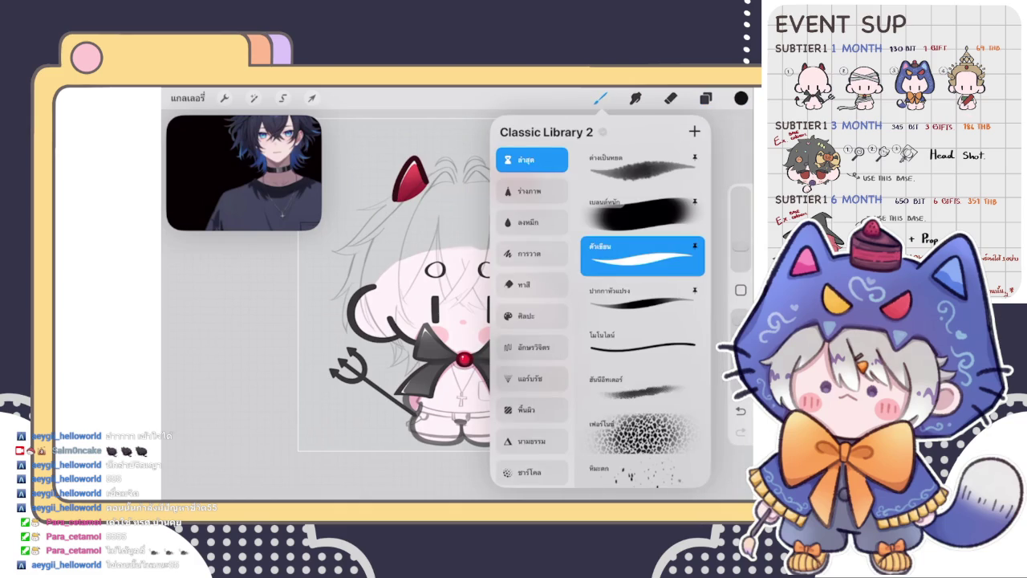
# Pick an inking brush, testing and undoing trial strokes near the face
pyautogui.click(462, 313)
pyautogui.moveTo(460, 325); pyautogui.dragTo(528, 314)
pyautogui.hotkey('ctrl', 'z')
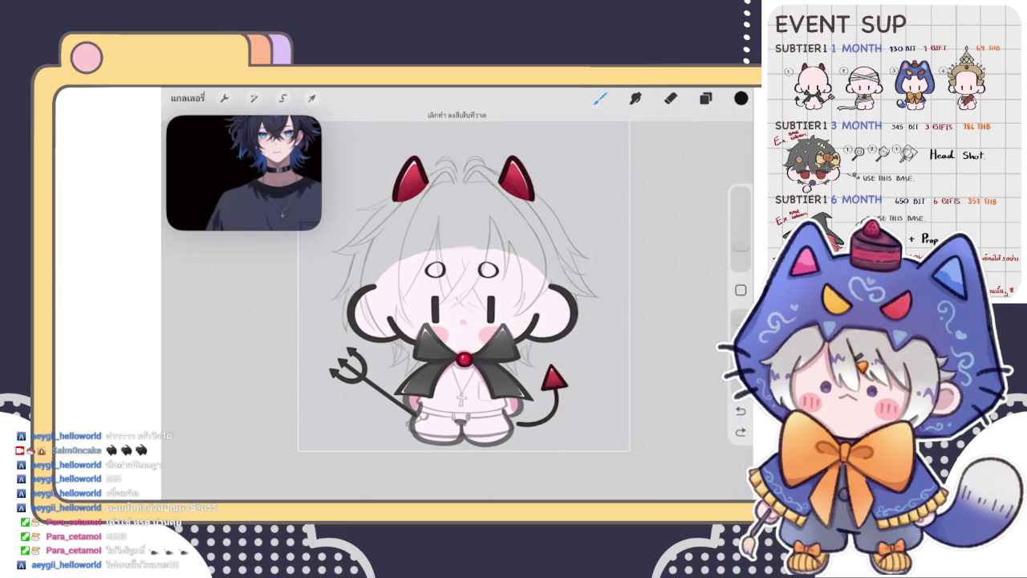
pyautogui.click(600, 98)
pyautogui.click(642, 300)
pyautogui.click(600, 98)
pyautogui.scroll(3, 464, 305)
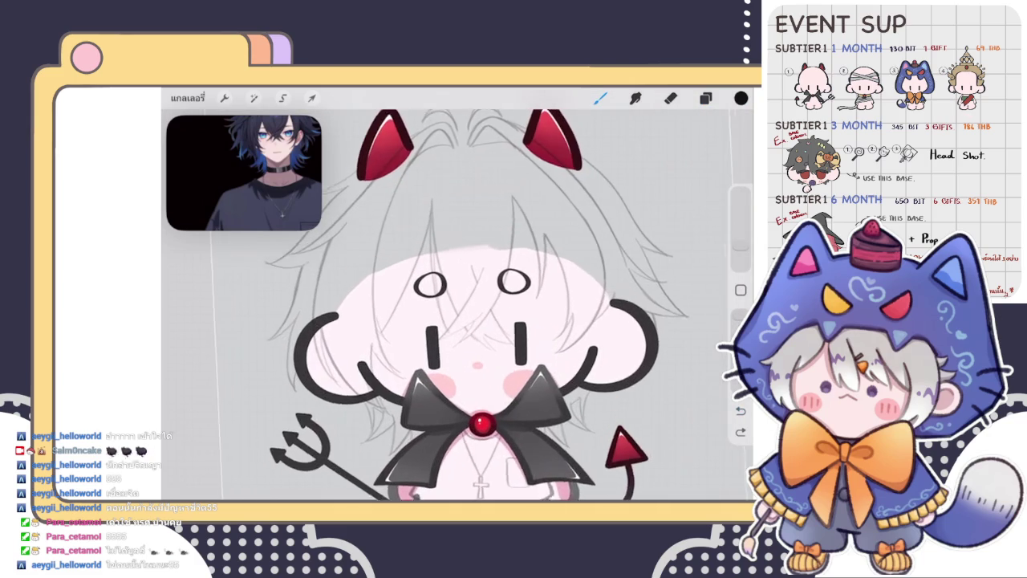
pyautogui.moveTo(504, 288); pyautogui.dragTo(547, 265)
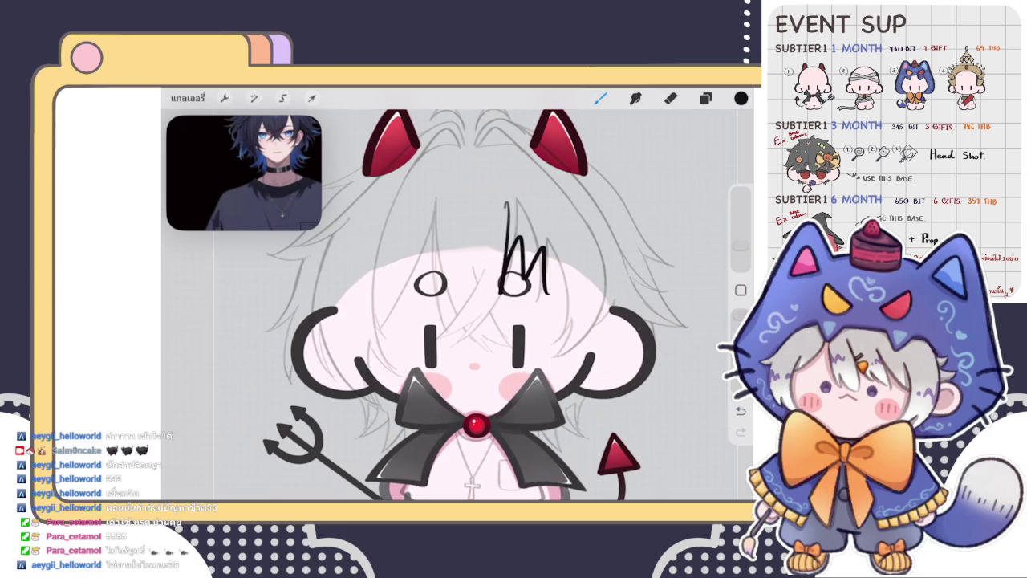
pyautogui.hotkey('ctrl', 'z')
# Ink a long hair strand down through the left eye, retrying it several times
pyautogui.scroll(2, 457, 305)
pyautogui.moveTo(448, 199); pyautogui.dragTo(416, 387)
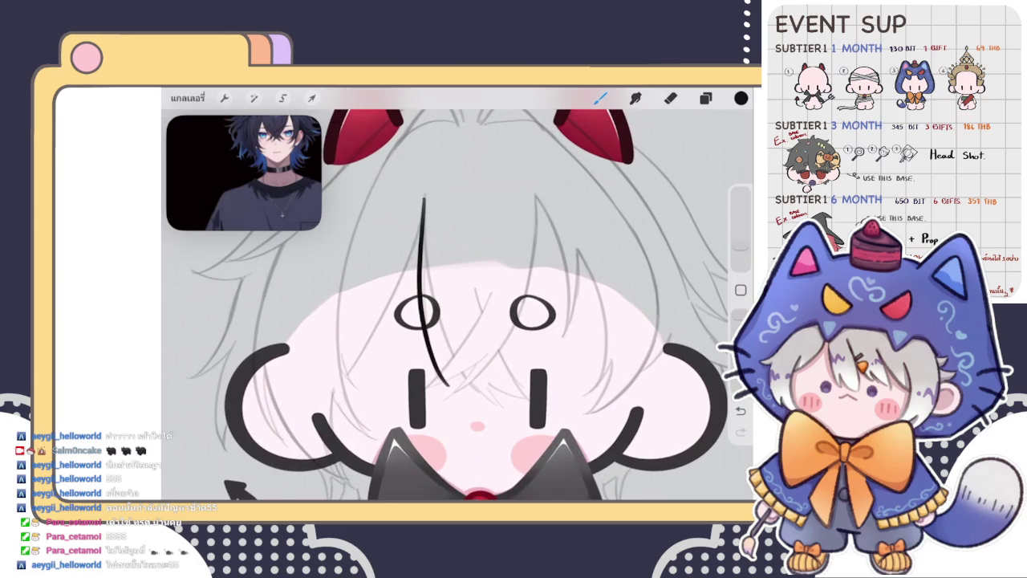
pyautogui.scroll(1, 458, 321)
pyautogui.hotkey('ctrl', 'z')
pyautogui.moveTo(400, 183); pyautogui.dragTo(424, 393)
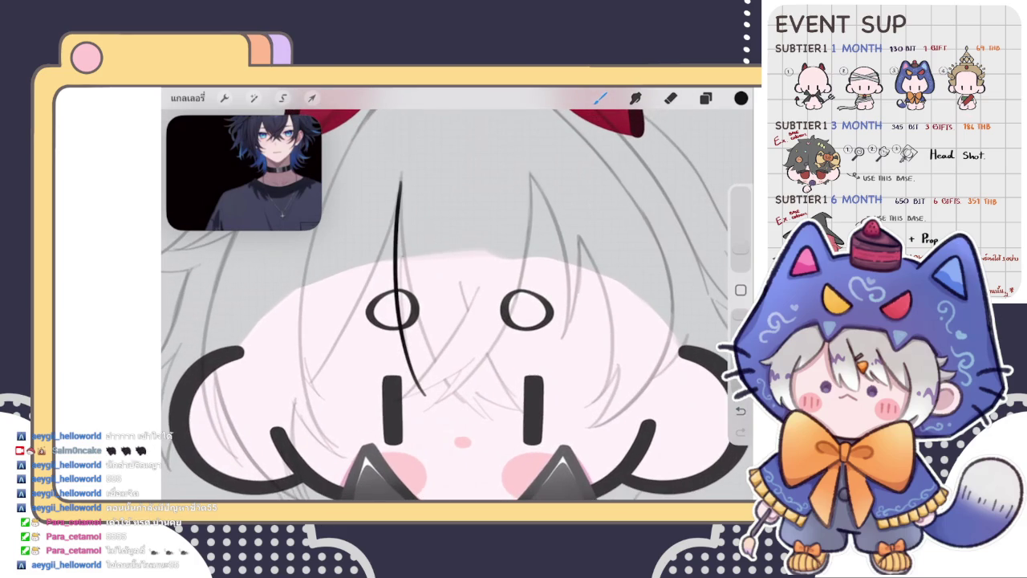
pyautogui.scroll(1, 457, 305)
pyautogui.hotkey('ctrl', 'z')
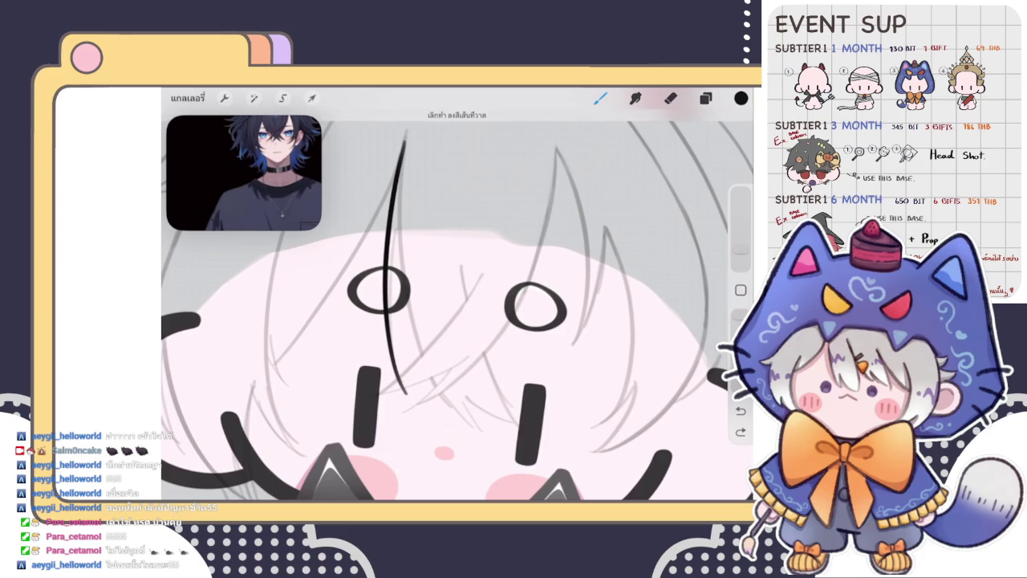
pyautogui.moveTo(396, 233); pyautogui.dragTo(403, 390)
pyautogui.scroll(2, 457, 305)
# Trim the lower end of the hair strand with the Eraser
pyautogui.press('e')
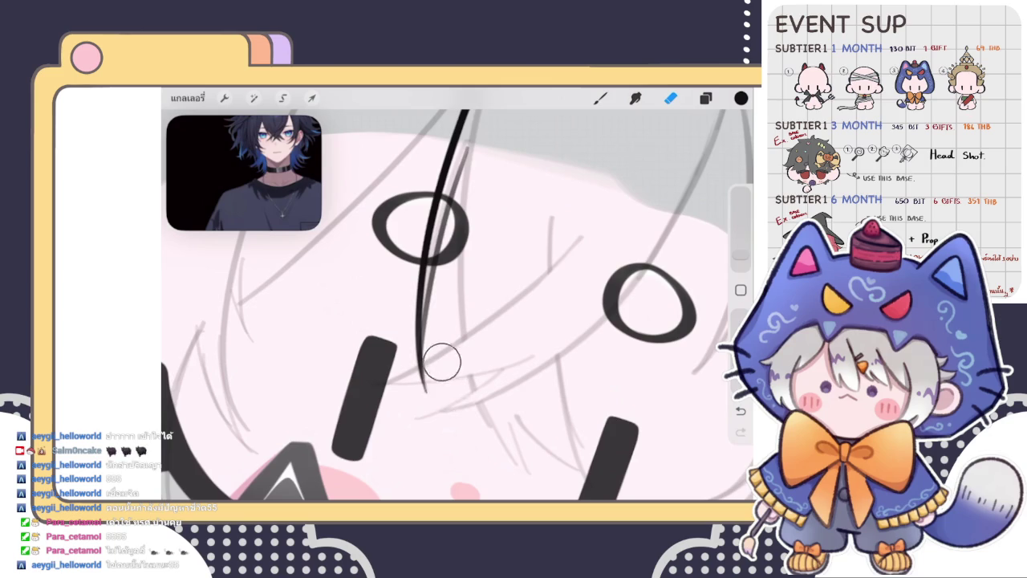
pyautogui.moveTo(448, 391); pyautogui.dragTo(430, 361)
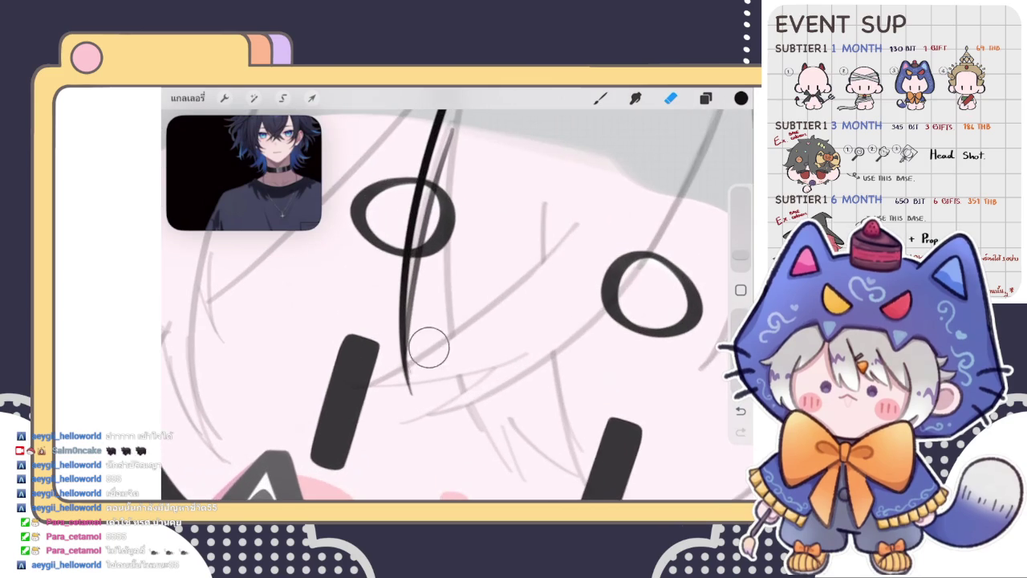
pyautogui.scroll(3, 411, 385)
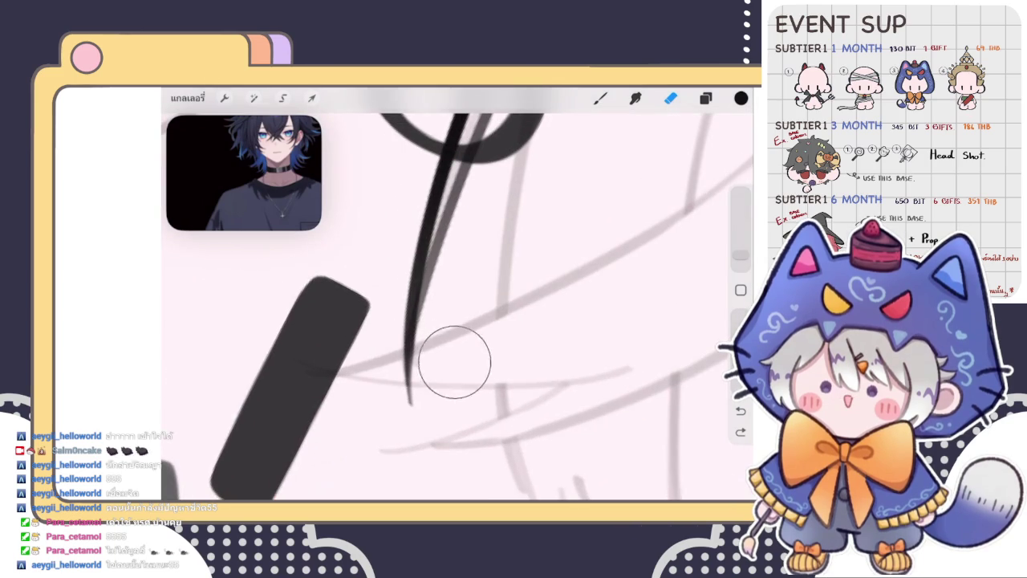
pyautogui.scroll(-5, 449, 361)
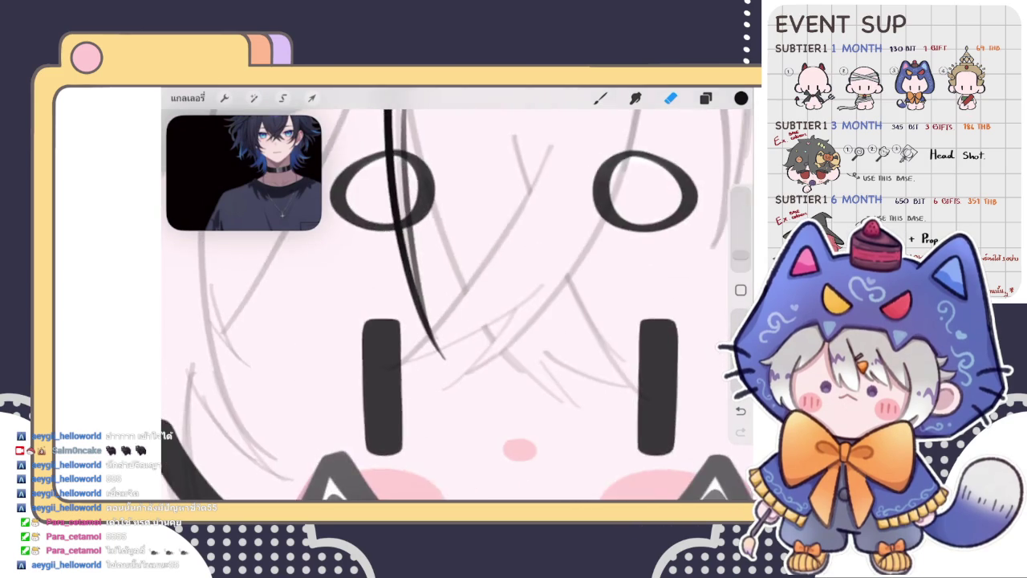
# With the Brush, undo the second long stroke and redraw the strand sweeping down the face
pyautogui.press('b')
pyautogui.scroll(3, 401, 321)
pyautogui.scroll(3, 386, 337)
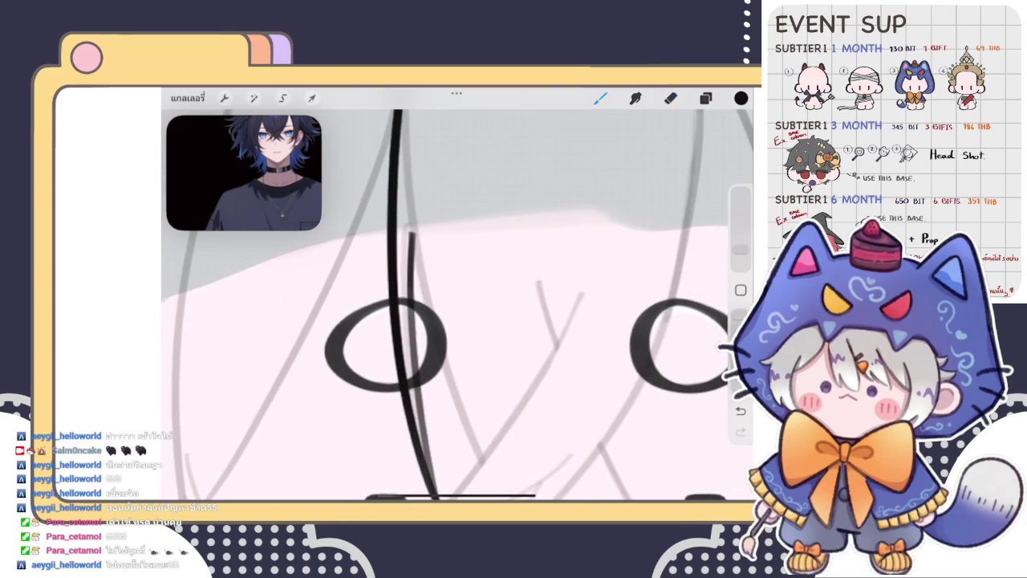
pyautogui.scroll(-3, 449, 305)
pyautogui.scroll(2, 449, 305)
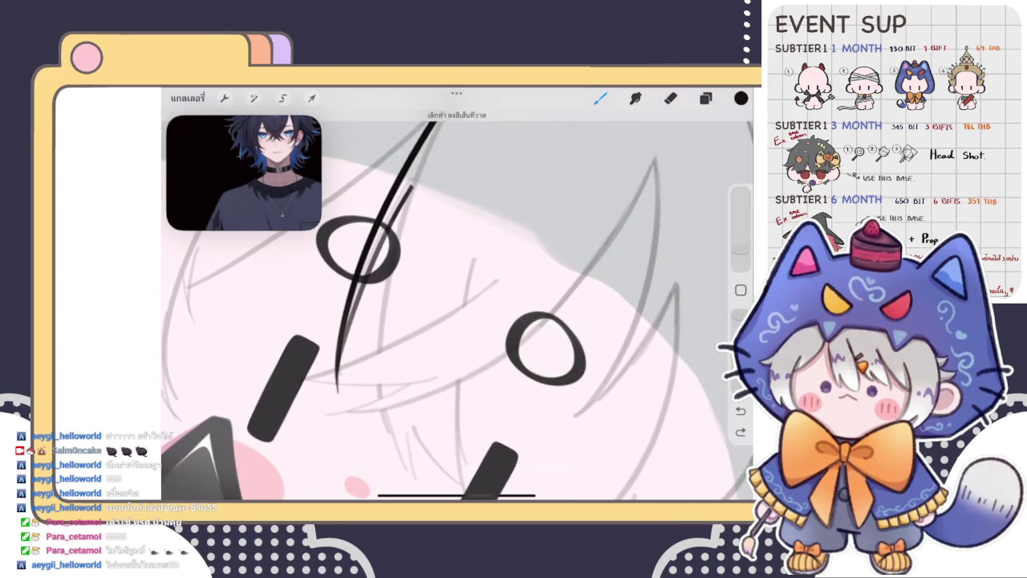
pyautogui.scroll(-5, 457, 305)
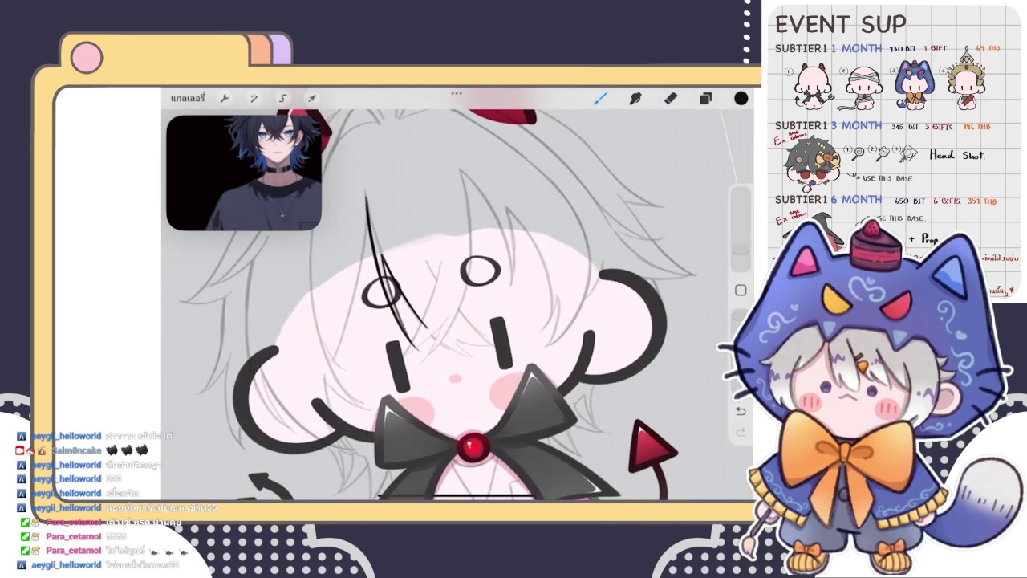
pyautogui.scroll(2, 457, 305)
pyautogui.scroll(2, 449, 304)
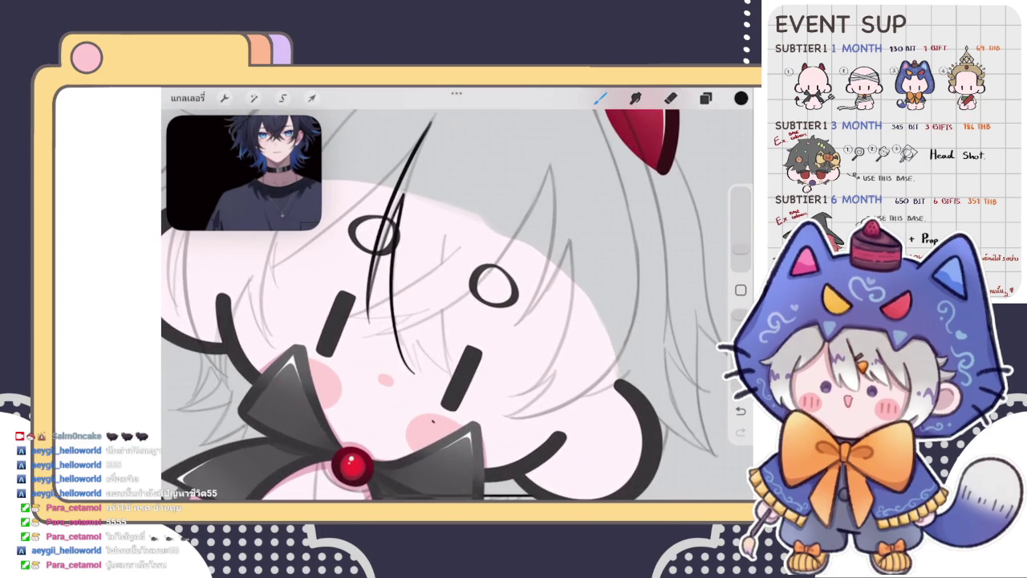
pyautogui.scroll(1, 458, 304)
pyautogui.hotkey('ctrl', 'z')
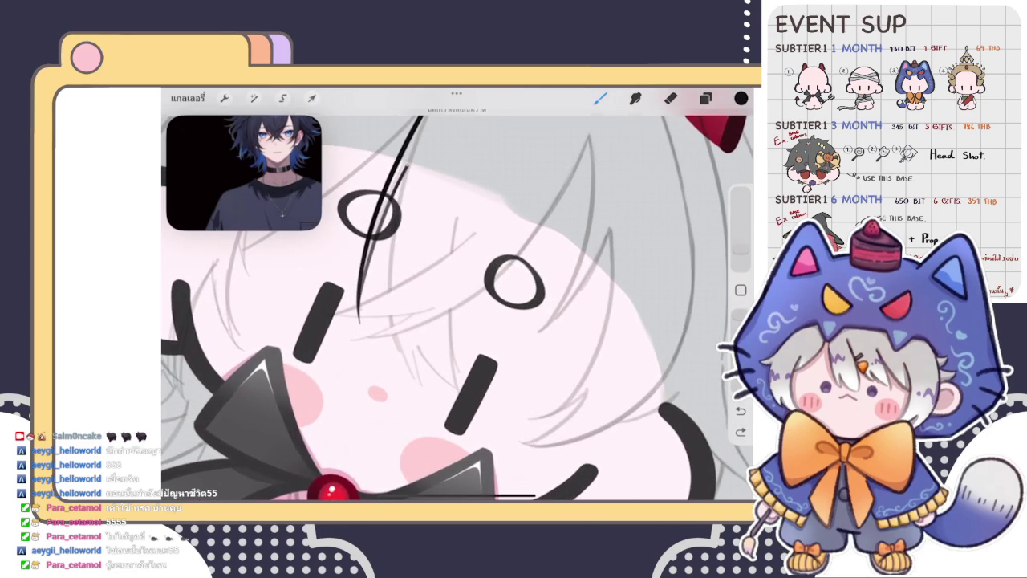
pyautogui.moveTo(422, 114); pyautogui.dragTo(420, 389)
pyautogui.scroll(-5, 449, 305)
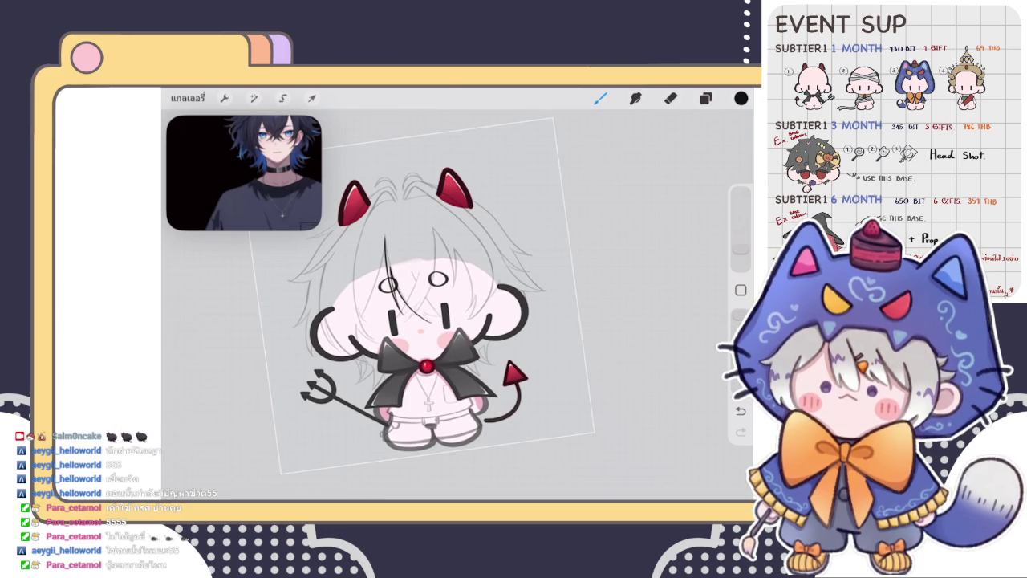
pyautogui.scroll(5, 426, 321)
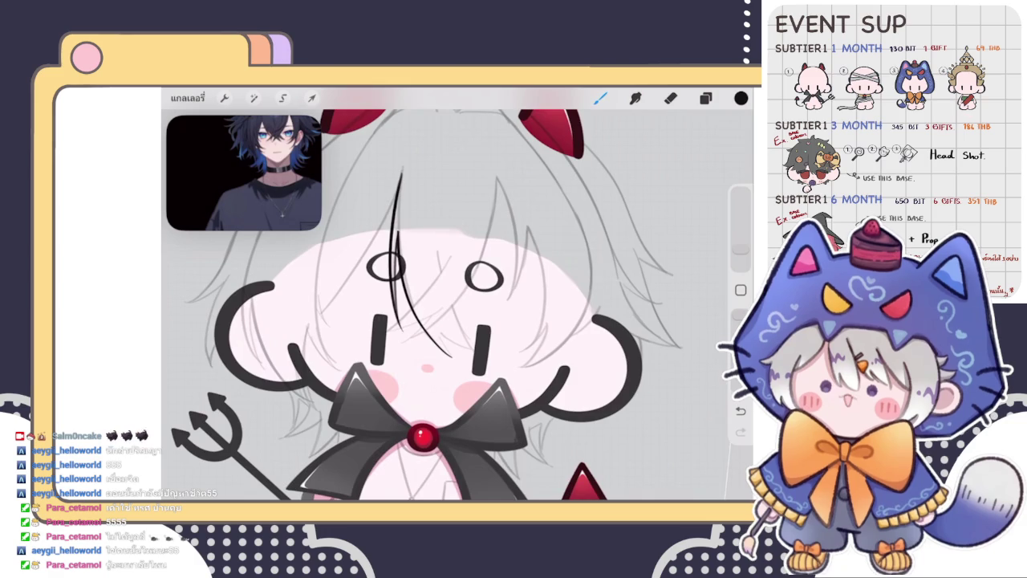
# Shrink the brush and ink a thin short strand beside the long hair line
pyautogui.scroll(5, 393, 221)
pyautogui.scroll(3, 393, 221)
pyautogui.click(740, 224)
pyautogui.click(600, 98)
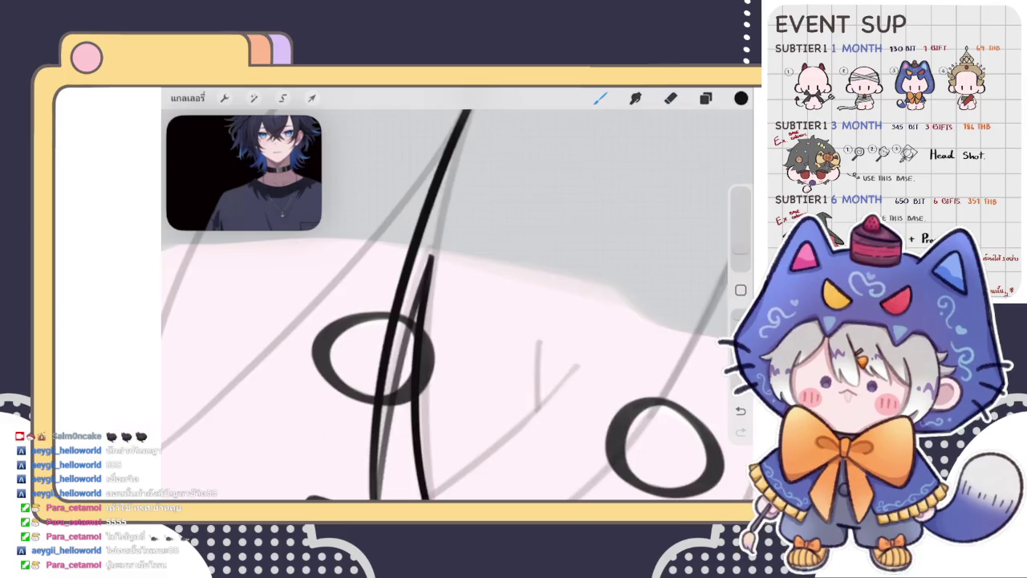
pyautogui.moveTo(450, 319); pyautogui.dragTo(439, 400)
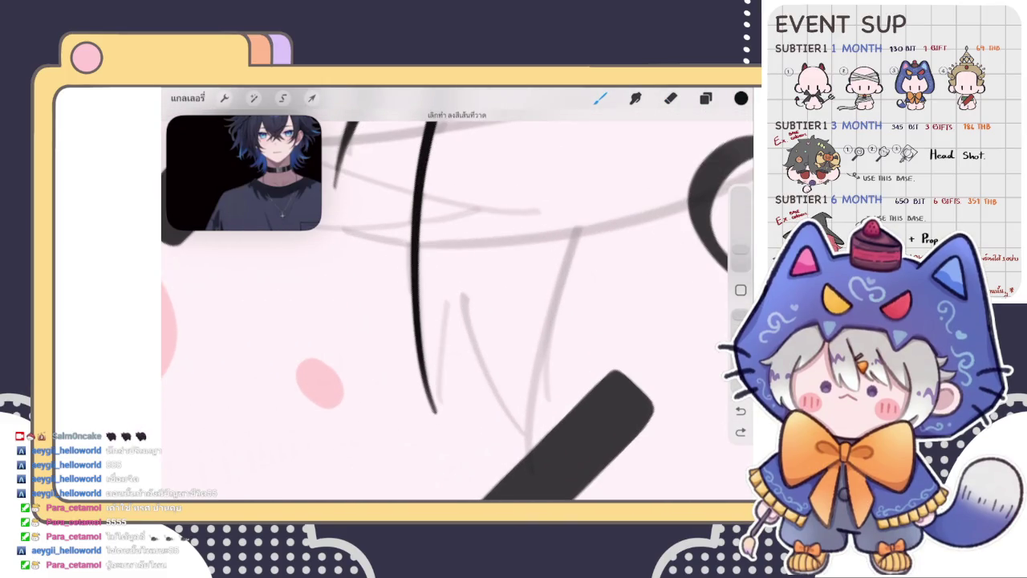
pyautogui.moveTo(453, 293); pyautogui.dragTo(437, 411)
pyautogui.hotkey('ctrl', 'z')
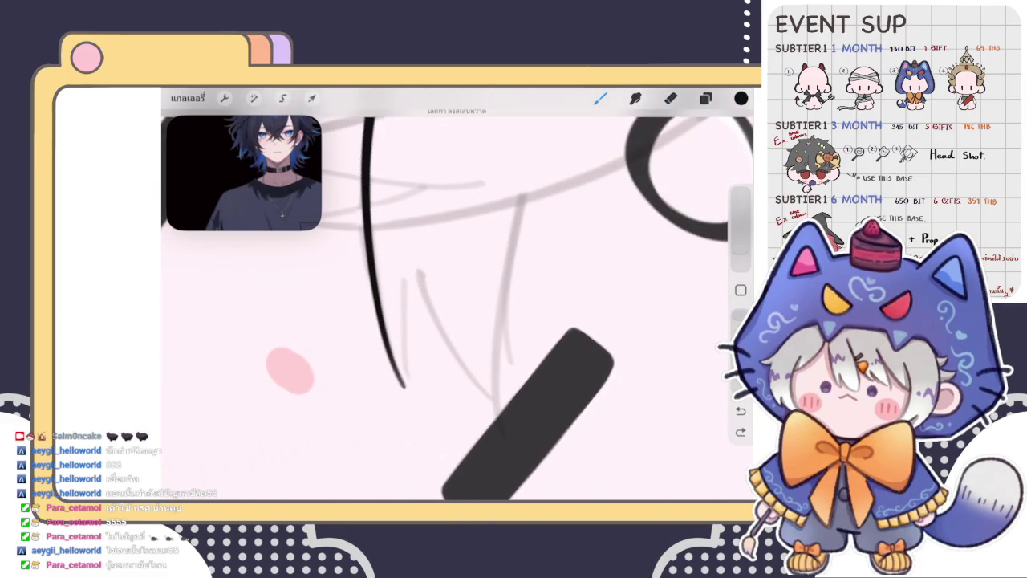
pyautogui.moveTo(407, 277); pyautogui.dragTo(403, 393)
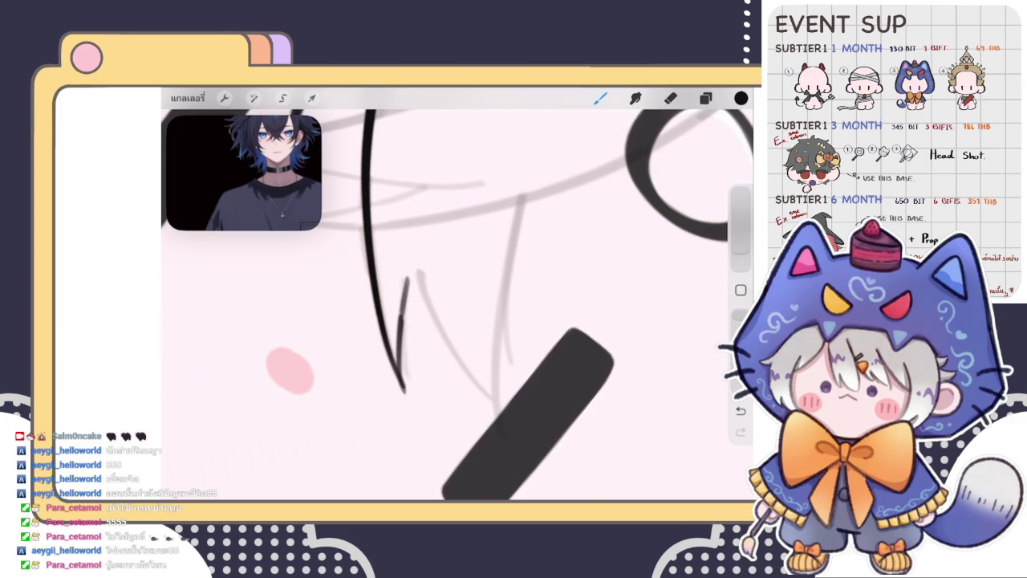
pyautogui.hotkey('ctrl', 'z')
pyautogui.moveTo(409, 272); pyautogui.dragTo(407, 393)
# Draw strands down toward the dark bar, undoing and retrying several attempts
pyautogui.moveTo(409, 273); pyautogui.dragTo(494, 400)
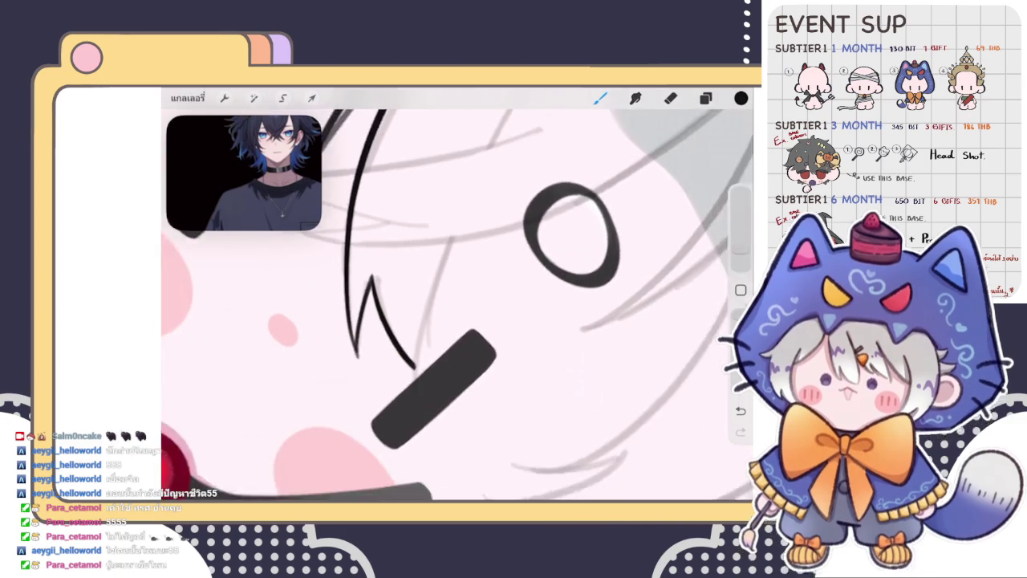
pyautogui.scroll(2, 458, 297)
pyautogui.moveTo(455, 232); pyautogui.dragTo(408, 377)
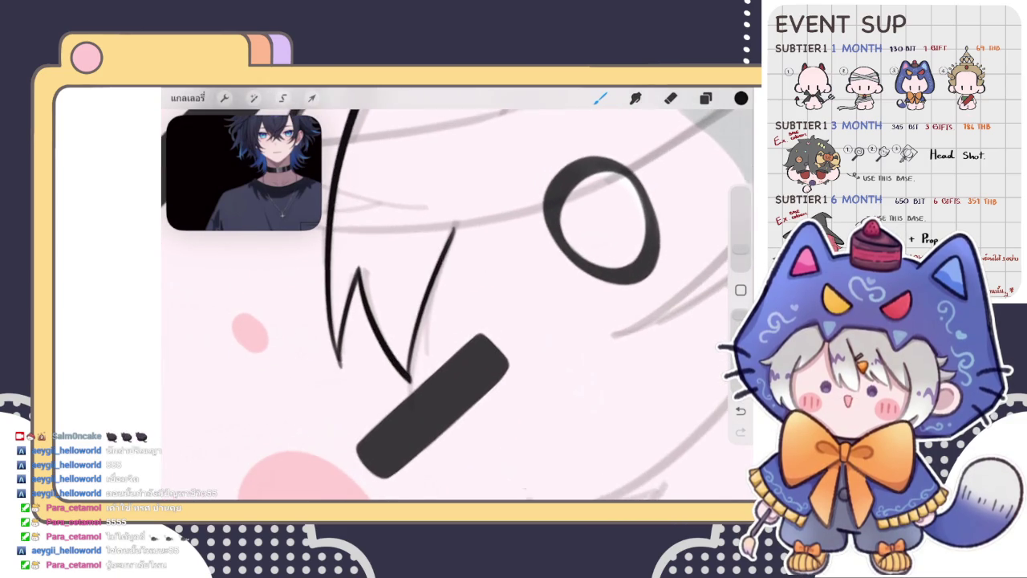
pyautogui.hotkey('ctrl', 'z')
pyautogui.moveTo(455, 226); pyautogui.dragTo(415, 377)
pyautogui.hotkey('ctrl', 'z')
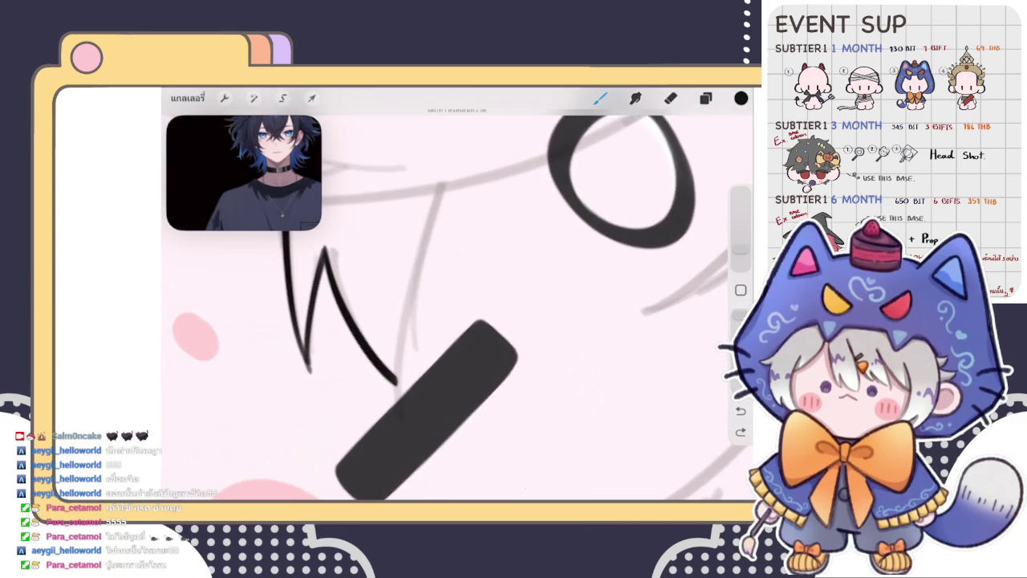
pyautogui.moveTo(440, 191); pyautogui.dragTo(401, 391)
pyautogui.scroll(-3, 458, 297)
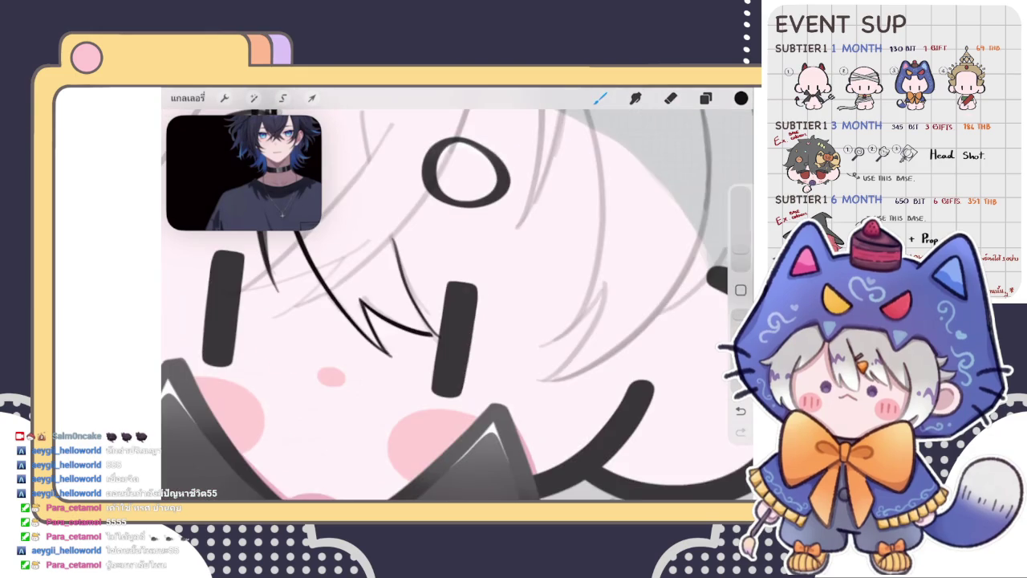
pyautogui.scroll(3, 458, 297)
pyautogui.hotkey('ctrl', 'z')
pyautogui.moveTo(424, 221); pyautogui.dragTo(314, 383)
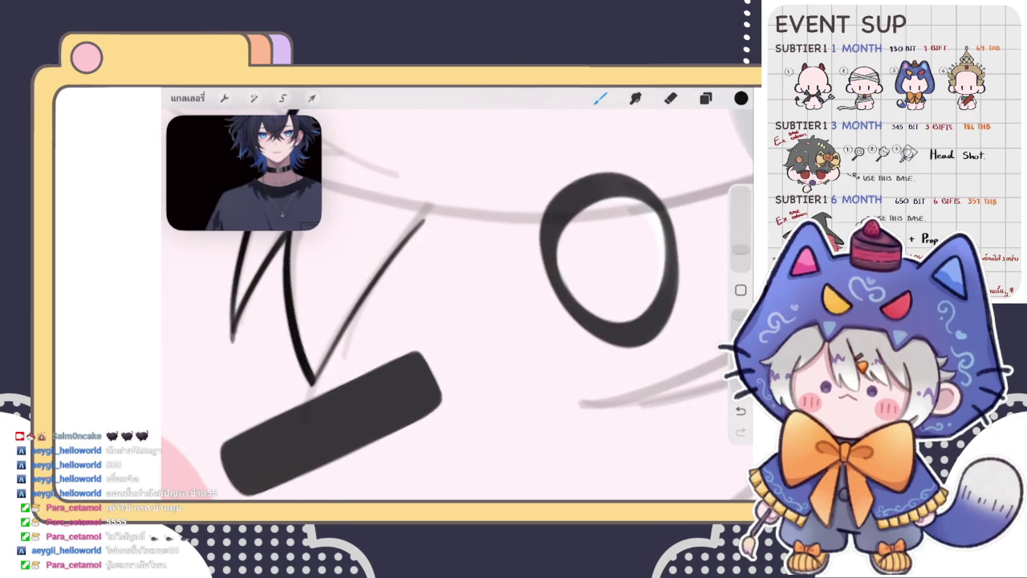
pyautogui.hotkey('ctrl', 'z')
pyautogui.scroll(-1, 457, 297)
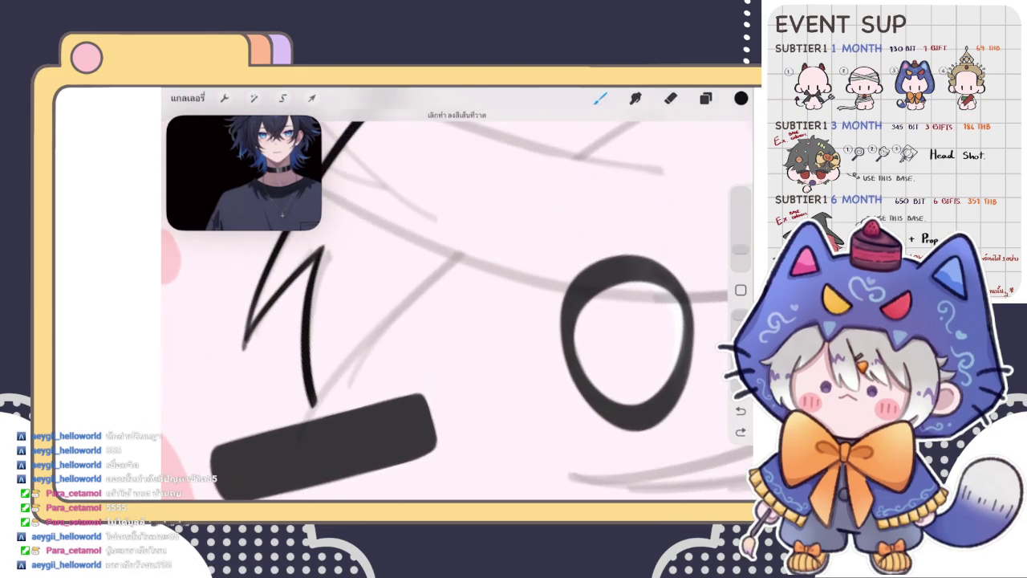
# Ink a V-shaped lock: a strand down to the tip and a long diagonal back up
pyautogui.moveTo(459, 259); pyautogui.dragTo(315, 403)
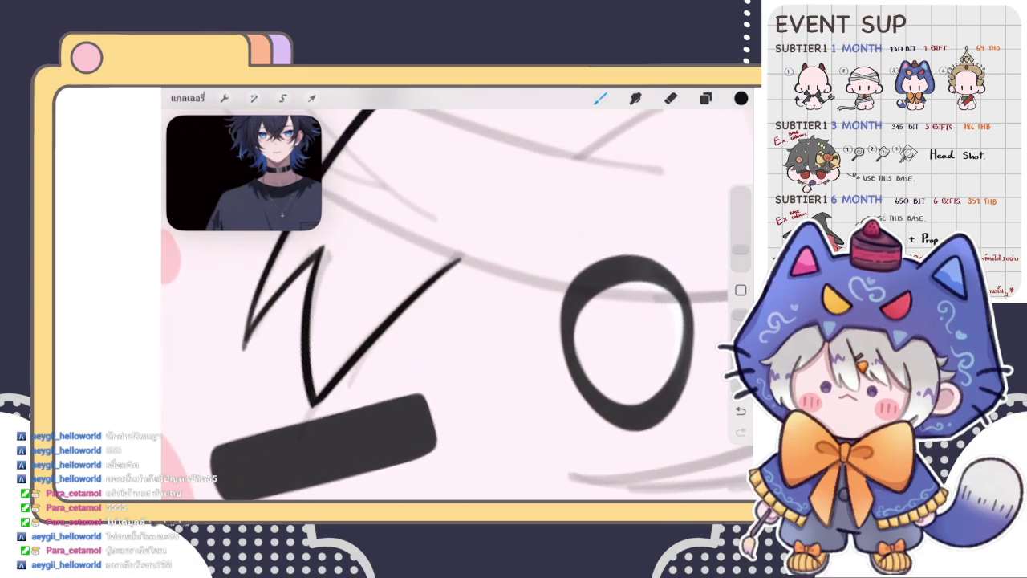
pyautogui.hotkey('ctrl', 'z')
pyautogui.hotkey('ctrl', 'z')
pyautogui.moveTo(456, 260)
pyautogui.mouseDown()
pyautogui.moveTo(313, 403)
pyautogui.moveTo(462, 258)
pyautogui.mouseUp()
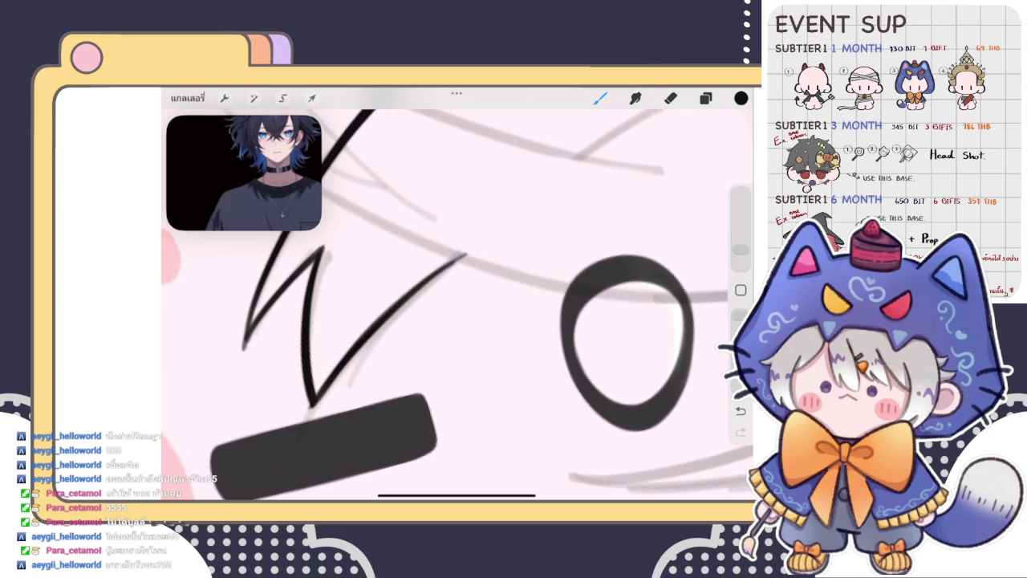
pyautogui.hotkey('ctrl', 'z')
pyautogui.scroll(1, 458, 305)
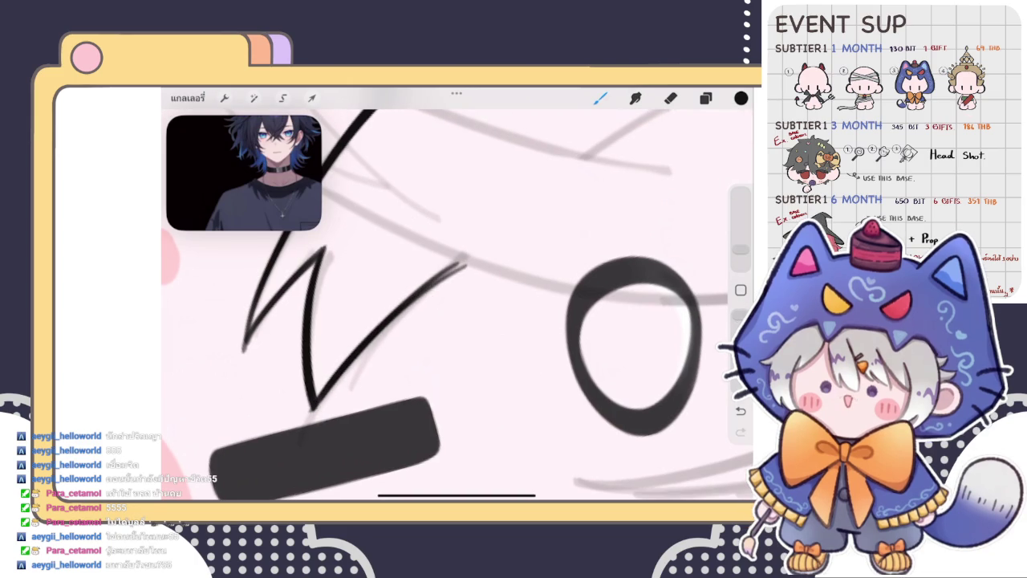
pyautogui.moveTo(313, 402); pyautogui.dragTo(492, 244)
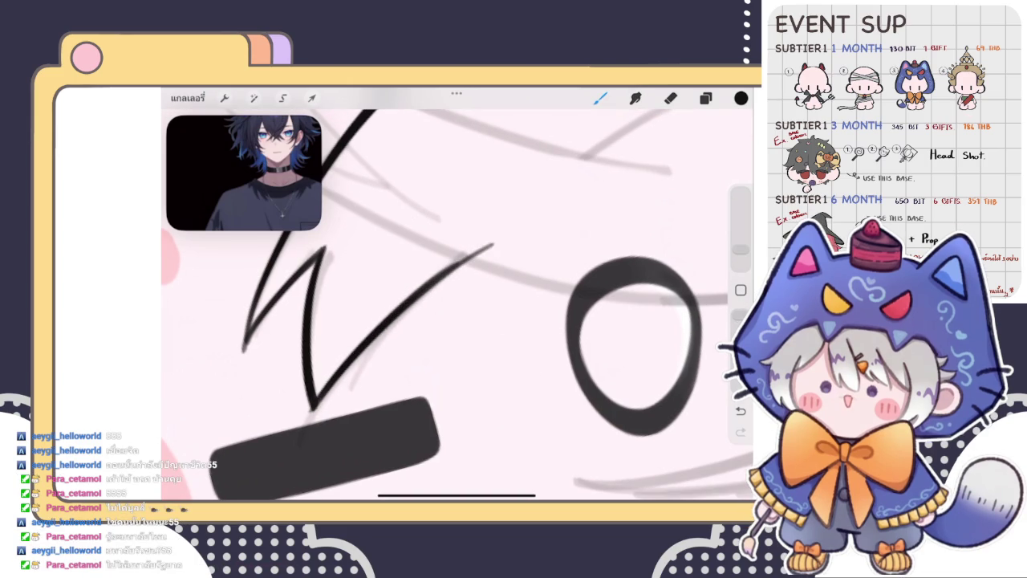
pyautogui.scroll(2, 530, 217)
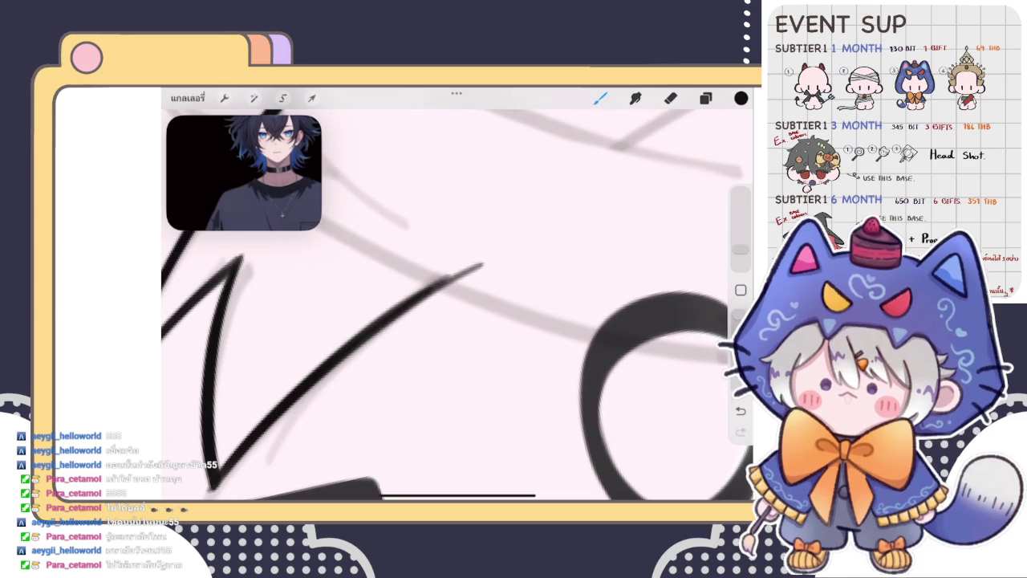
# Erase the diagonal strand's overshooting upper tip and zoom out to review the whole character
pyautogui.click(671, 98)
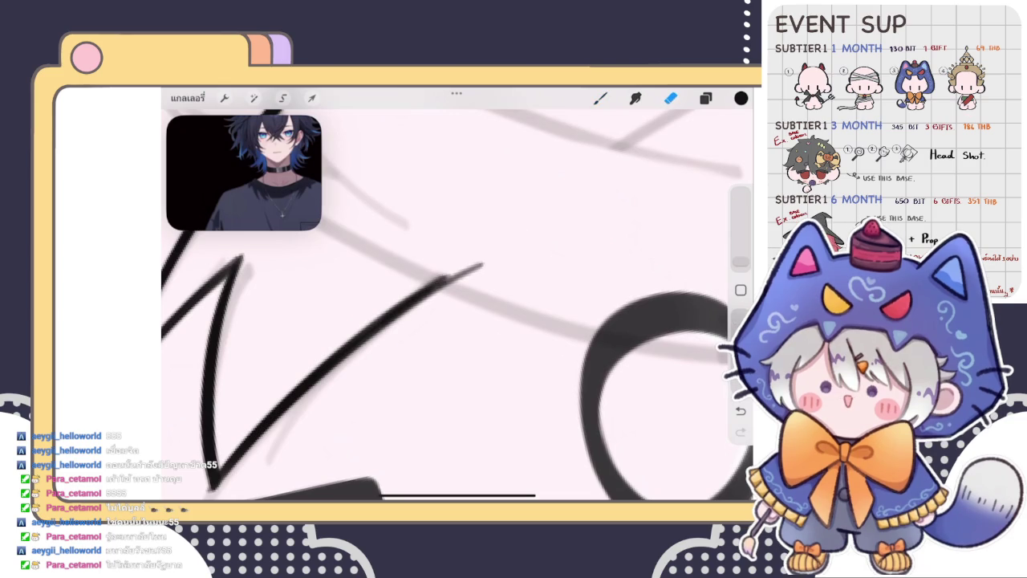
pyautogui.moveTo(481, 267)
pyautogui.mouseDown()
pyautogui.moveTo(431, 261)
pyautogui.moveTo(426, 270)
pyautogui.mouseUp()
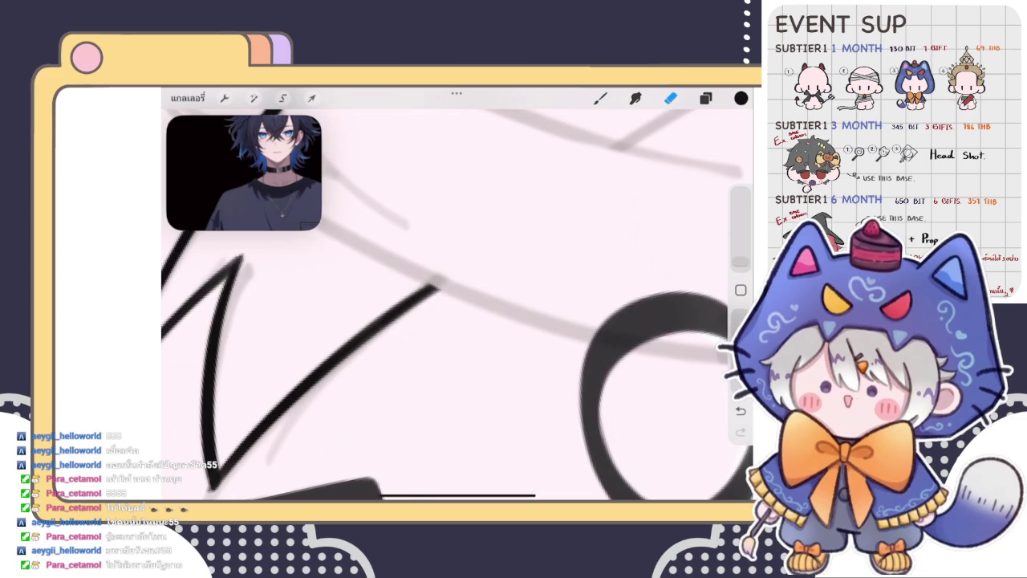
pyautogui.scroll(-2, 457, 297)
pyautogui.scroll(-2, 458, 297)
pyautogui.scroll(-2, 458, 297)
pyautogui.scroll(-1, 458, 297)
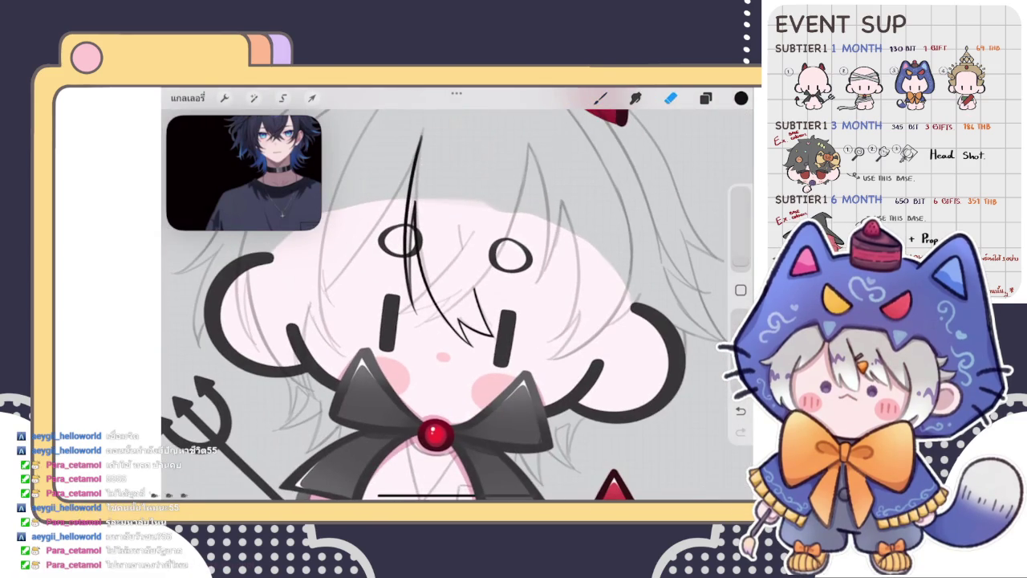
pyautogui.scroll(-2, 457, 297)
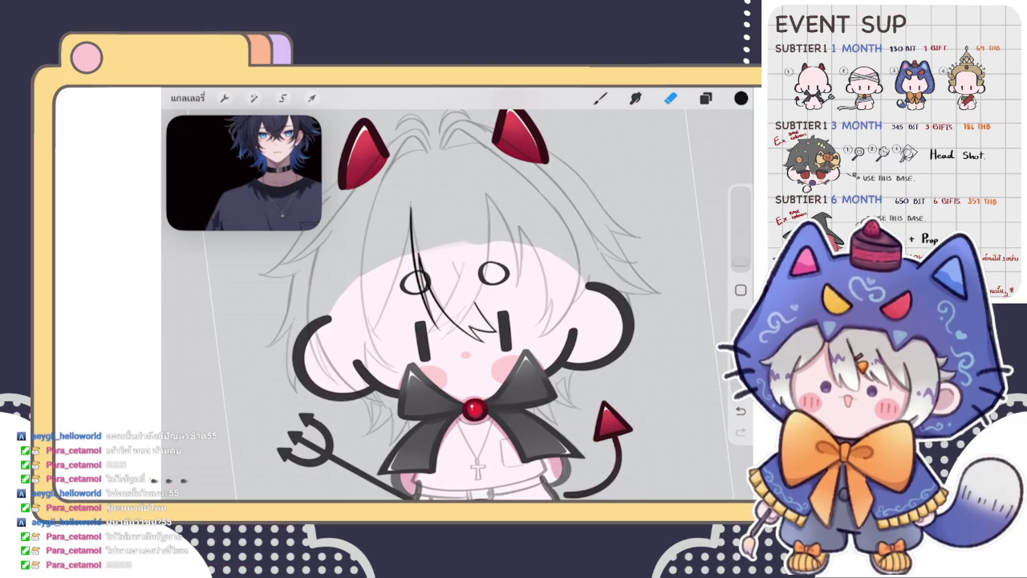
pyautogui.click(600, 98)
# Draw a short hair strand between the eyes and erase its lower end
pyautogui.scroll(5, 458, 294)
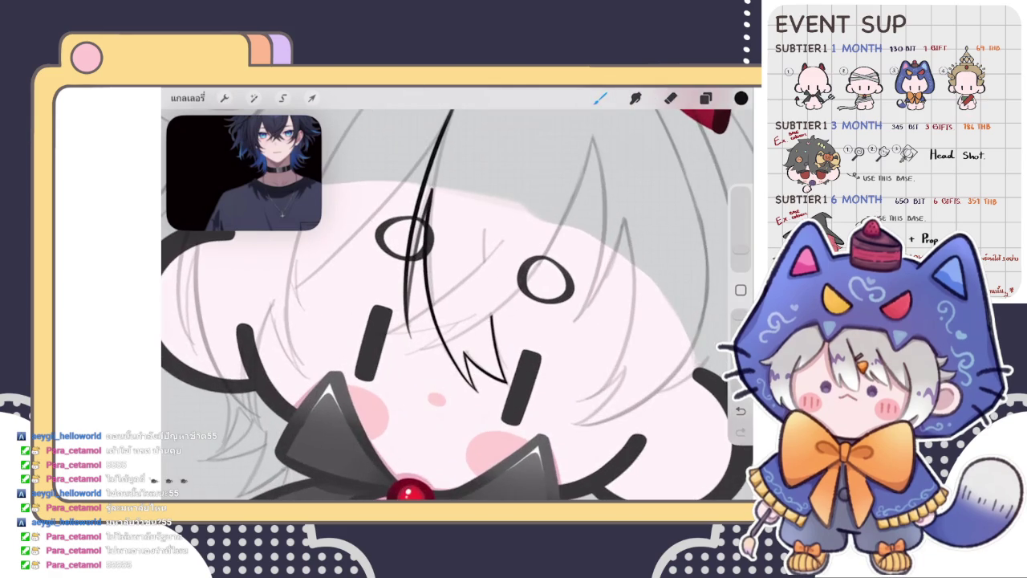
pyautogui.scroll(3, 458, 294)
pyautogui.moveTo(463, 234); pyautogui.dragTo(455, 282)
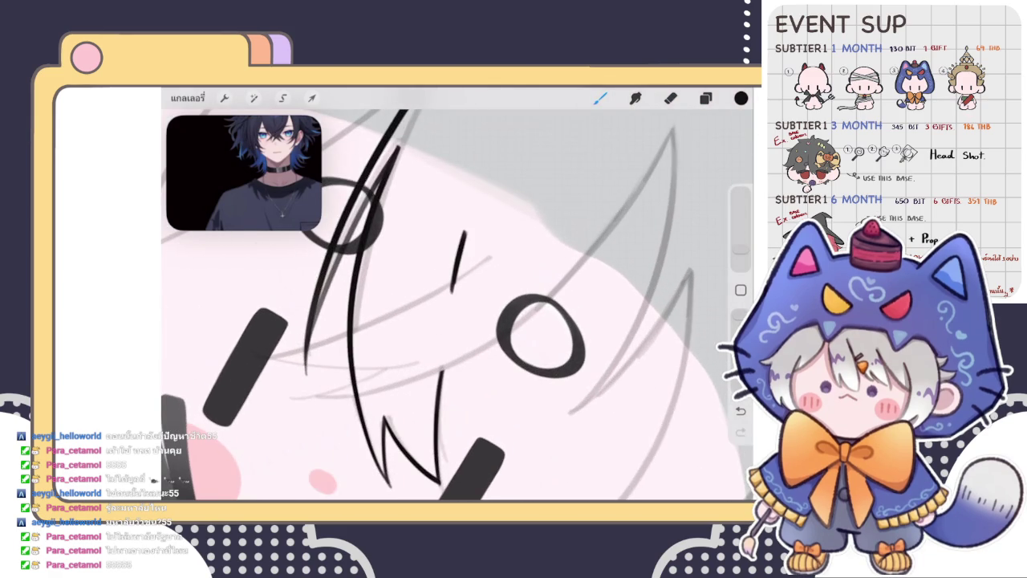
pyautogui.scroll(3, 457, 293)
pyautogui.click(670, 97)
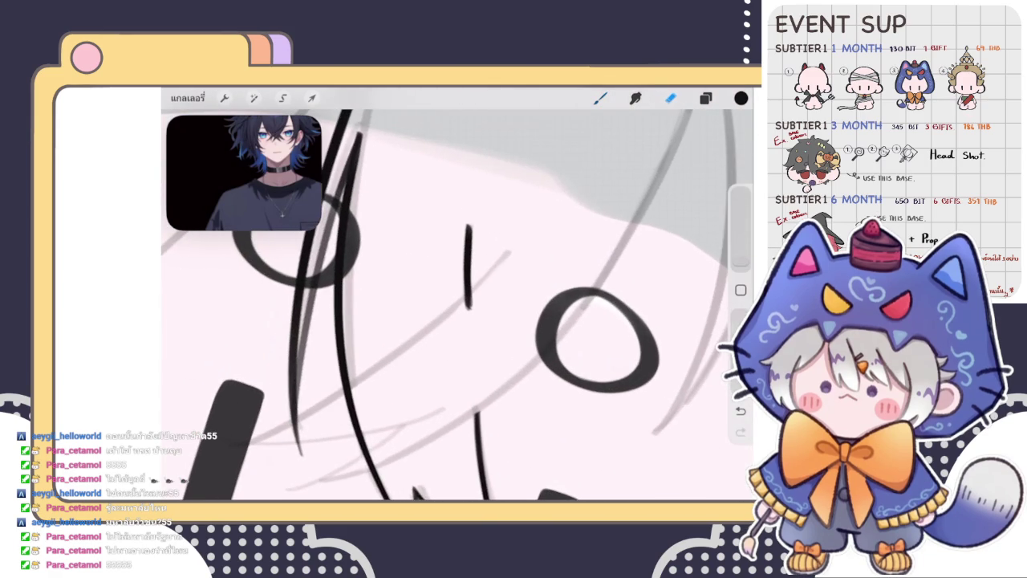
pyautogui.moveTo(474, 306); pyautogui.dragTo(469, 293)
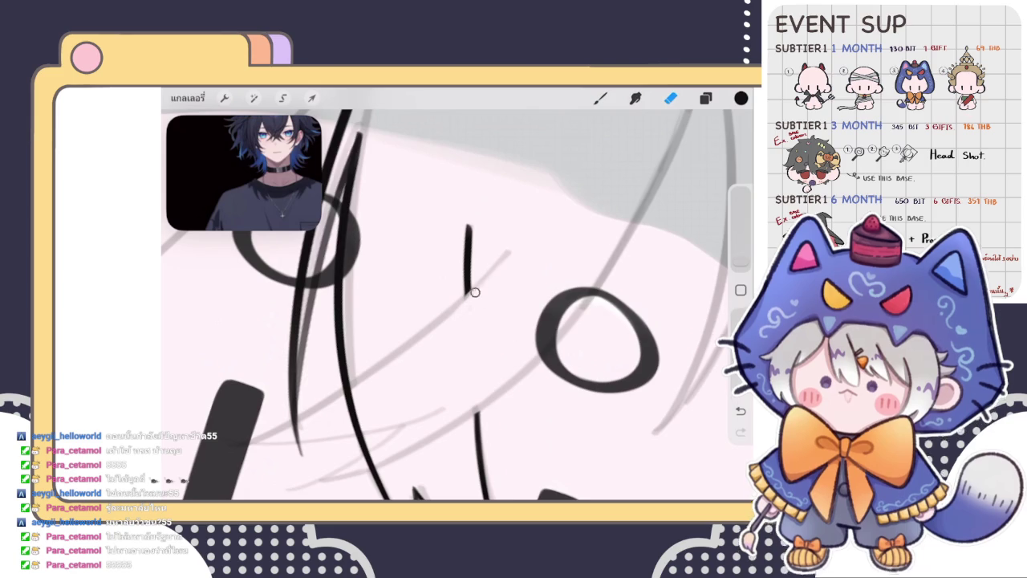
pyautogui.click(600, 98)
pyautogui.scroll(-3, 450, 305)
# Draw a zigzag hair strand across the face and check the Layers panel
pyautogui.moveTo(508, 348); pyautogui.dragTo(545, 413)
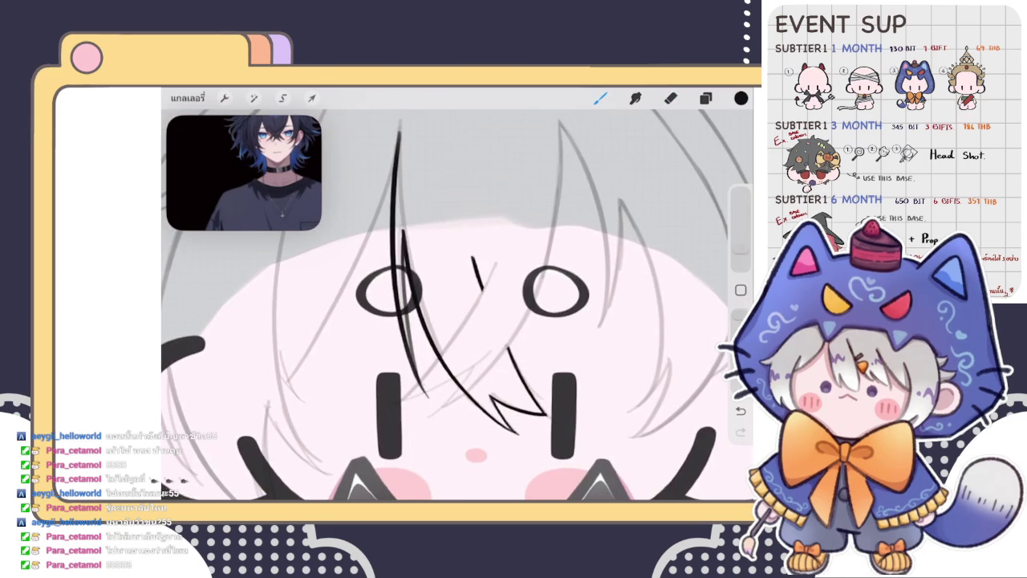
pyautogui.scroll(-3, 457, 305)
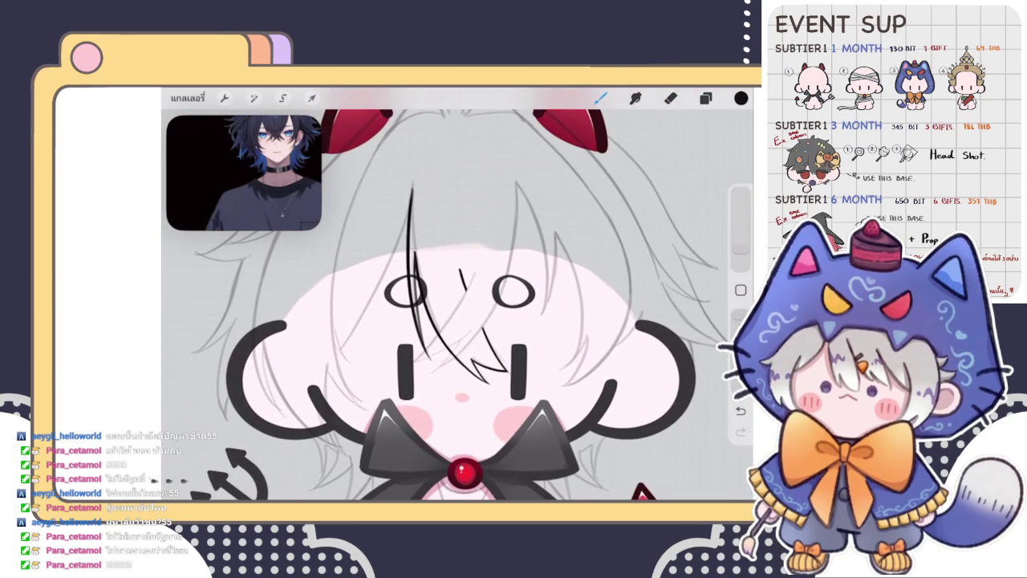
pyautogui.click(705, 98)
pyautogui.click(706, 98)
pyautogui.scroll(3, 457, 305)
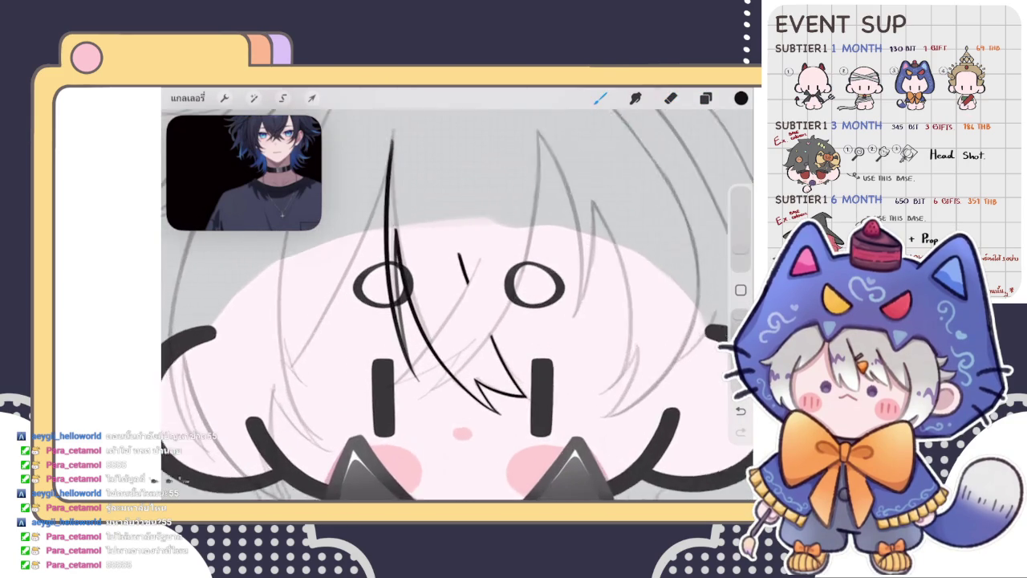
# Draw a forked hair strand between the eyes, stepping undo/redo to remove a stray dot
pyautogui.moveTo(491, 239); pyautogui.dragTo(388, 382)
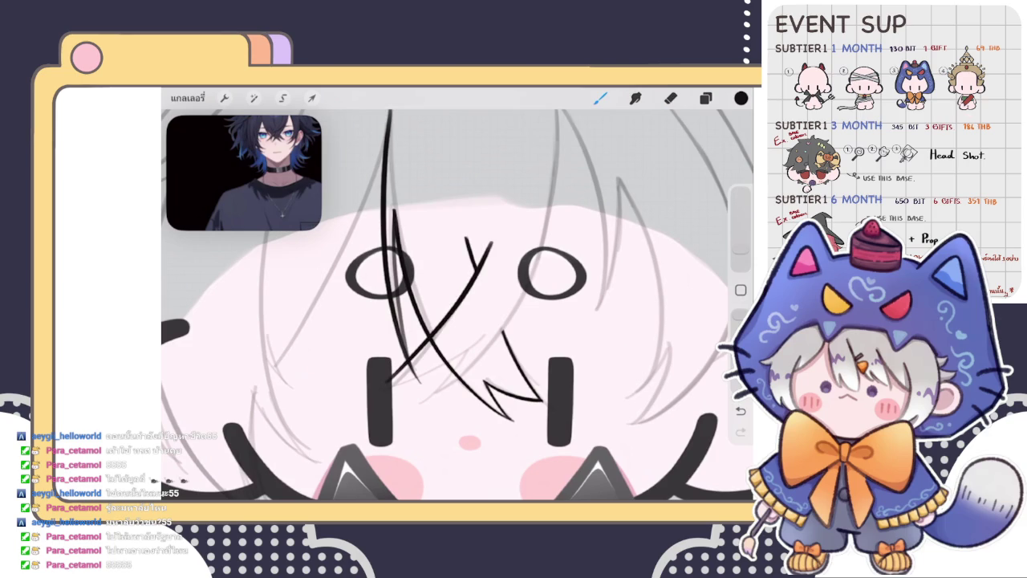
pyautogui.hotkey('ctrl', 'z')
pyautogui.scroll(1, 458, 305)
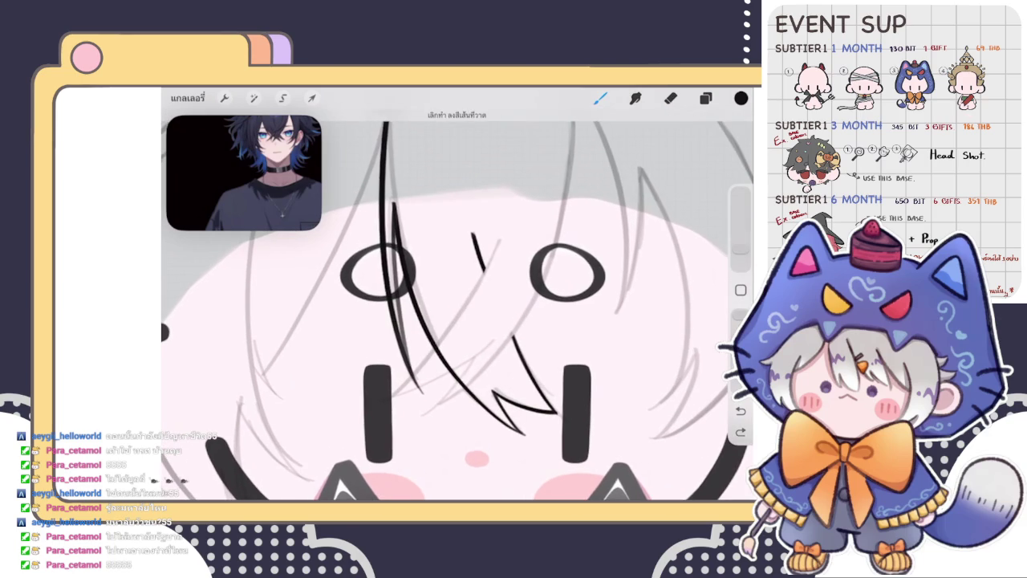
pyautogui.hotkey('ctrl', 'shift', 'z')
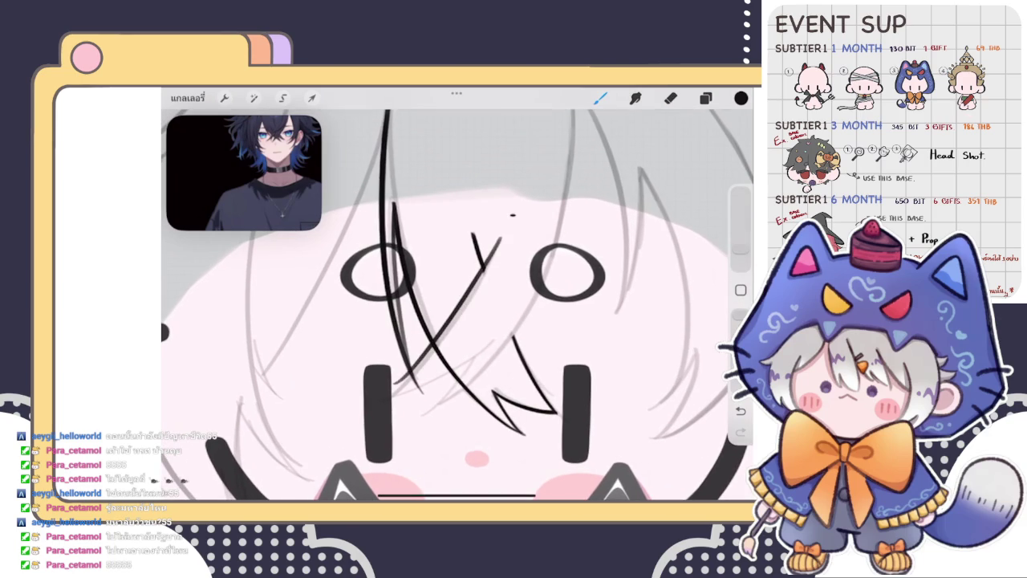
pyautogui.hotkey('ctrl', 'z')
pyautogui.hotkey('ctrl', 'z')
pyautogui.hotkey('ctrl', 'shift', 'z')
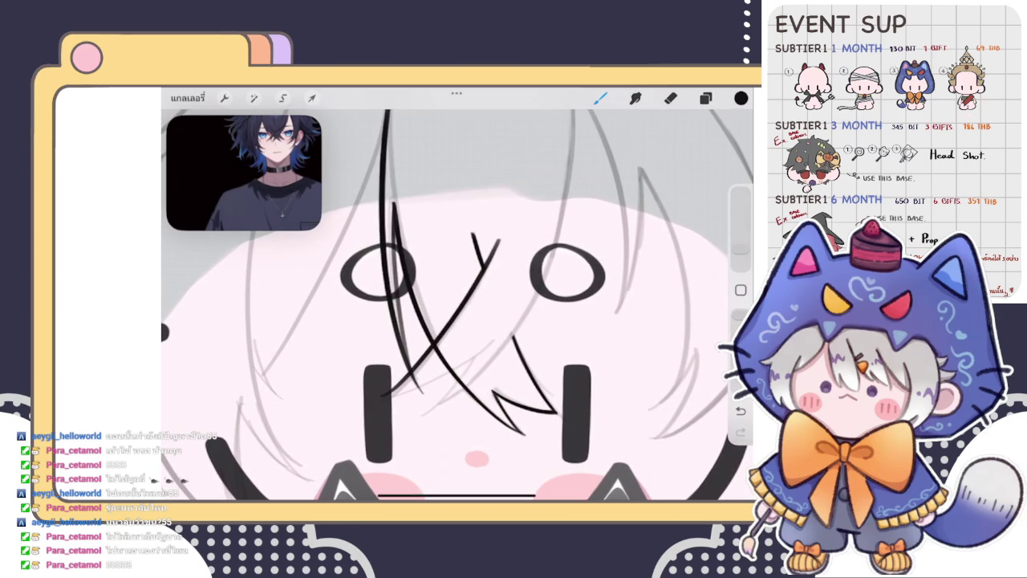
pyautogui.scroll(-2, 457, 304)
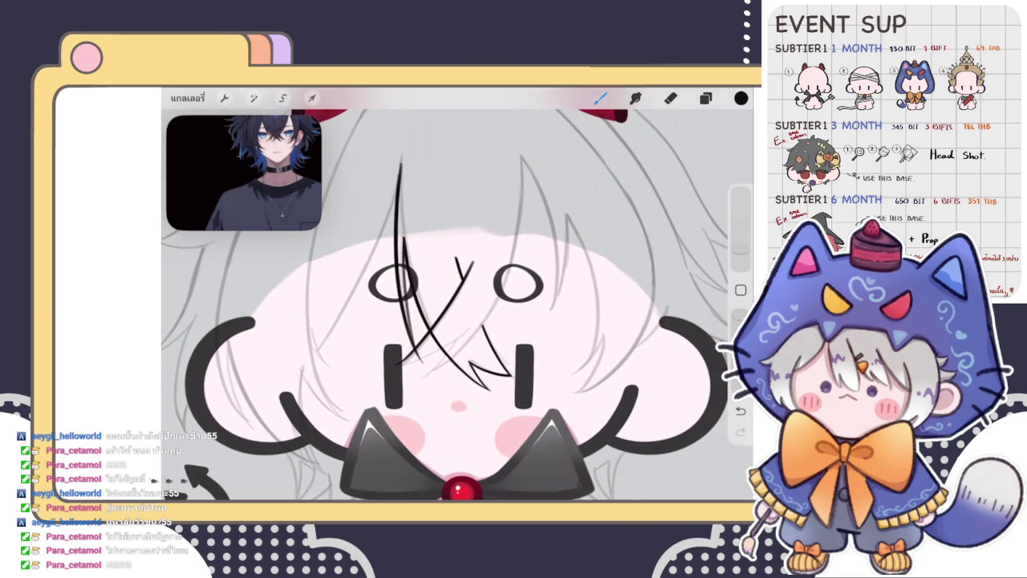
pyautogui.click(254, 97)
pyautogui.click(252, 465)
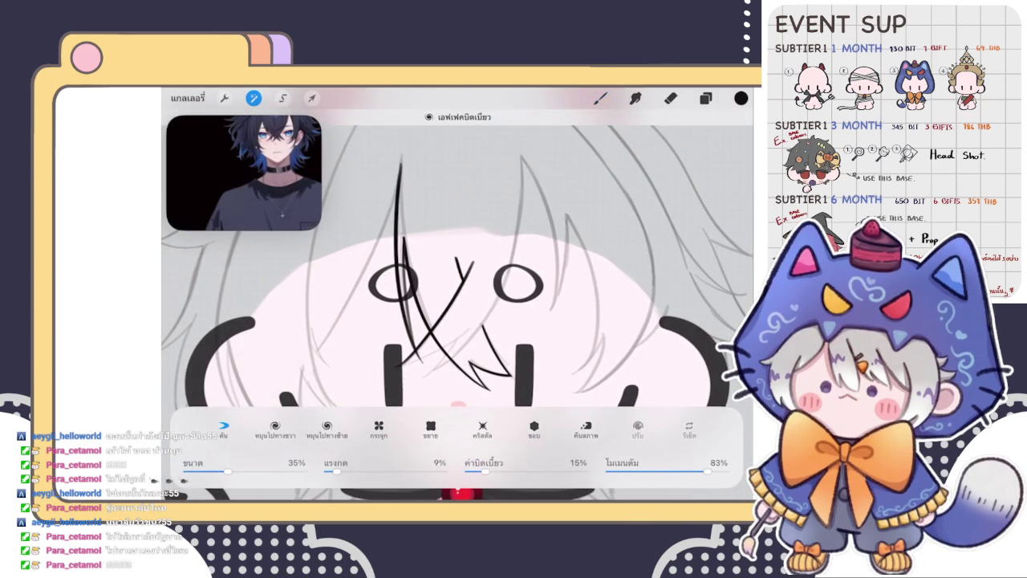
pyautogui.click(600, 98)
pyautogui.hotkey('ctrl', 'shift', 'z')
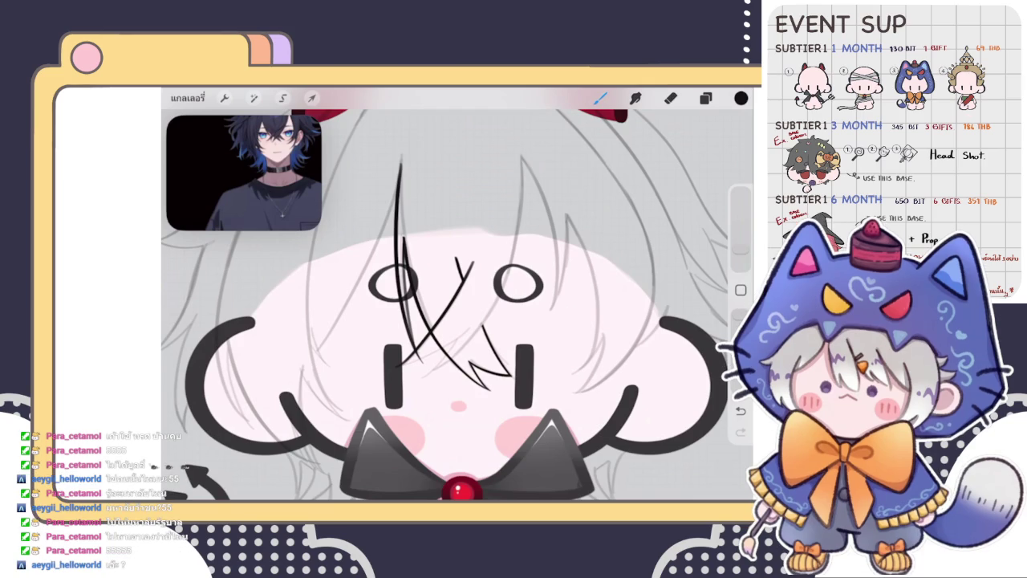
pyautogui.click(600, 98)
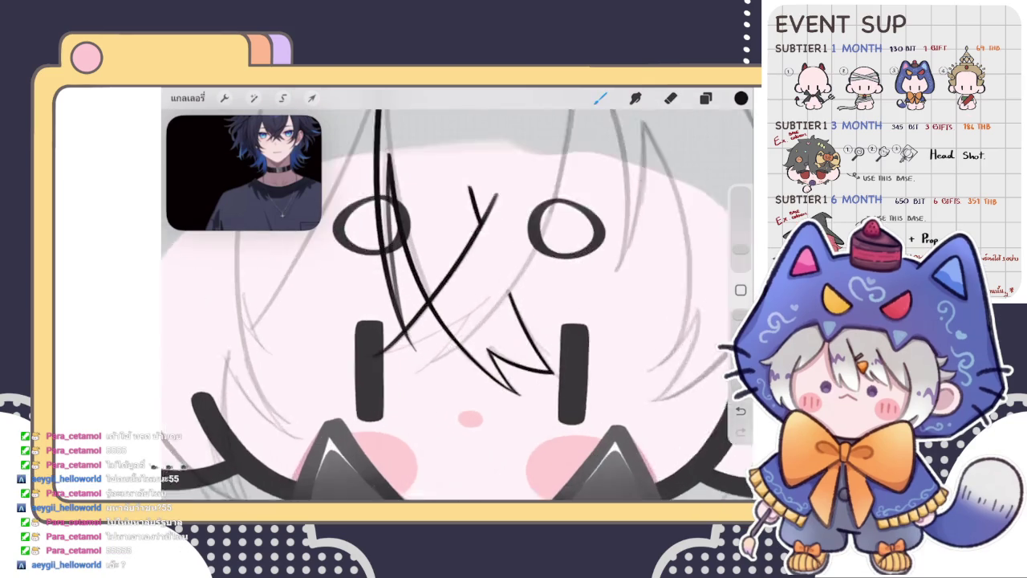
# Draw a curved strand across the face, redoing it as a smooth curve
pyautogui.scroll(5, 385, 358)
pyautogui.scroll(1, 458, 305)
pyautogui.moveTo(383, 374); pyautogui.dragTo(579, 288)
pyautogui.hotkey('ctrl', 'z')
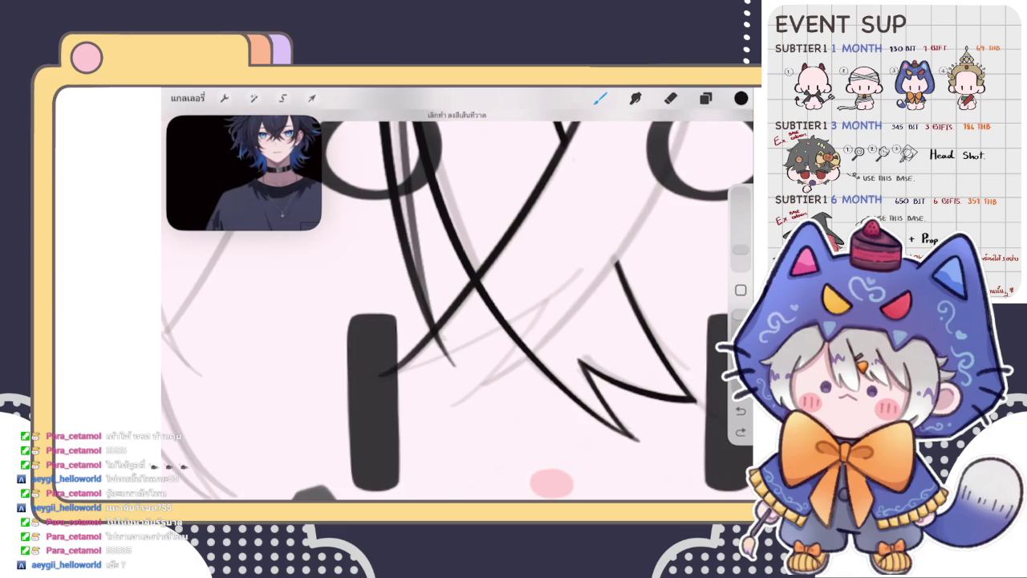
pyautogui.moveTo(385, 374); pyautogui.dragTo(581, 269)
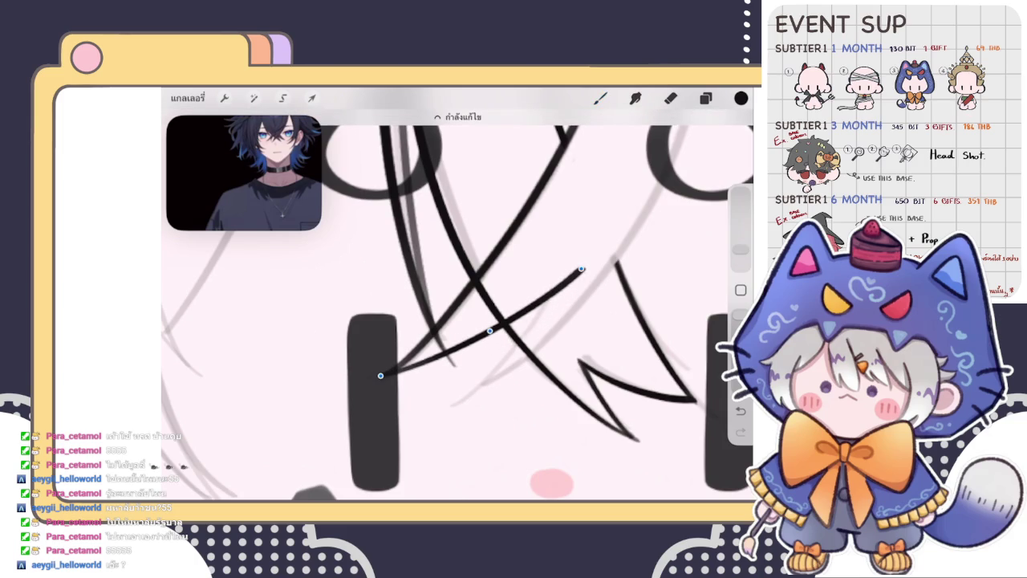
pyautogui.scroll(-3, 457, 305)
pyautogui.scroll(3, 457, 305)
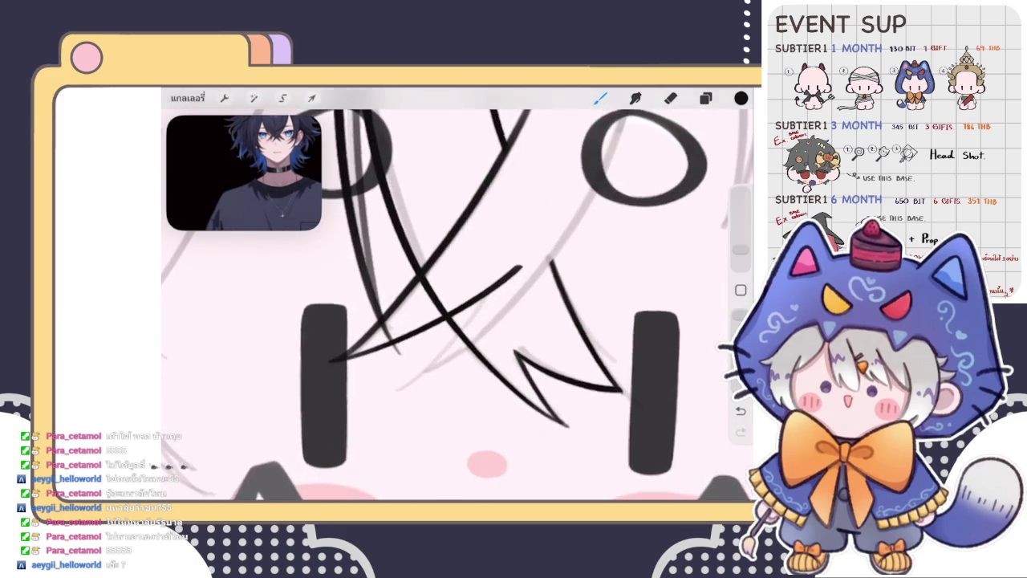
# Add a faint strand below the crossing lines and a long arc from the crown downward
pyautogui.moveTo(488, 296); pyautogui.dragTo(399, 389)
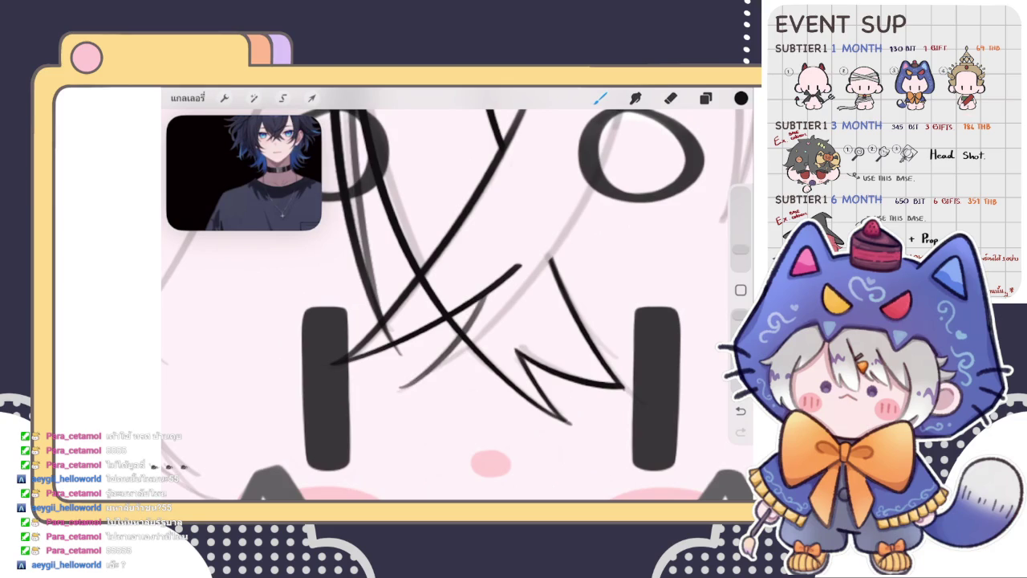
pyautogui.scroll(2, 466, 351)
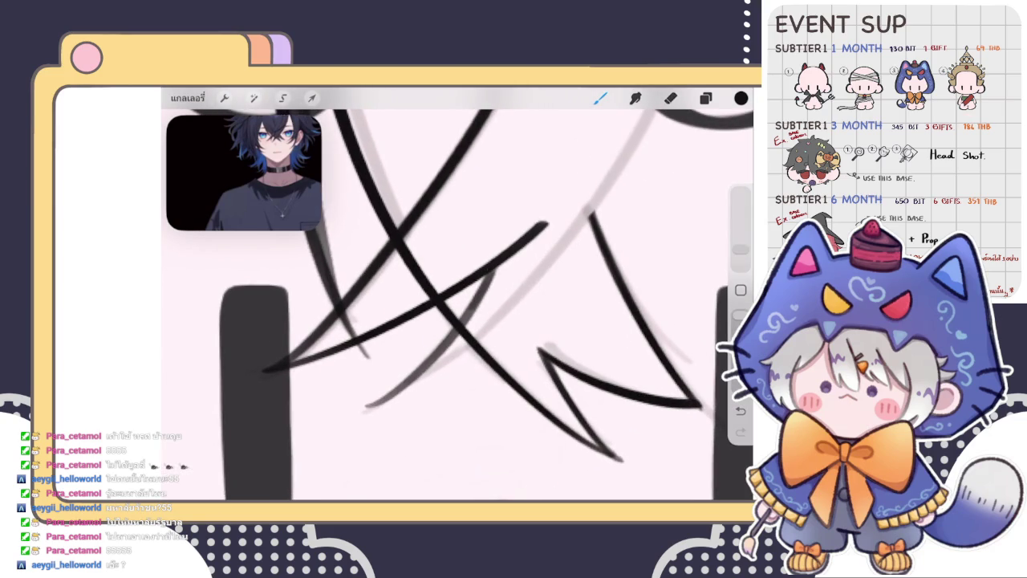
pyautogui.scroll(-3, 458, 305)
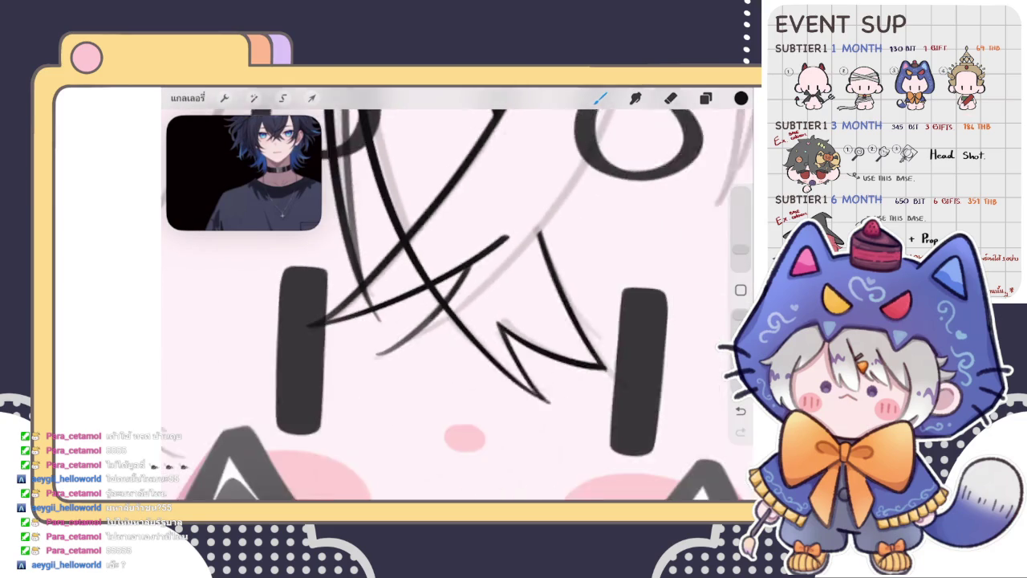
pyautogui.scroll(-2, 458, 305)
pyautogui.scroll(-2, 458, 305)
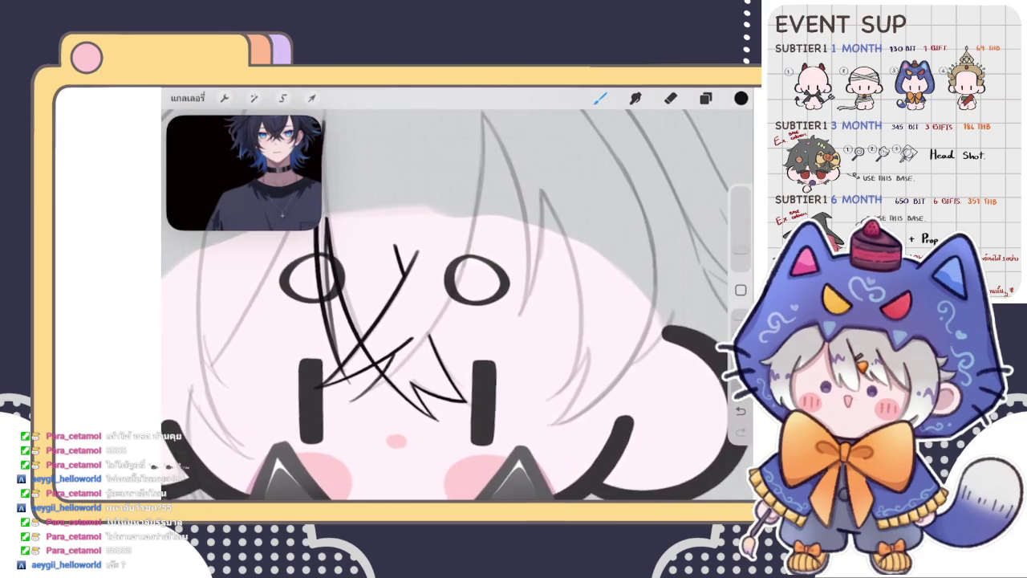
pyautogui.moveTo(489, 138)
pyautogui.mouseDown()
pyautogui.moveTo(487, 206)
pyautogui.moveTo(440, 347)
pyautogui.moveTo(387, 392)
pyautogui.mouseUp()
pyautogui.moveTo(488, 138); pyautogui.dragTo(387, 391)
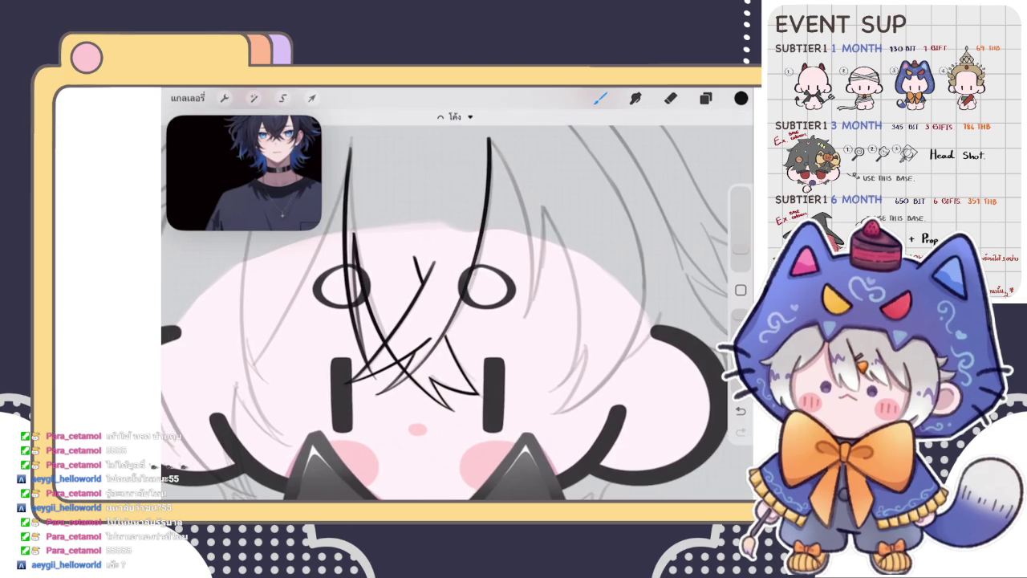
# Adjust the long strand's bend with Edit Shape's middle node, then commit the arc
pyautogui.scroll(-2, 446, 313)
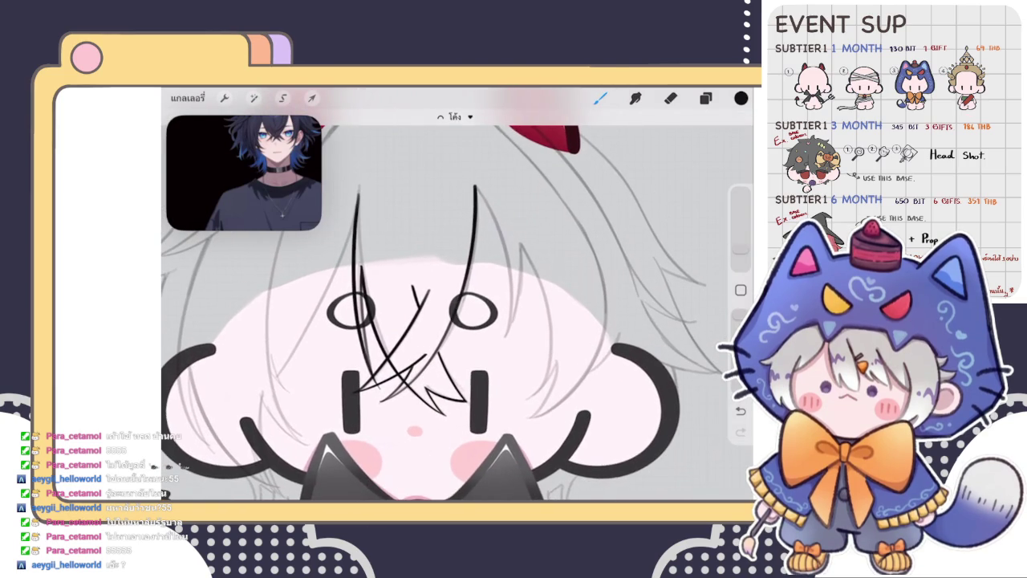
pyautogui.click(455, 116)
pyautogui.moveTo(466, 285); pyautogui.dragTo(466, 283)
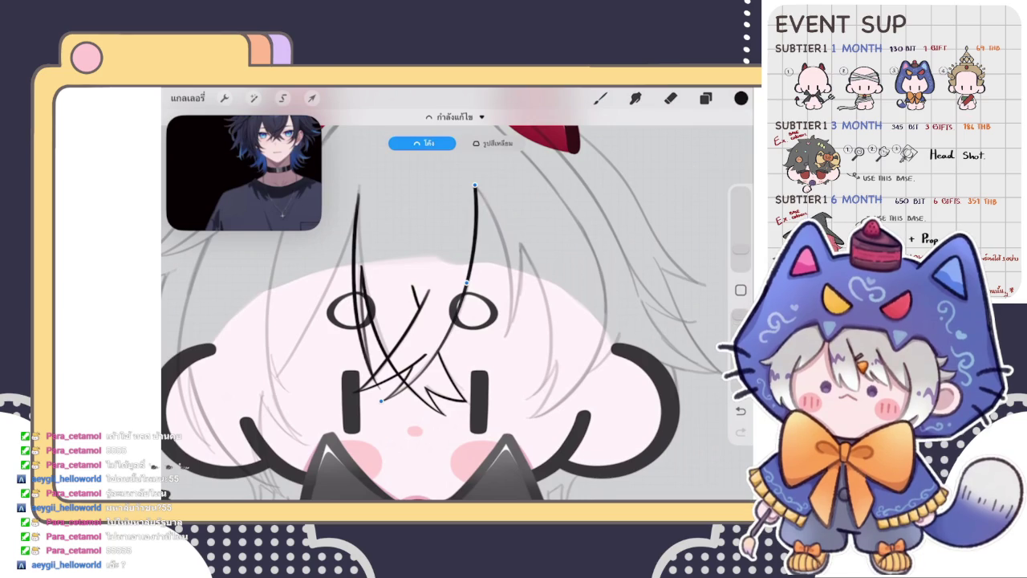
pyautogui.scroll(3, 458, 297)
pyautogui.scroll(1, 458, 297)
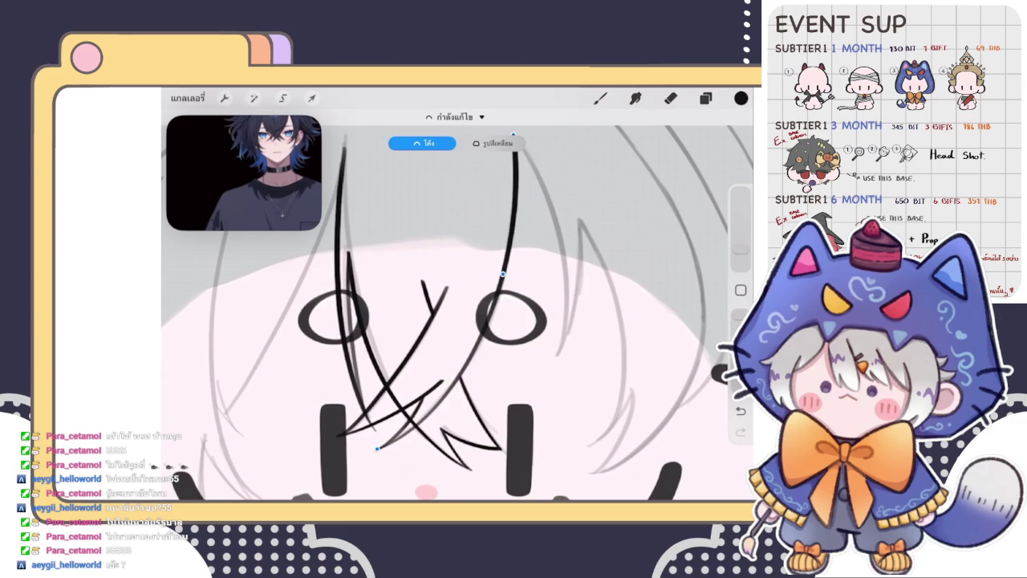
pyautogui.click(600, 98)
pyautogui.scroll(-1, 457, 305)
pyautogui.scroll(2, 458, 305)
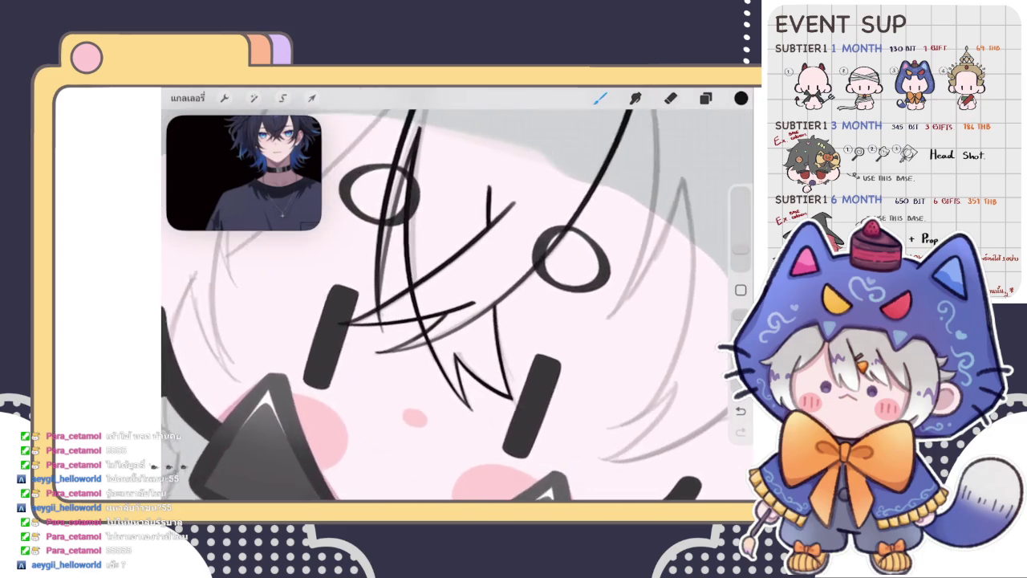
# Retrace the crossed hair strokes between the eyes in darker black ink
pyautogui.scroll(2, 457, 305)
pyautogui.scroll(2, 458, 305)
pyautogui.scroll(1, 457, 305)
pyautogui.scroll(2, 457, 305)
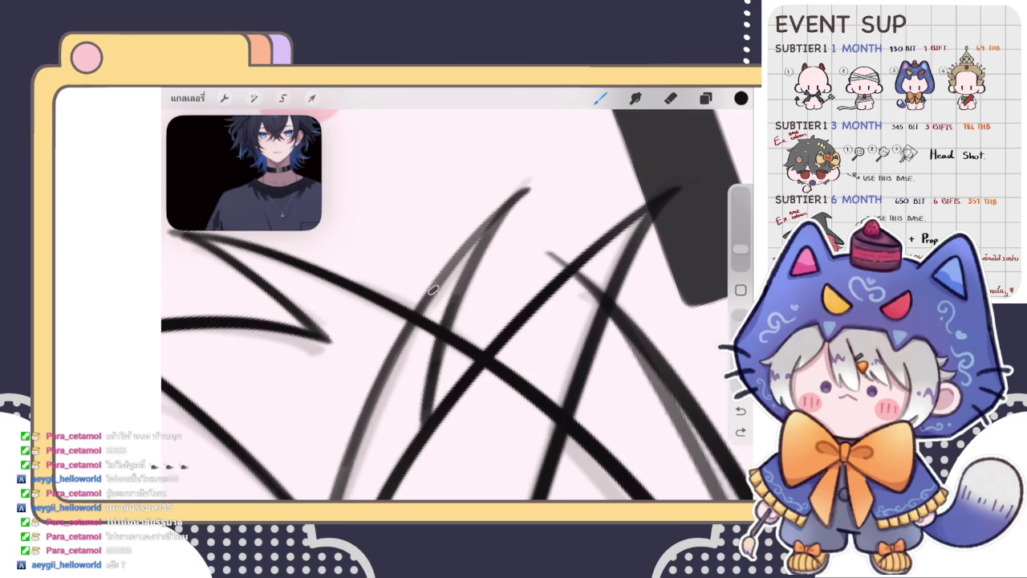
pyautogui.click(475, 261)
pyautogui.moveTo(475, 261); pyautogui.dragTo(458, 294)
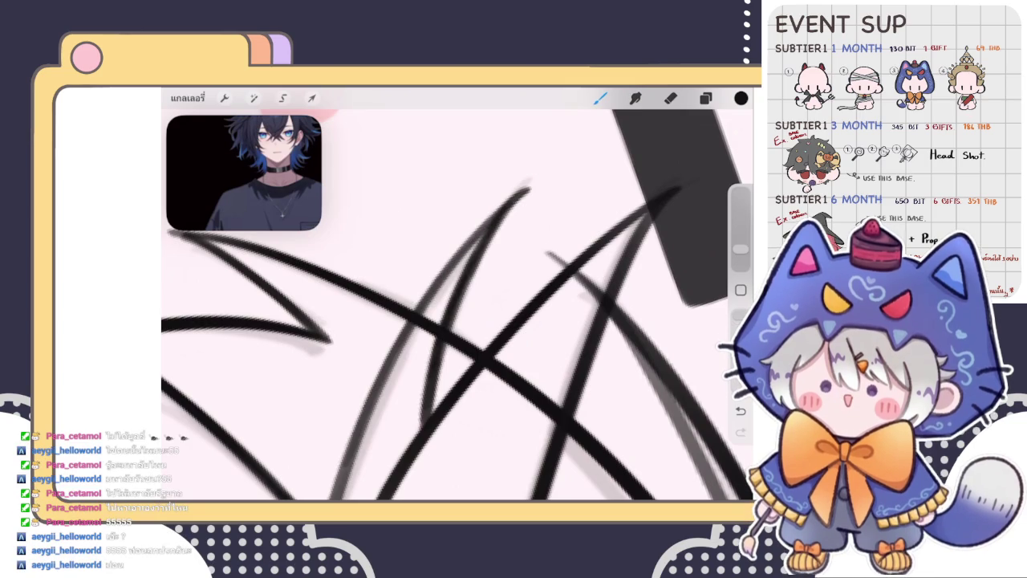
pyautogui.moveTo(481, 231)
pyautogui.mouseDown()
pyautogui.moveTo(421, 309)
pyautogui.moveTo(357, 441)
pyautogui.mouseUp()
pyautogui.moveTo(371, 397); pyautogui.dragTo(342, 486)
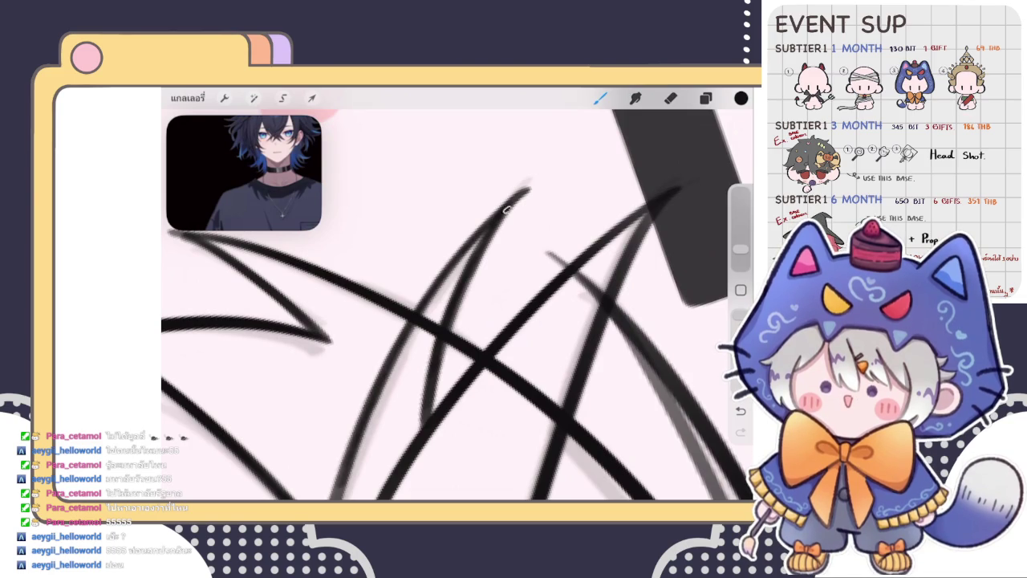
pyautogui.scroll(-5, 458, 305)
pyautogui.moveTo(409, 318)
pyautogui.mouseDown()
pyautogui.moveTo(355, 395)
pyautogui.moveTo(361, 377)
pyautogui.moveTo(325, 454)
pyautogui.mouseUp()
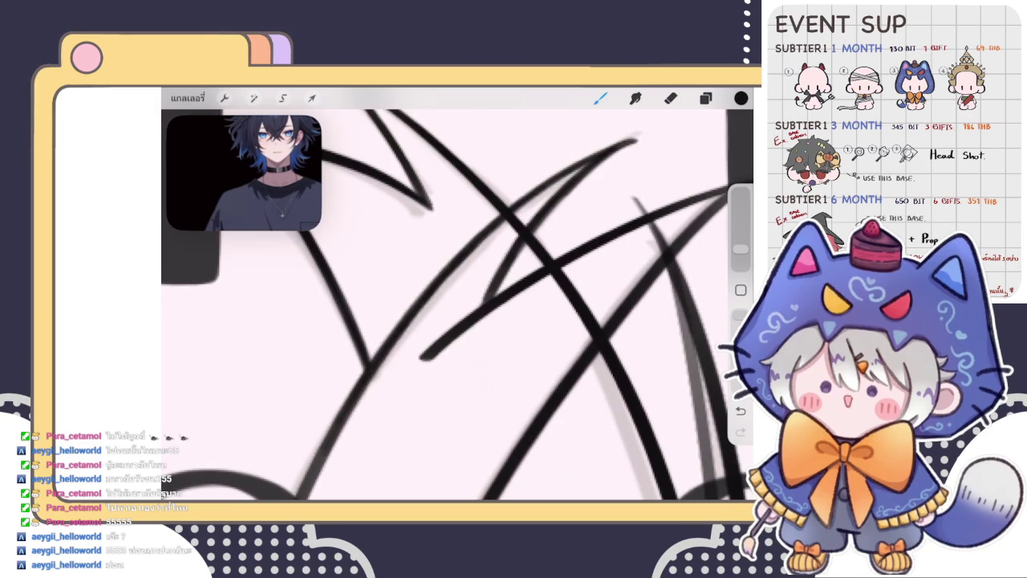
# Zoom around the face and briefly check the Layers panel
pyautogui.scroll(5, 457, 305)
pyautogui.scroll(5, 458, 305)
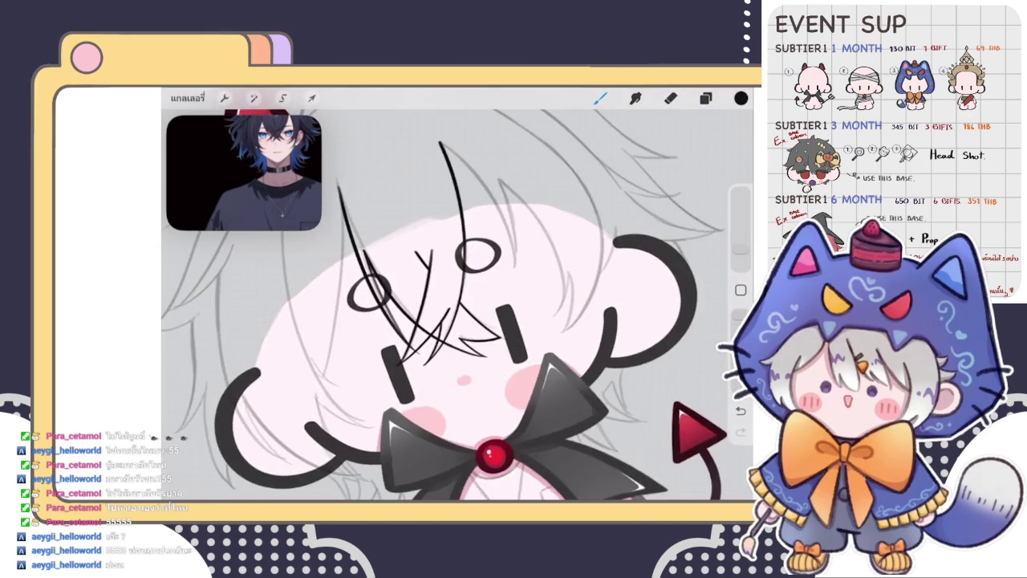
pyautogui.scroll(3, 457, 305)
pyautogui.scroll(3, 458, 305)
pyautogui.scroll(2, 458, 305)
pyautogui.scroll(3, 457, 305)
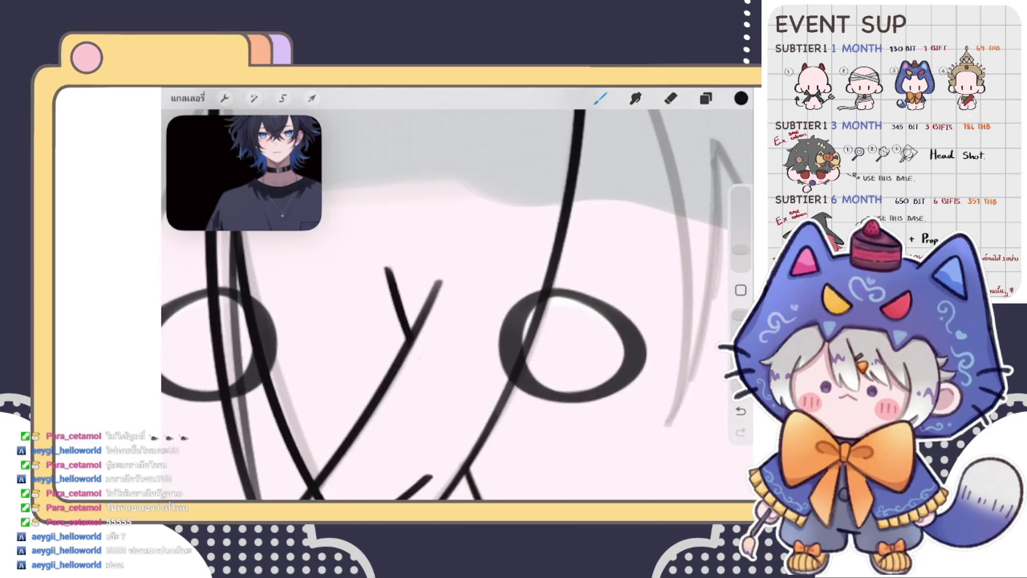
pyautogui.scroll(2, 458, 305)
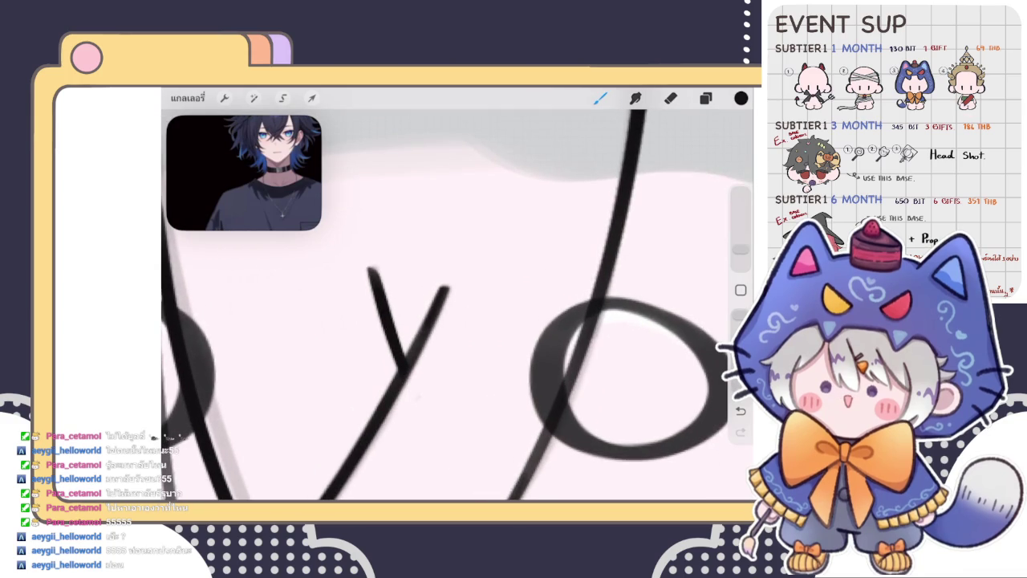
pyautogui.scroll(-5, 458, 305)
pyautogui.scroll(-3, 457, 305)
pyautogui.scroll(-3, 457, 305)
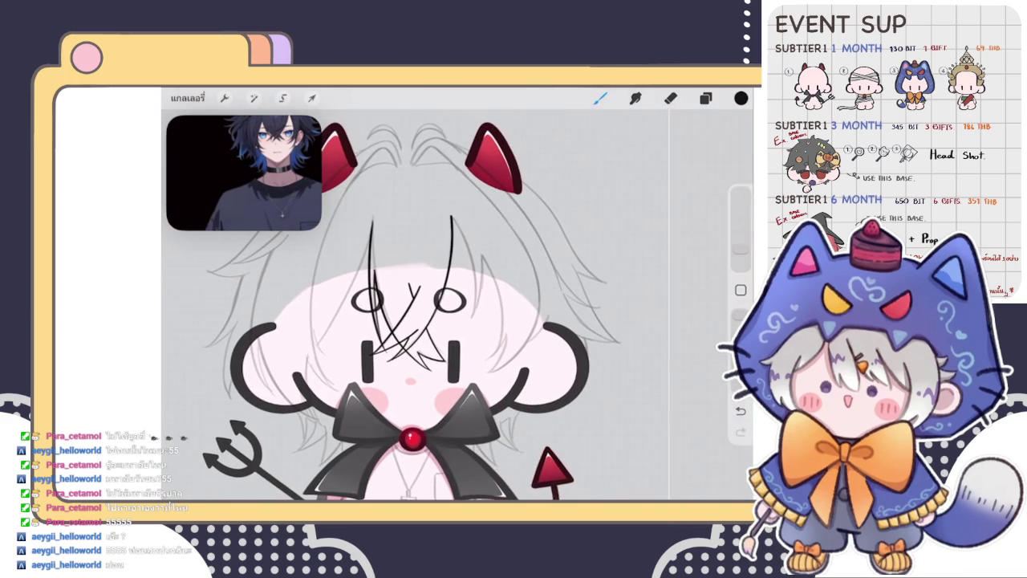
pyautogui.click(706, 98)
pyautogui.click(705, 98)
# Draw a smooth curved hair strand sweeping up to the eye beside the red horn, redoing failed tries
pyautogui.scroll(3, 449, 305)
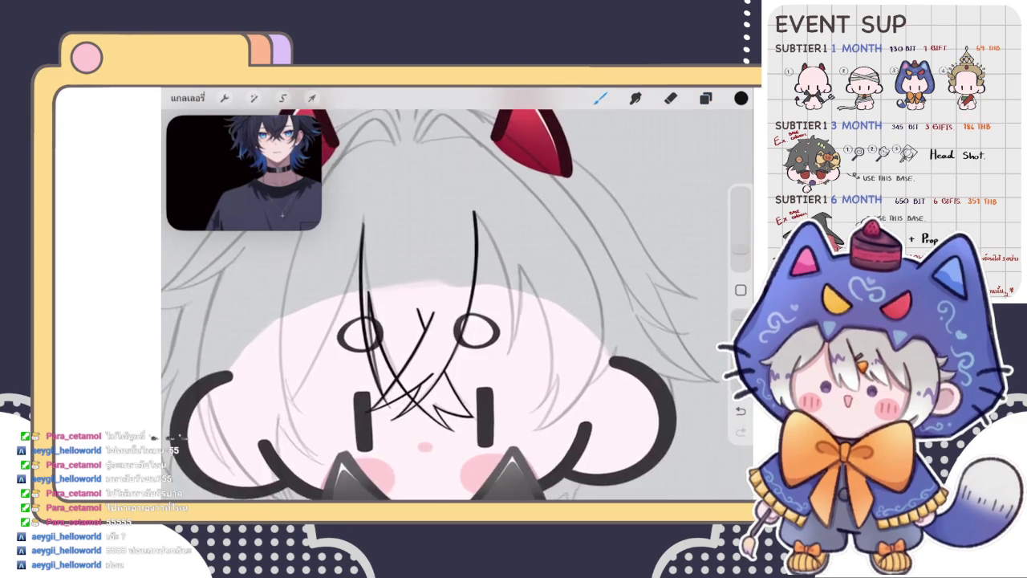
pyautogui.scroll(2, 449, 304)
pyautogui.scroll(-3, 458, 305)
pyautogui.scroll(3, 458, 305)
pyautogui.scroll(2, 457, 305)
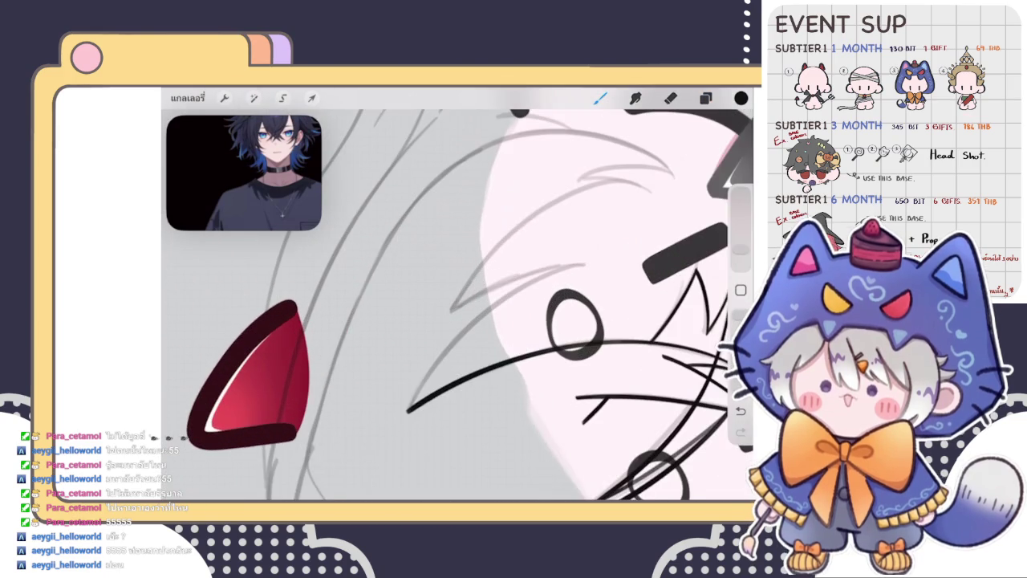
pyautogui.scroll(2, 457, 305)
pyautogui.scroll(1, 458, 305)
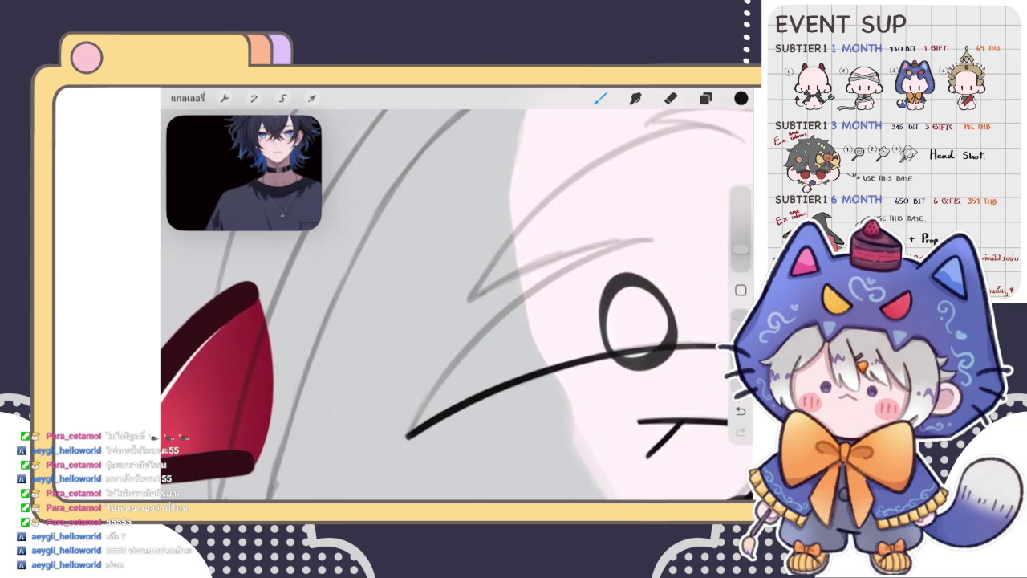
pyautogui.hscroll(2, 458, 305)
pyautogui.scroll(1, 458, 305)
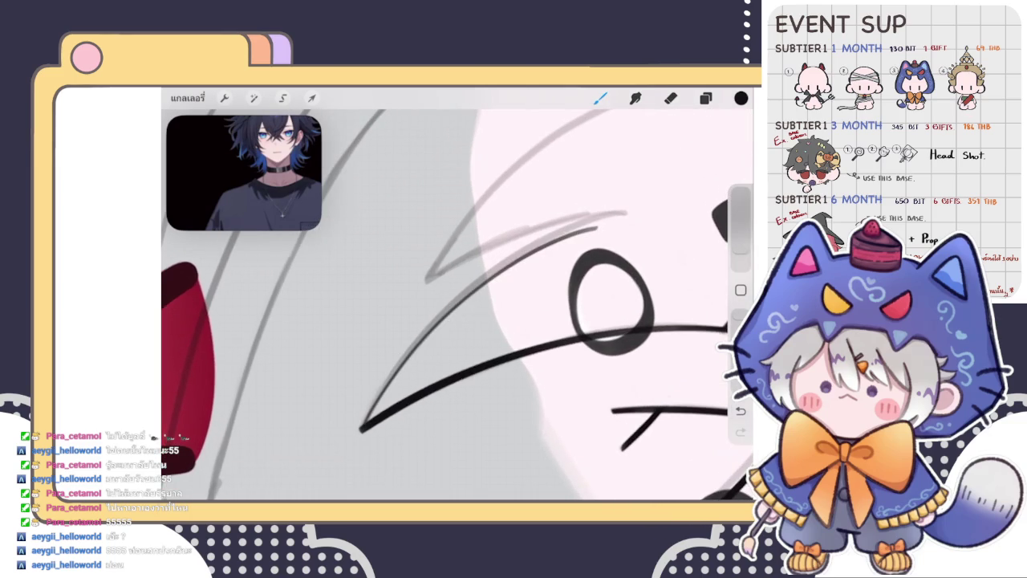
pyautogui.hotkey('ctrl', 'z')
pyautogui.moveTo(373, 342); pyautogui.dragTo(600, 219)
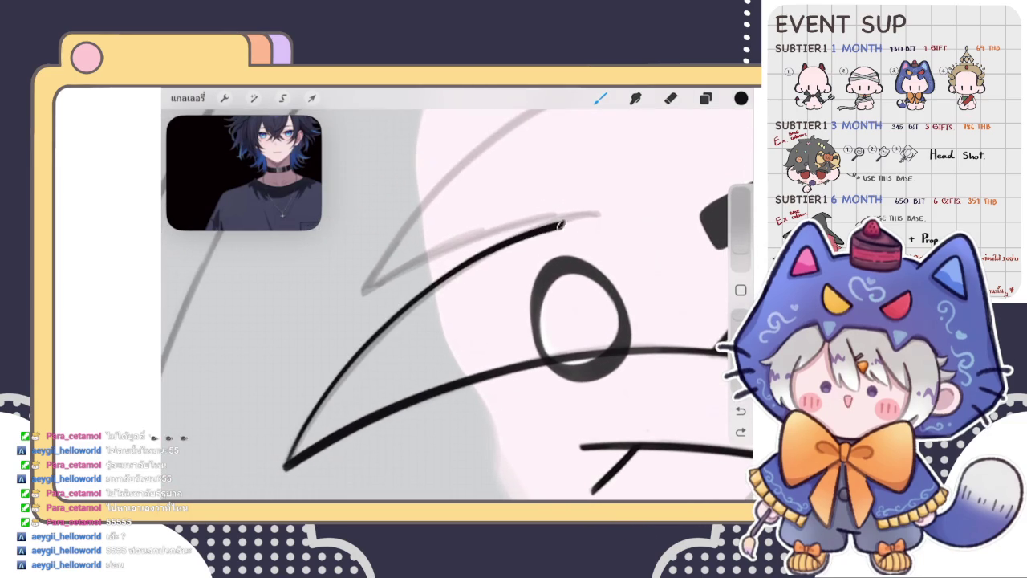
pyautogui.hotkey('ctrl', 'z')
pyautogui.moveTo(283, 467); pyautogui.dragTo(590, 217)
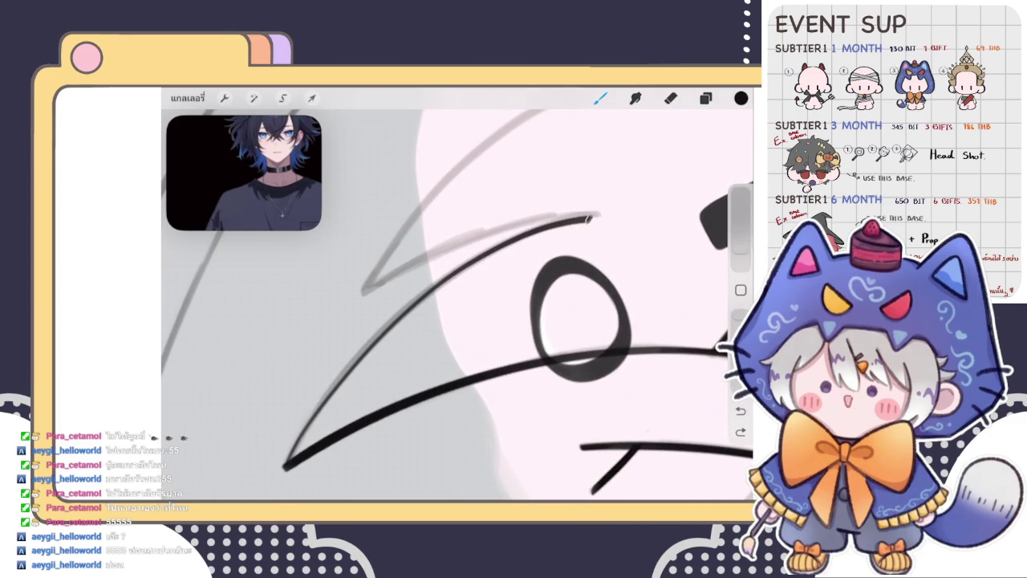
pyautogui.hotkey('ctrl', 'z')
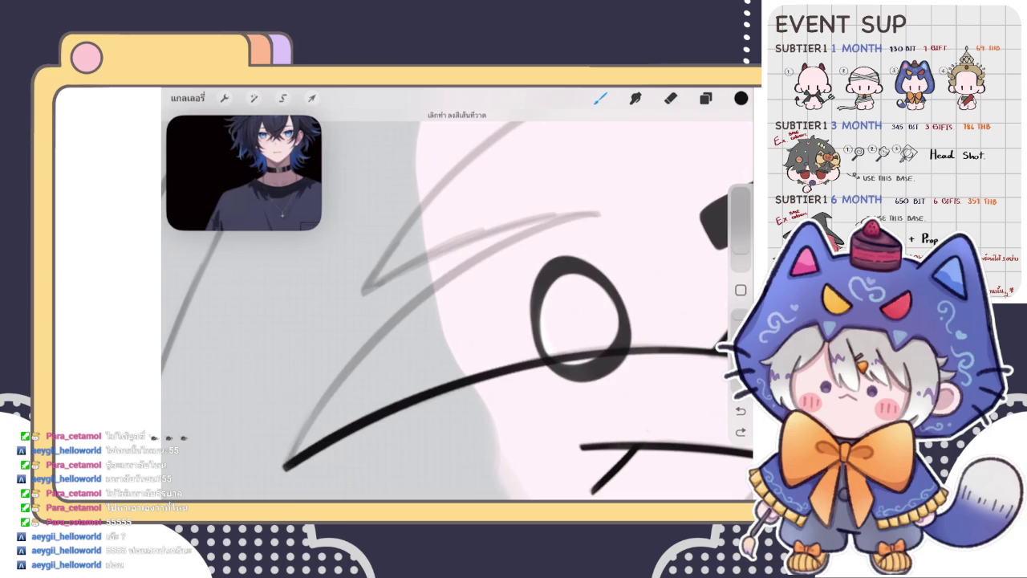
pyautogui.moveTo(282, 467); pyautogui.dragTo(591, 215)
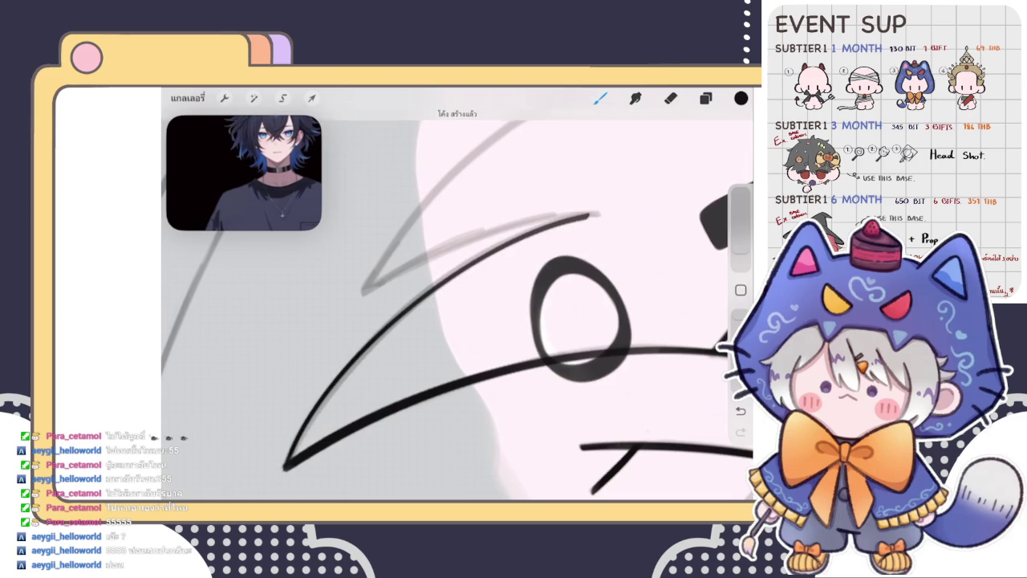
# Ink a tapered hair strand running down beside the eye, redrawing its end
pyautogui.scroll(-5, 458, 309)
pyautogui.scroll(-3, 458, 308)
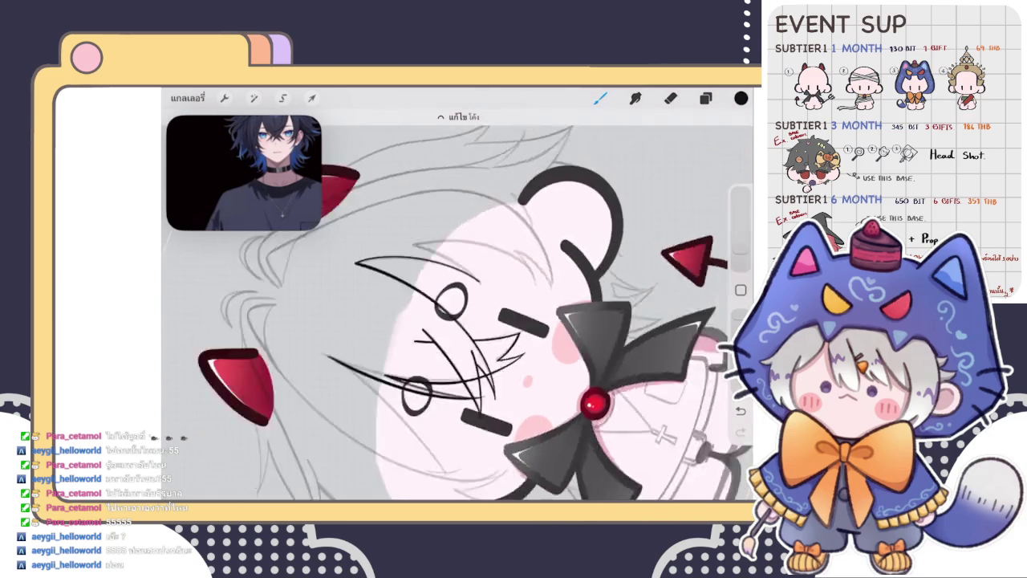
pyautogui.scroll(-2, 457, 309)
pyautogui.scroll(3, 482, 209)
pyautogui.scroll(2, 481, 209)
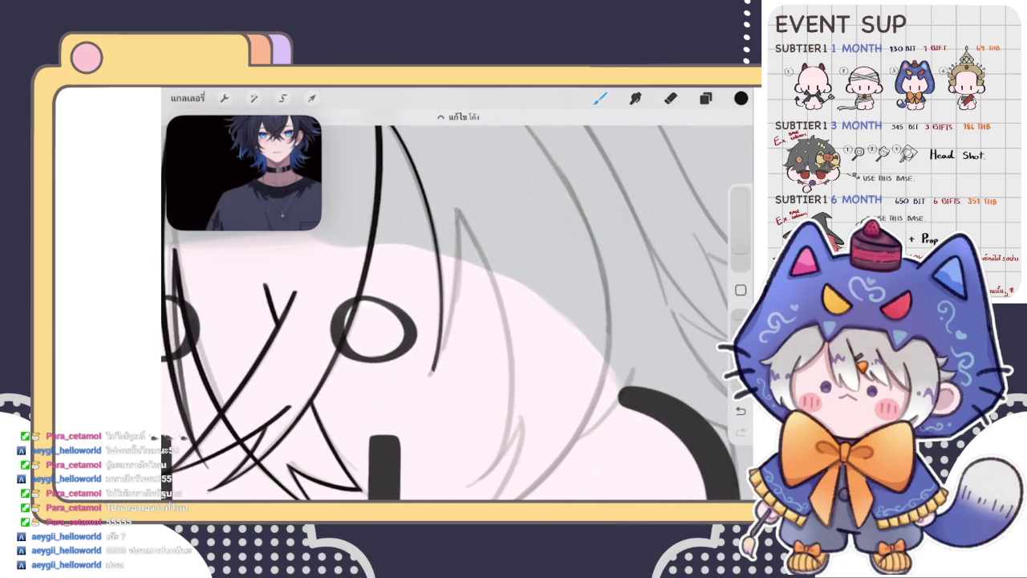
pyautogui.moveTo(458, 213); pyautogui.dragTo(434, 370)
pyautogui.moveTo(458, 212); pyautogui.dragTo(425, 377)
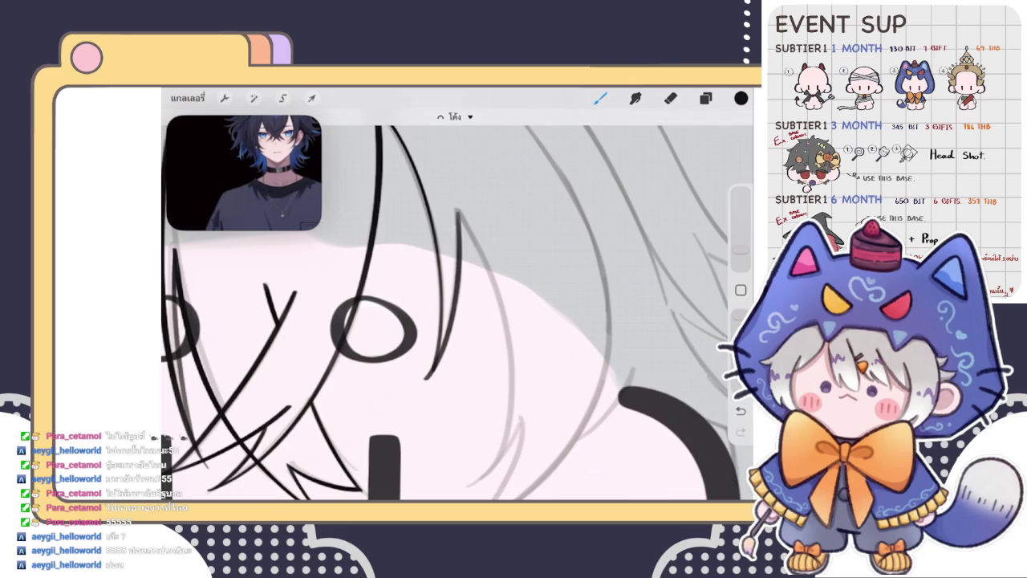
# Redraw the strand so it curves up to the top of the eye
pyautogui.hscroll(1, 449, 305)
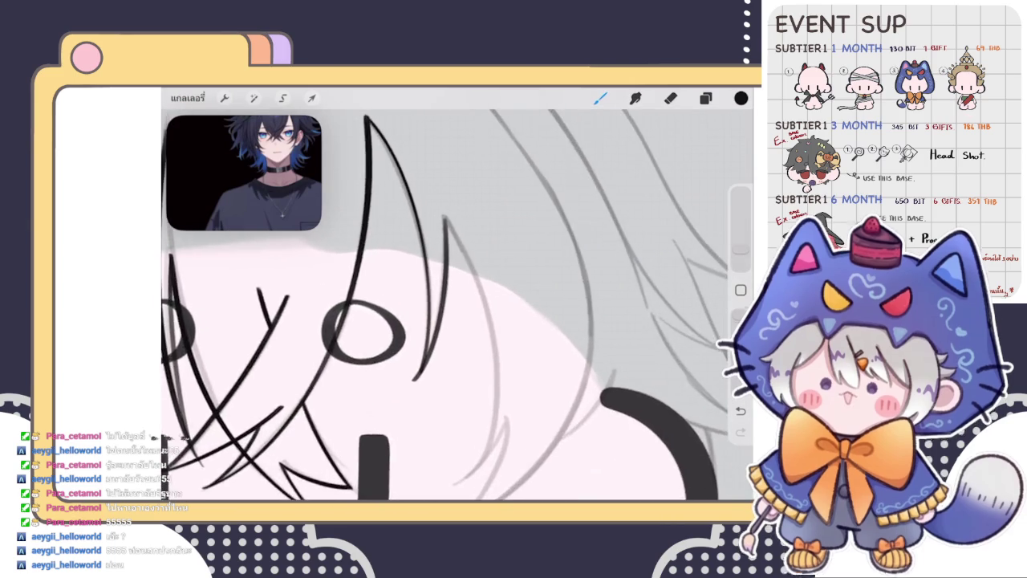
pyautogui.scroll(2, 457, 304)
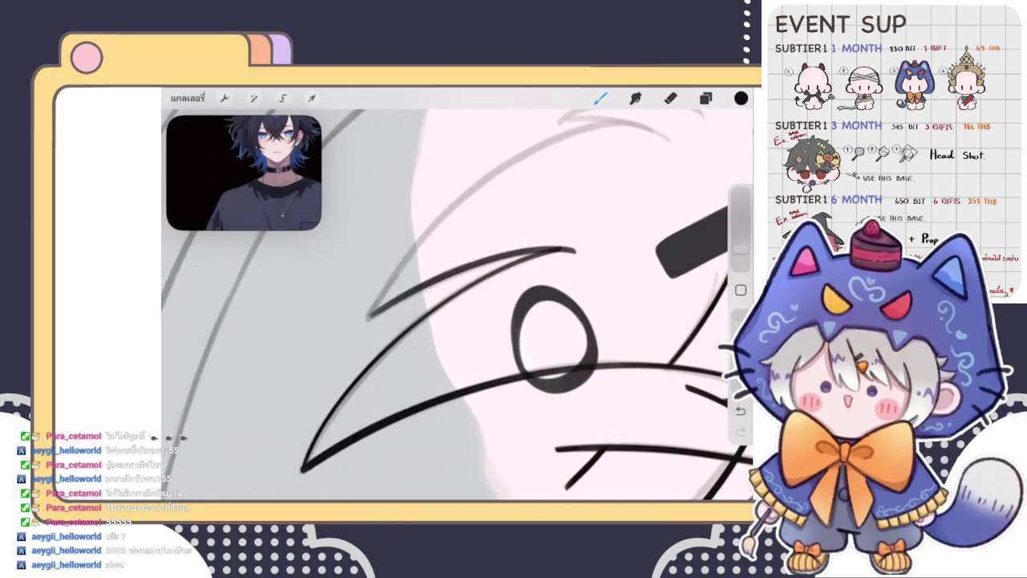
pyautogui.moveTo(304, 468)
pyautogui.mouseDown()
pyautogui.moveTo(366, 372)
pyautogui.moveTo(498, 278)
pyautogui.mouseUp()
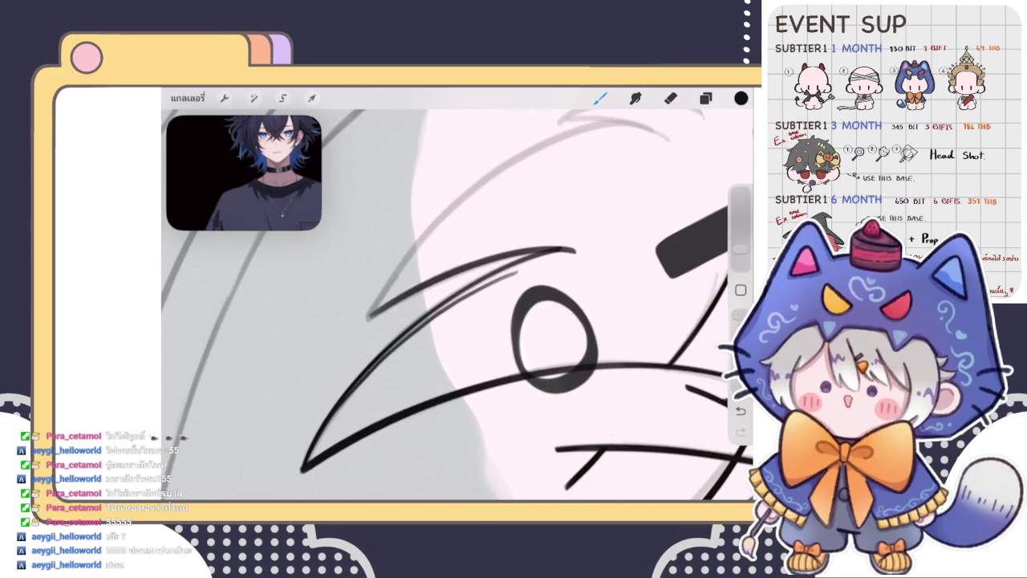
pyautogui.hotkey('ctrl', 'z')
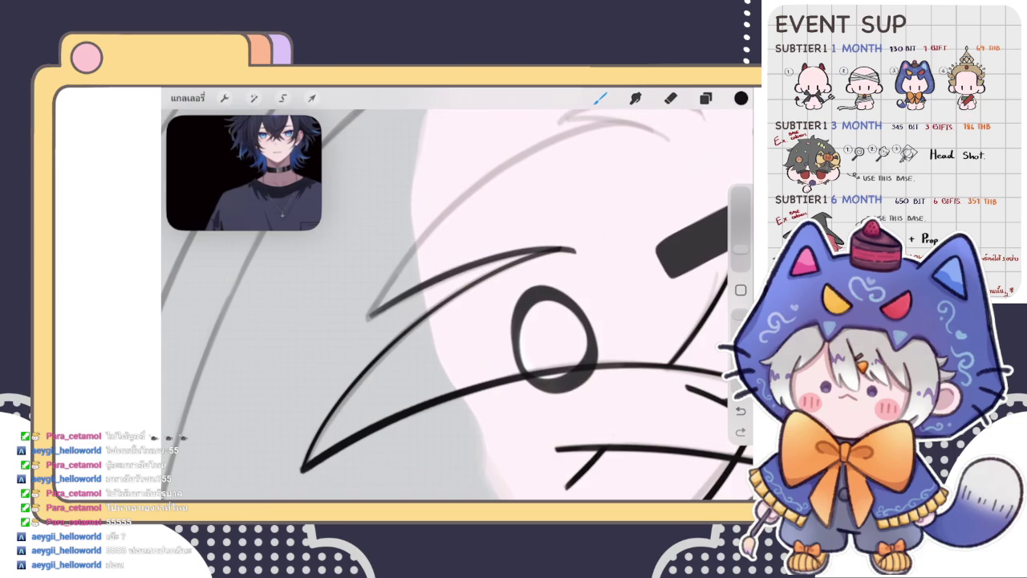
pyautogui.moveTo(303, 469)
pyautogui.mouseDown()
pyautogui.moveTo(433, 313)
pyautogui.moveTo(557, 255)
pyautogui.mouseUp()
pyautogui.hotkey('ctrl', 'z')
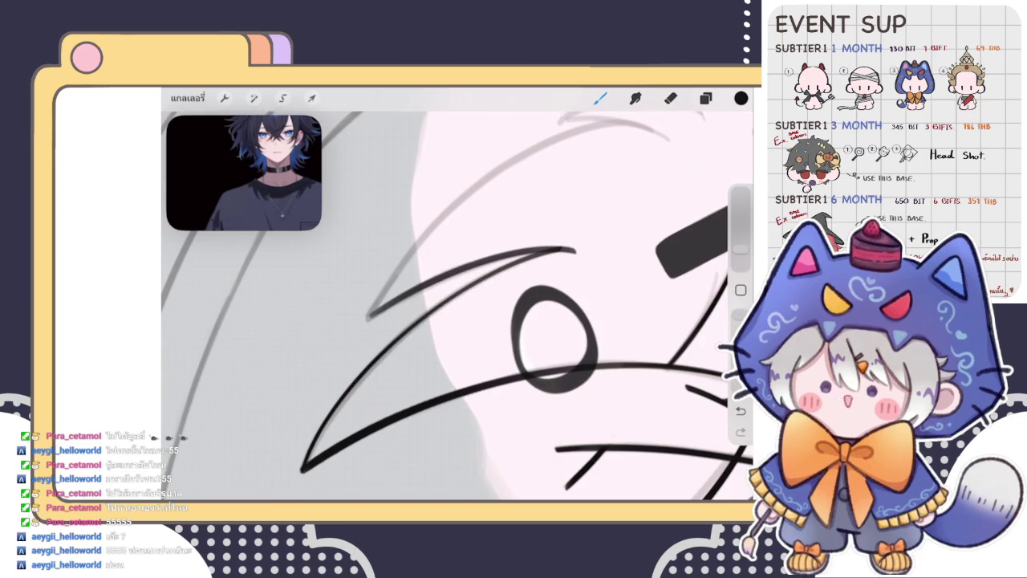
pyautogui.moveTo(305, 467)
pyautogui.mouseDown()
pyautogui.moveTo(398, 340)
pyautogui.moveTo(486, 277)
pyautogui.moveTo(558, 251)
pyautogui.mouseUp()
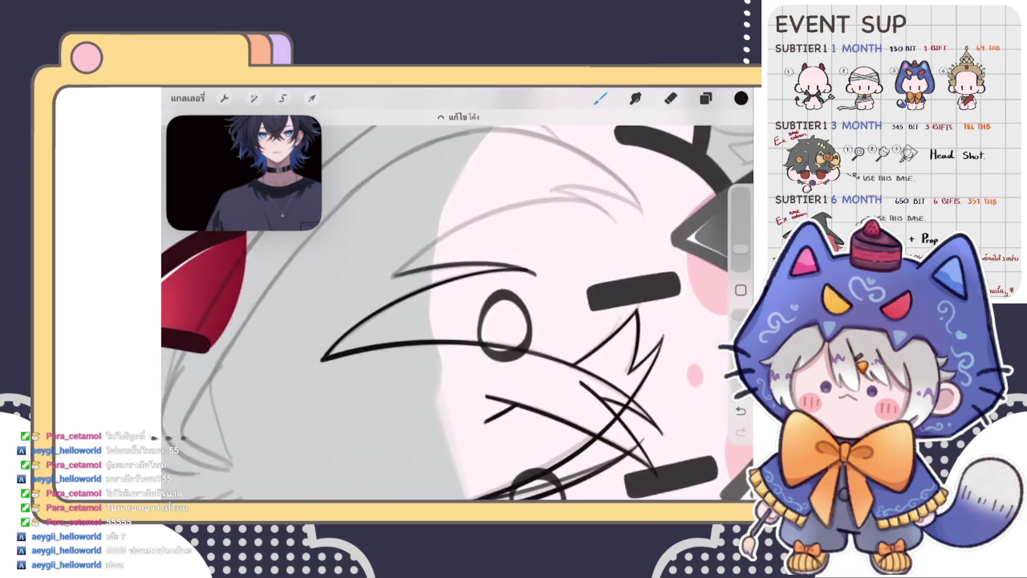
pyautogui.scroll(5, 458, 305)
pyautogui.click(670, 98)
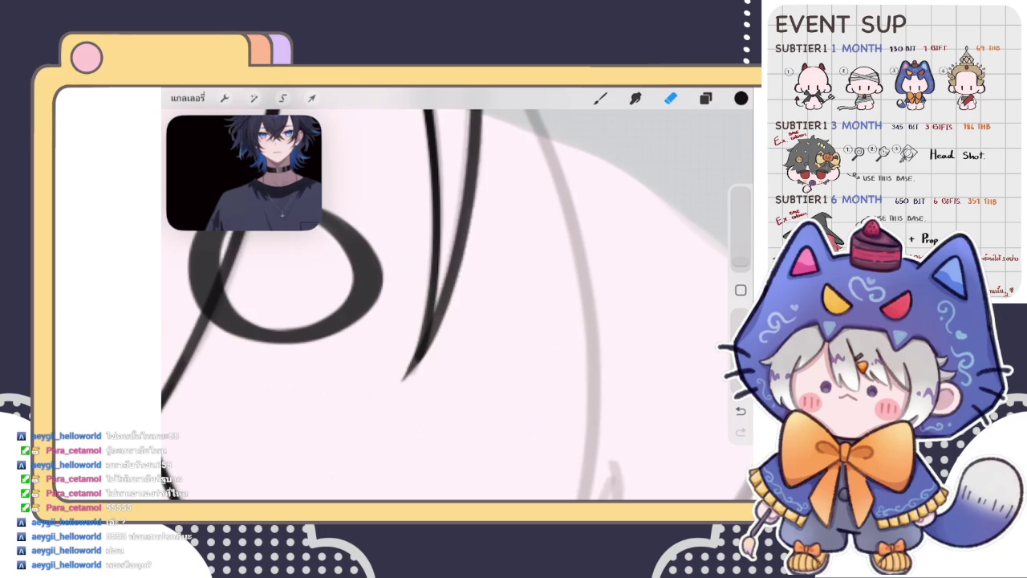
# Switch back to the inking brush and undo the last hair line
pyautogui.scroll(-3, 457, 304)
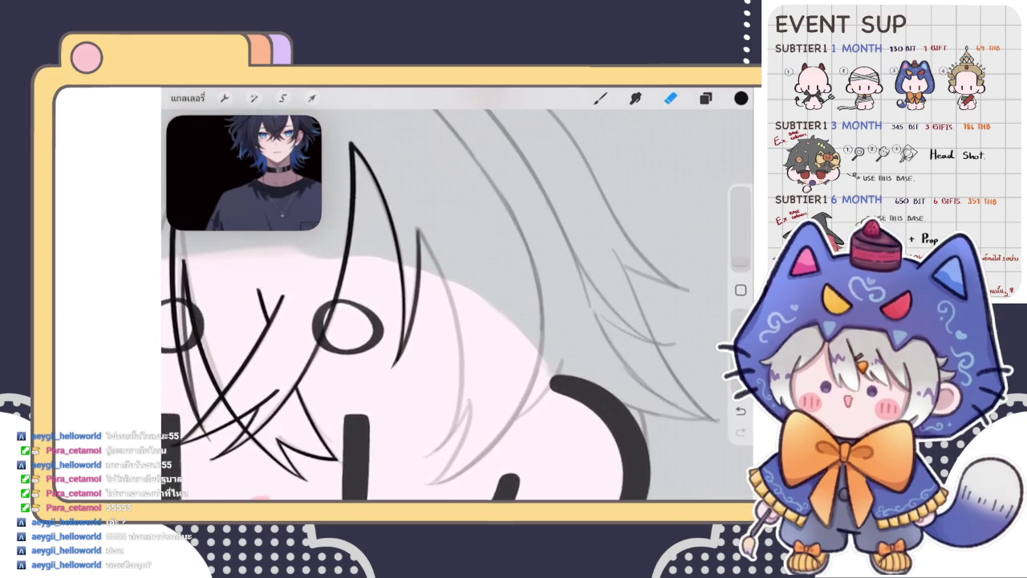
pyautogui.scroll(-3, 458, 305)
pyautogui.press('b')
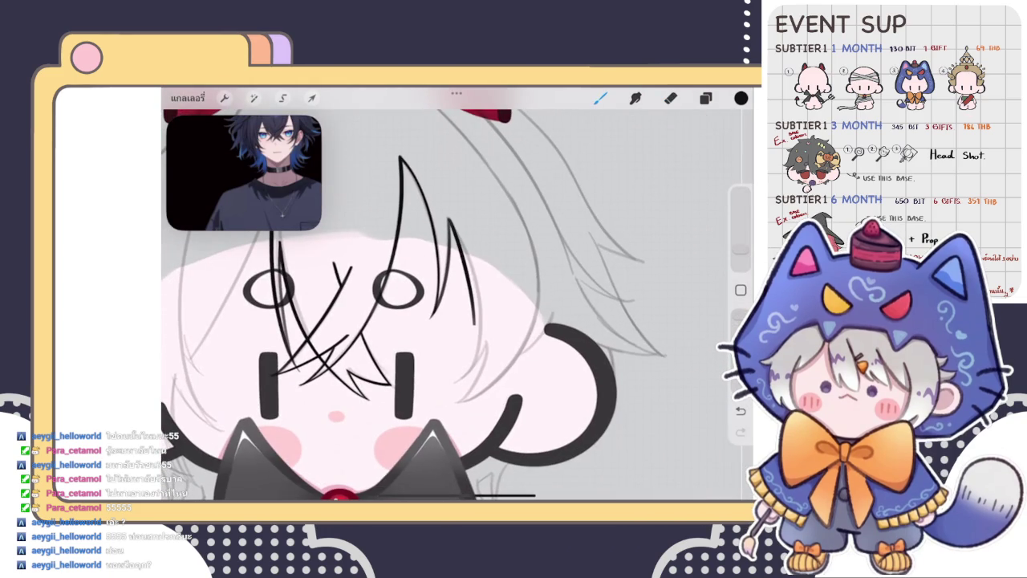
pyautogui.scroll(3, 458, 305)
pyautogui.scroll(-2, 457, 305)
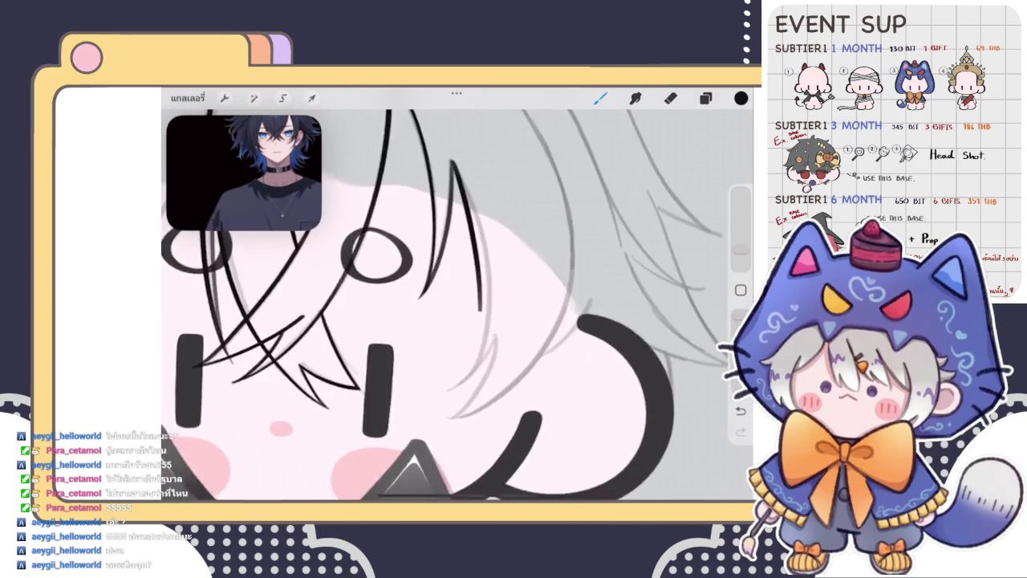
pyautogui.hotkey('ctrl', 'z')
# Draw a new strand down the forehead and turn it into an editable curve with Edit Shape
pyautogui.moveTo(434, 193)
pyautogui.mouseDown()
pyautogui.moveTo(459, 345)
pyautogui.moveTo(427, 383)
pyautogui.mouseUp()
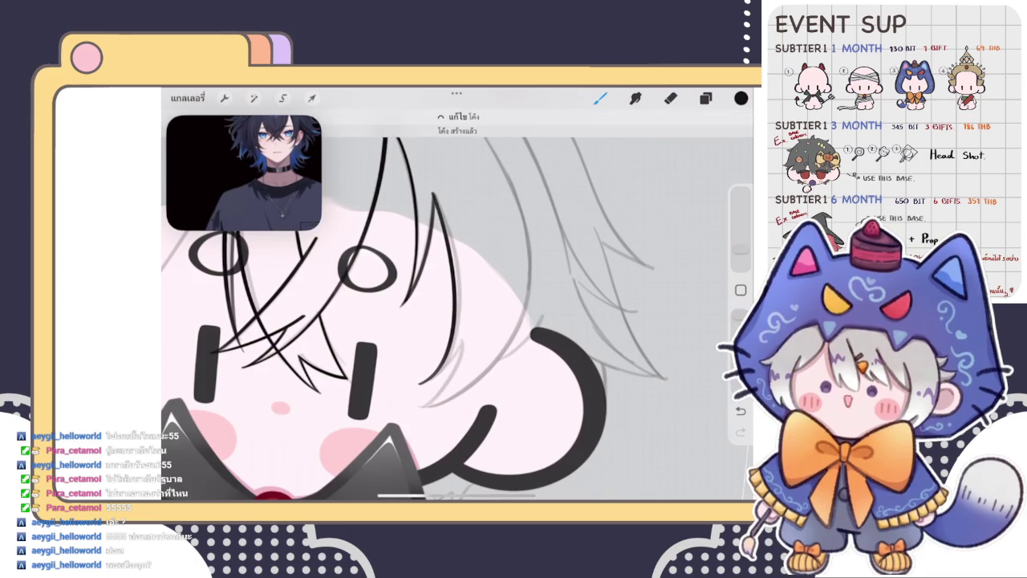
pyautogui.scroll(-1, 457, 313)
pyautogui.click(459, 116)
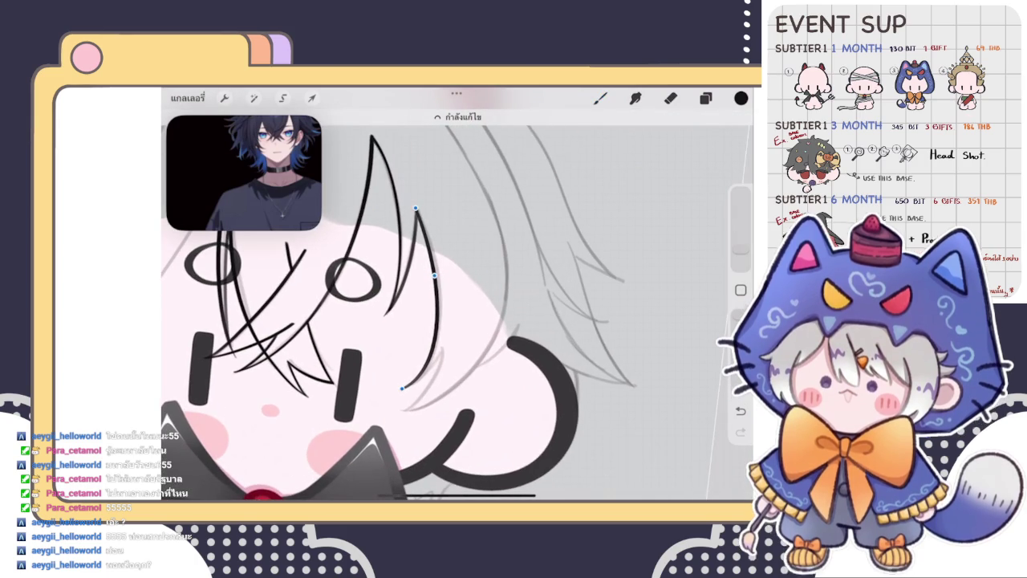
pyautogui.scroll(3, 457, 305)
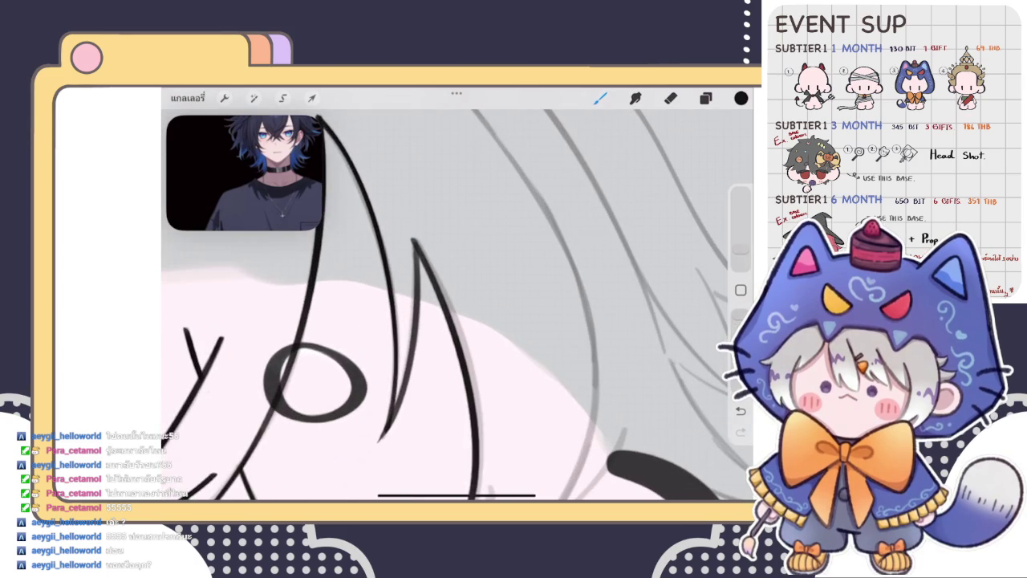
pyautogui.scroll(2, 373, 294)
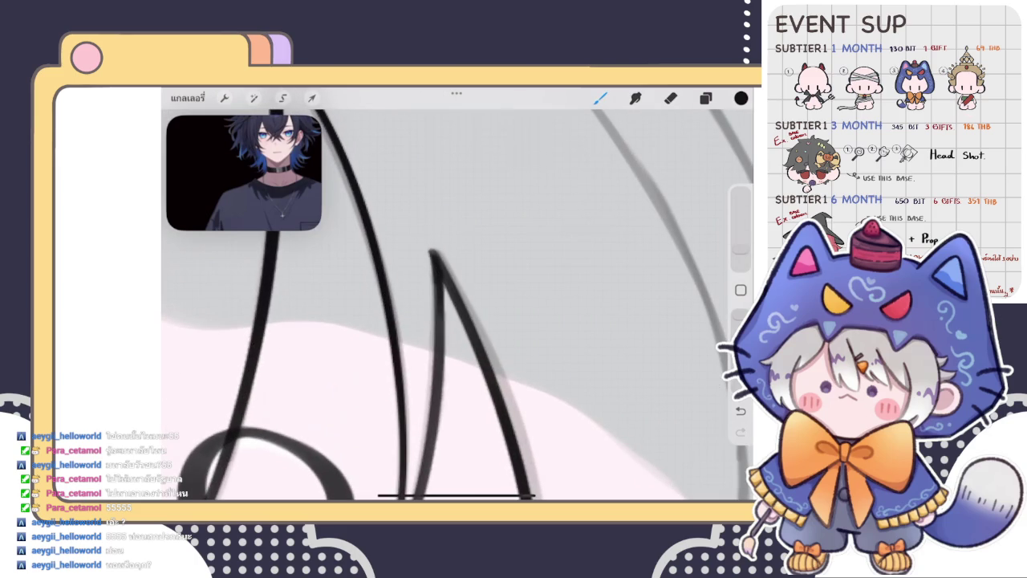
pyautogui.scroll(-2, 455, 305)
pyautogui.scroll(-2, 455, 305)
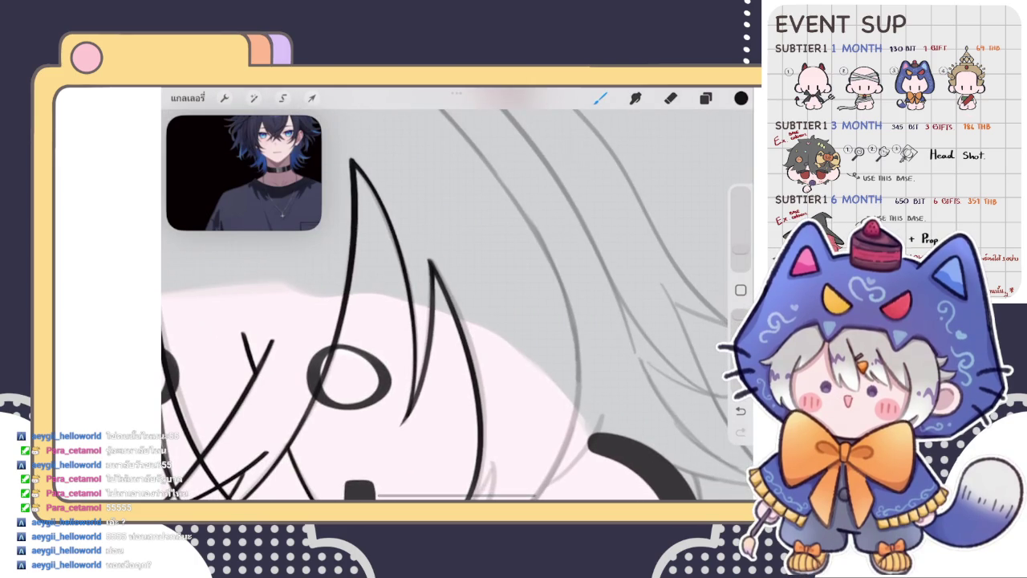
pyautogui.scroll(-3, 455, 305)
pyautogui.scroll(2, 455, 305)
pyautogui.scroll(3, 455, 305)
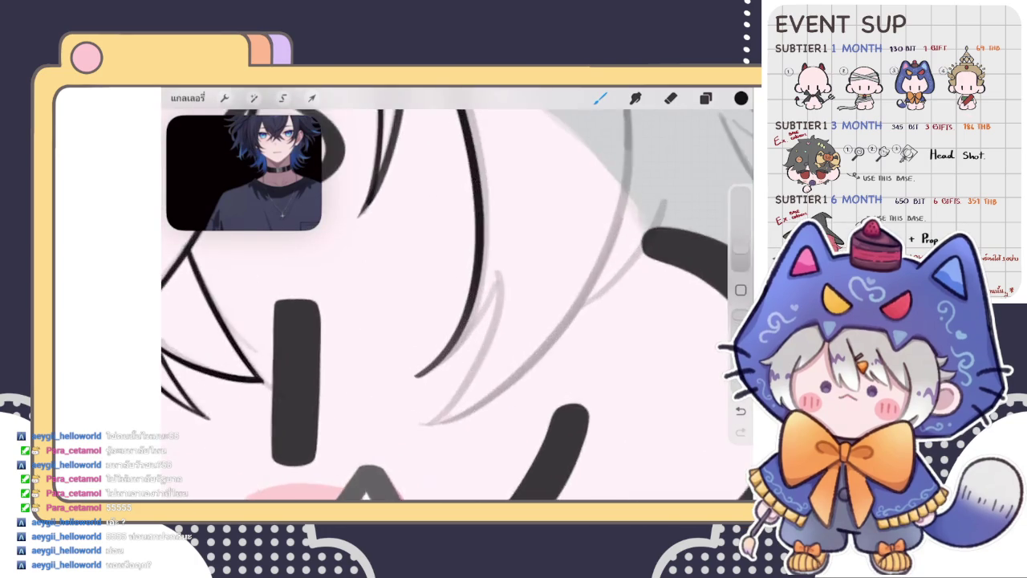
pyautogui.scroll(2, 455, 305)
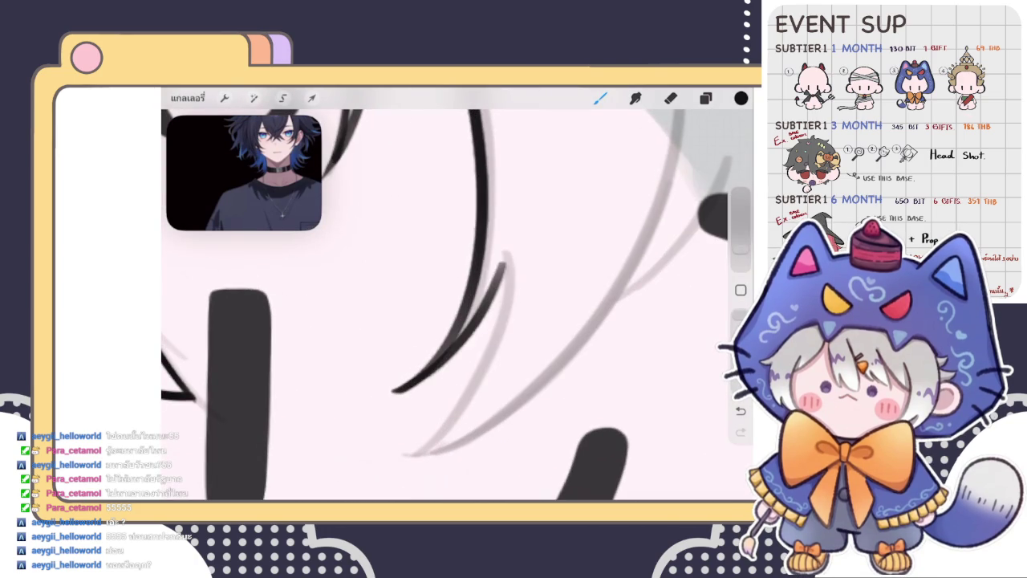
pyautogui.scroll(-2, 455, 305)
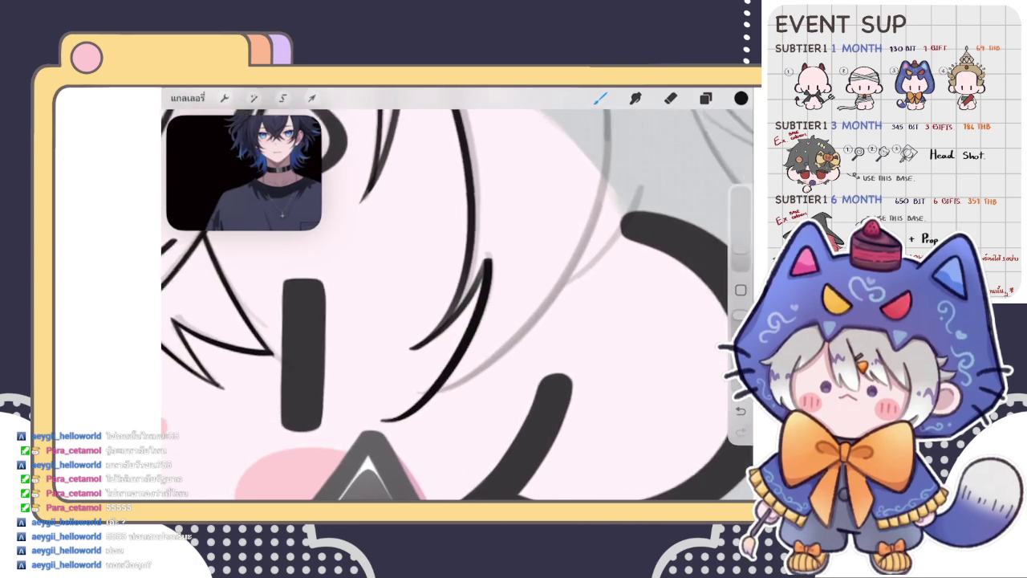
# Redraw the curved strand toward the eye at several lengths until it fits, then zoom out to the full chibi
pyautogui.scroll(2, 456, 305)
pyautogui.hotkey('ctrl', 'z')
pyautogui.moveTo(494, 245); pyautogui.dragTo(354, 414)
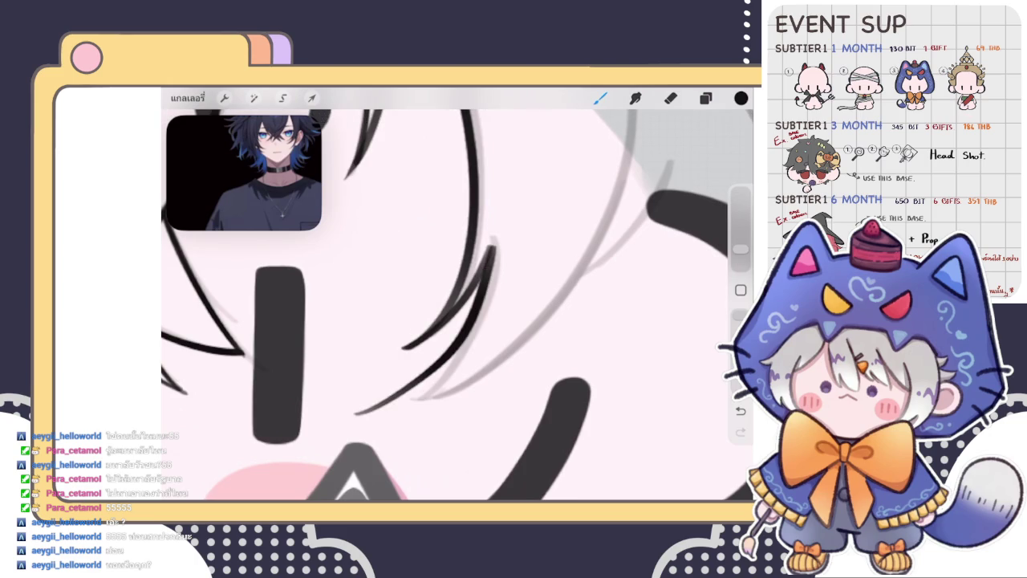
pyautogui.hotkey('ctrl', 'z')
pyautogui.moveTo(494, 245); pyautogui.dragTo(395, 402)
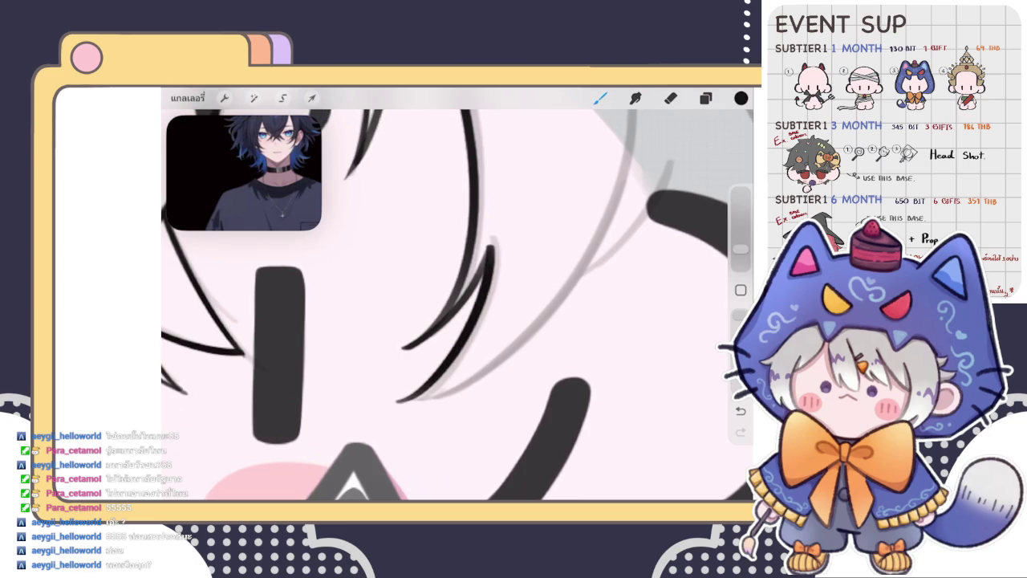
pyautogui.hotkey('ctrl', 'z')
pyautogui.moveTo(494, 246); pyautogui.dragTo(373, 393)
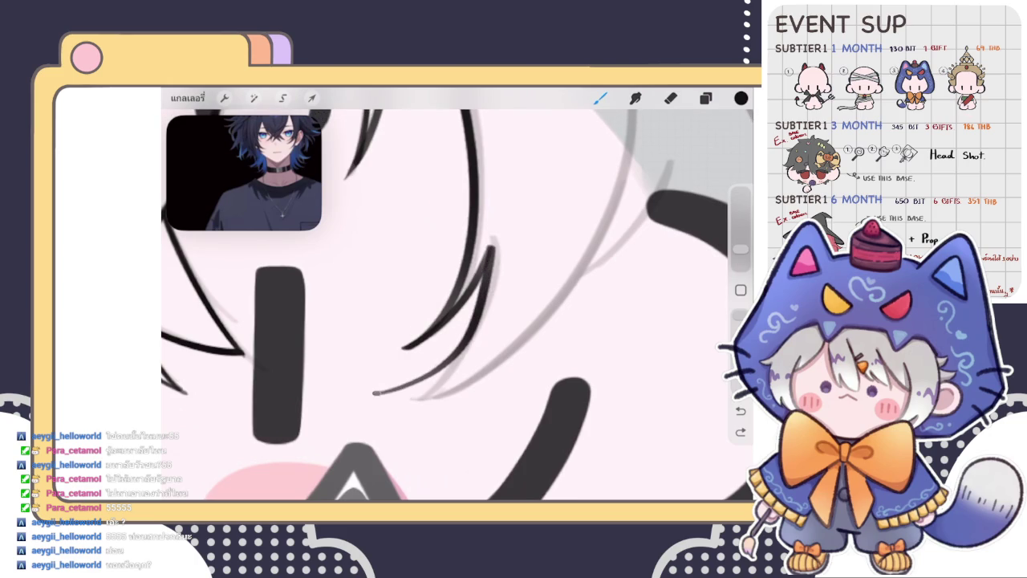
pyautogui.moveTo(494, 245); pyautogui.dragTo(393, 397)
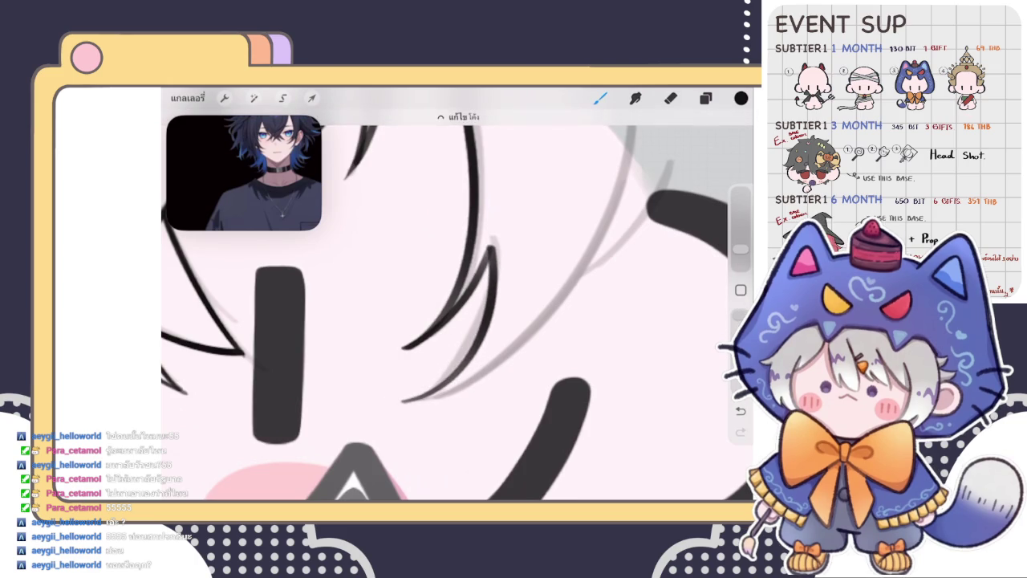
pyautogui.scroll(-3, 457, 293)
pyautogui.scroll(-3, 433, 313)
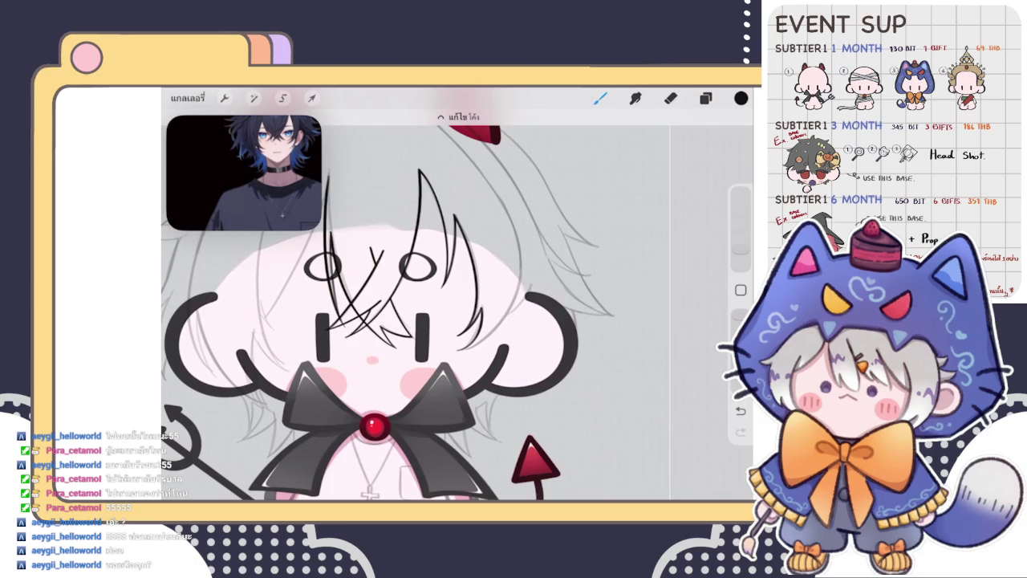
pyautogui.scroll(-2, 385, 313)
pyautogui.scroll(-2, 385, 313)
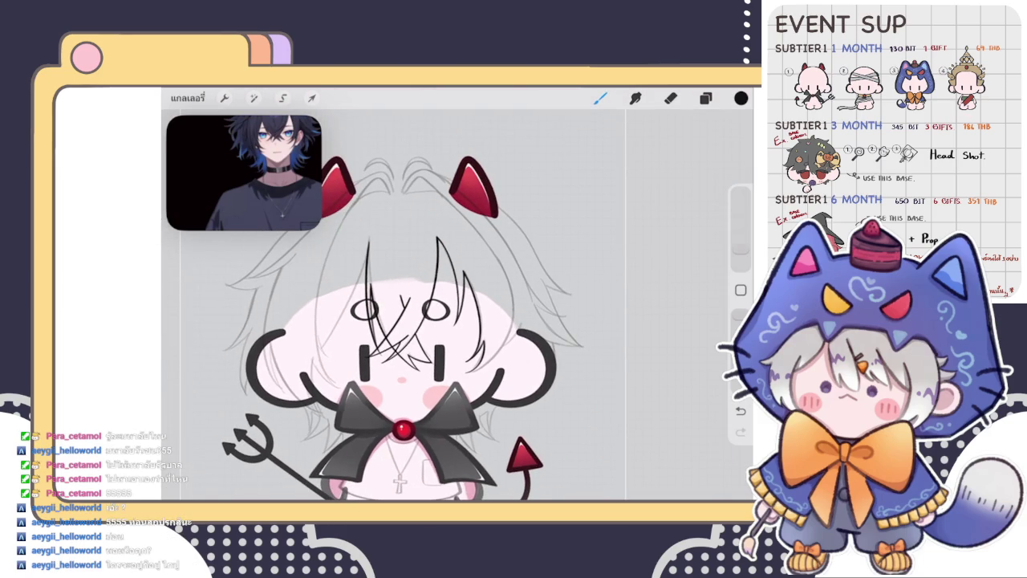
pyautogui.scroll(-2, 417, 337)
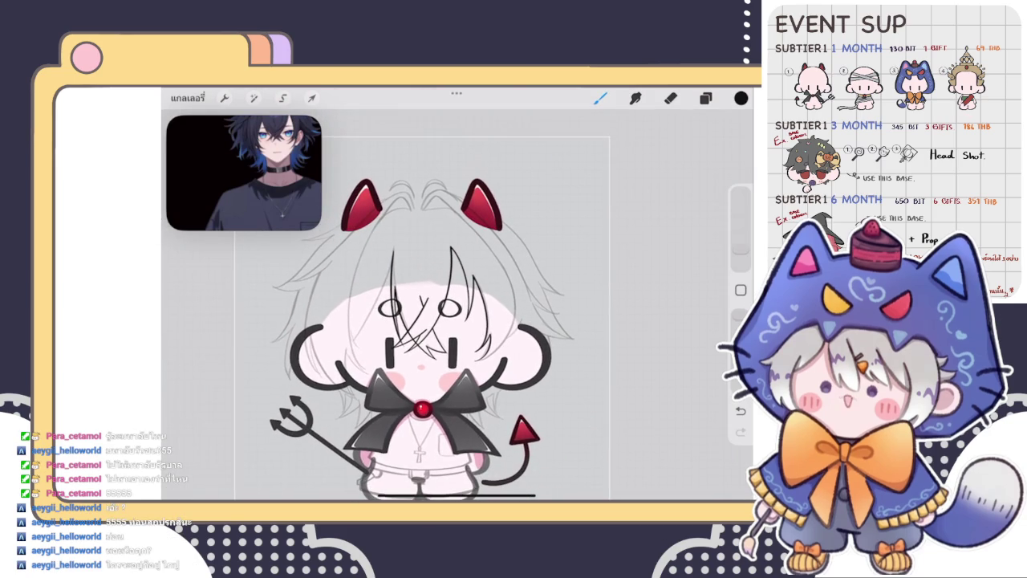
# Draw a long straight strand from the crown toward the cheek, then undo it
pyautogui.scroll(3, 449, 337)
pyautogui.scroll(3, 449, 337)
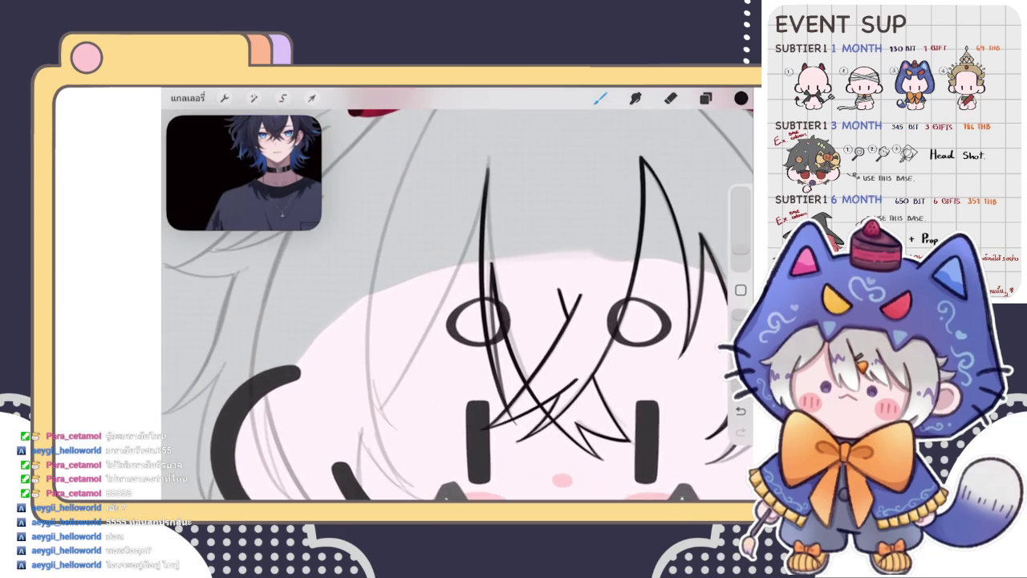
pyautogui.moveTo(488, 170)
pyautogui.mouseDown()
pyautogui.moveTo(374, 395)
pyautogui.moveTo(380, 406)
pyautogui.mouseUp()
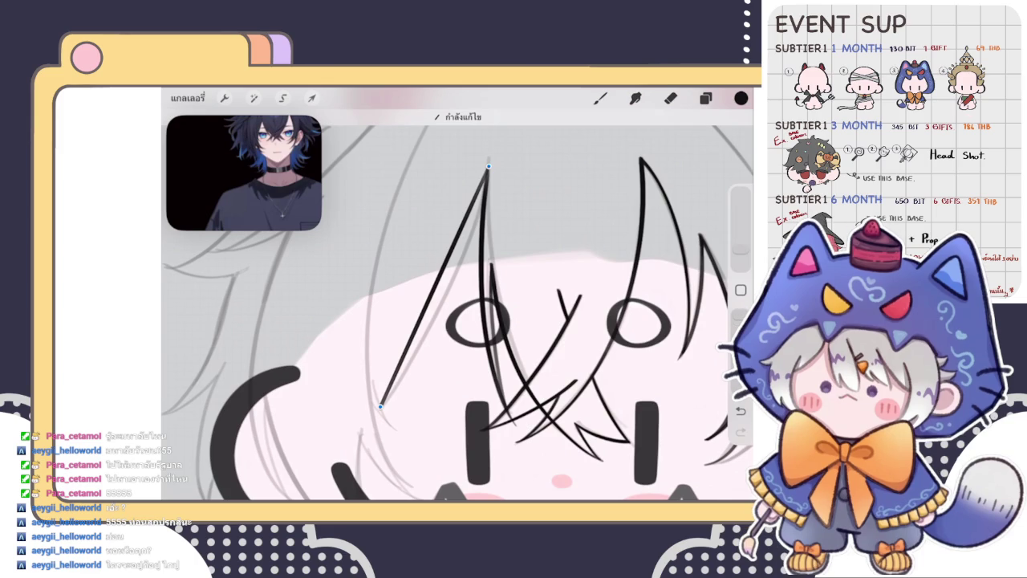
pyautogui.hotkey('ctrl', 'z')
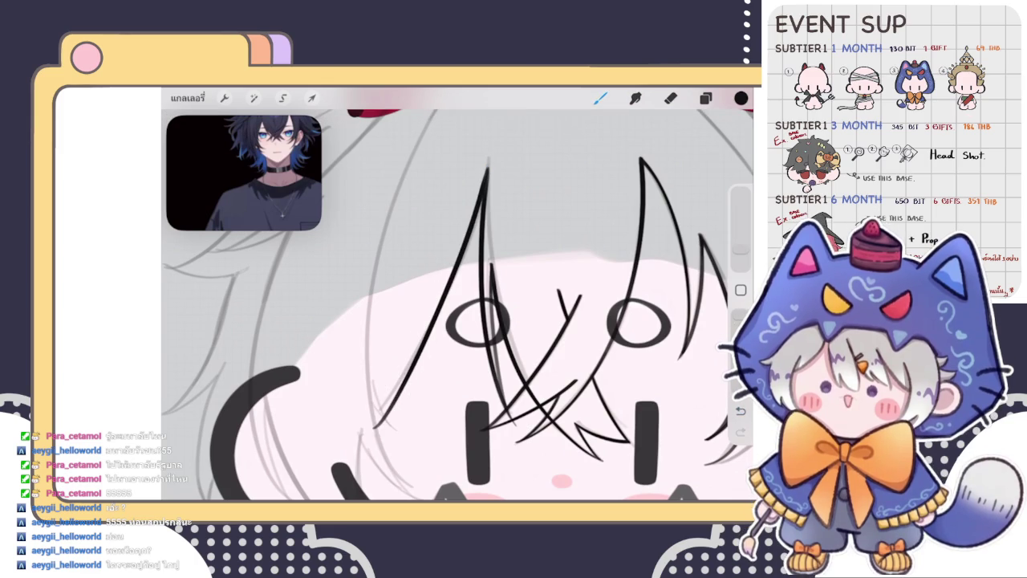
pyautogui.scroll(-5, 457, 305)
pyautogui.scroll(3, 457, 305)
pyautogui.scroll(2, 457, 305)
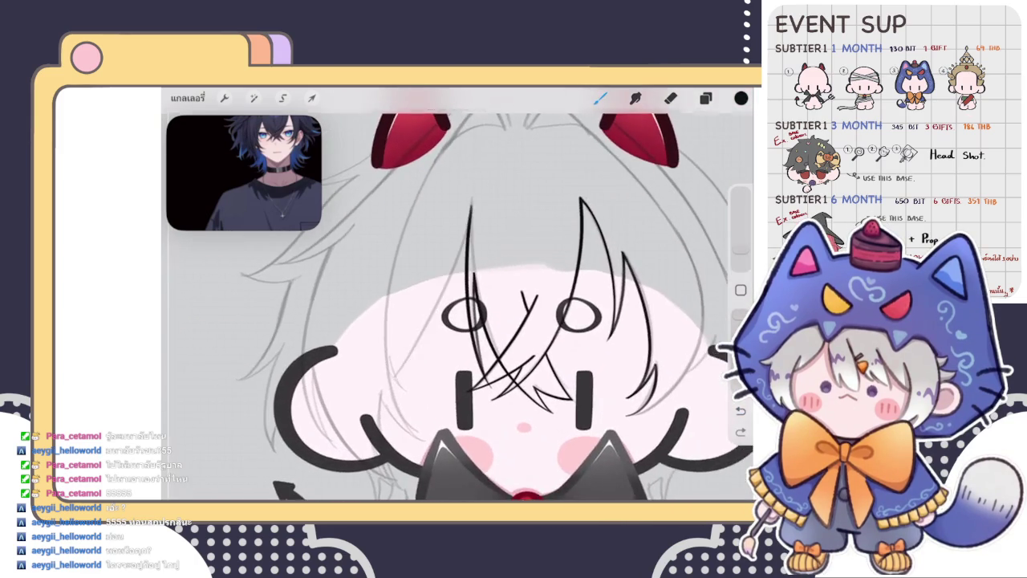
pyautogui.scroll(2, 457, 305)
# Retry the long diagonal strand from the top of the face several times, undoing each attempt
pyautogui.moveTo(472, 167); pyautogui.dragTo(363, 392)
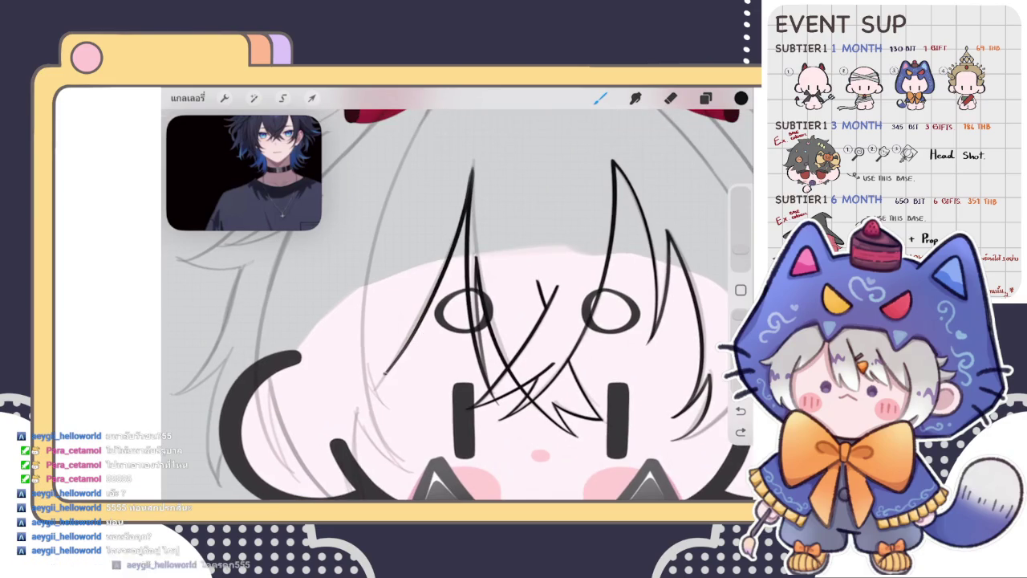
pyautogui.hotkey('ctrl', 'z')
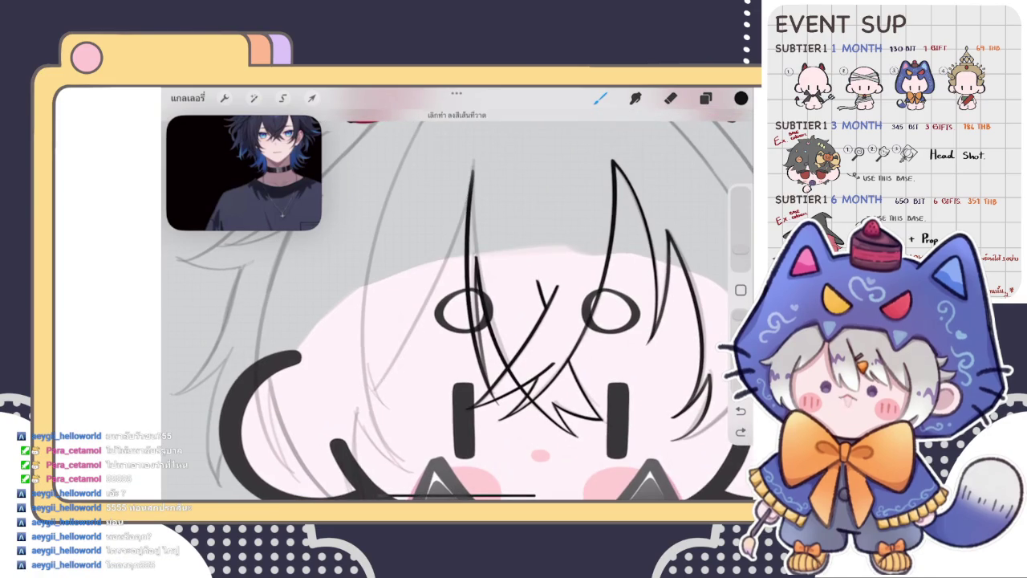
pyautogui.moveTo(471, 170); pyautogui.dragTo(377, 369)
pyautogui.hotkey('ctrl', 'z')
pyautogui.moveTo(472, 170); pyautogui.dragTo(371, 390)
pyautogui.hotkey('ctrl', 'z')
pyautogui.moveTo(472, 170); pyautogui.dragTo(374, 388)
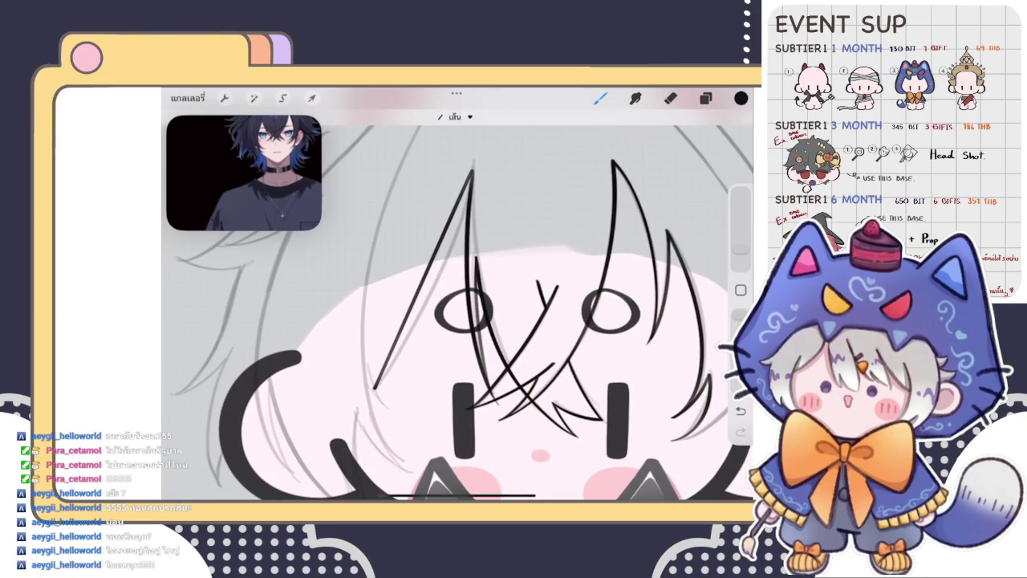
pyautogui.hotkey('ctrl', 'z')
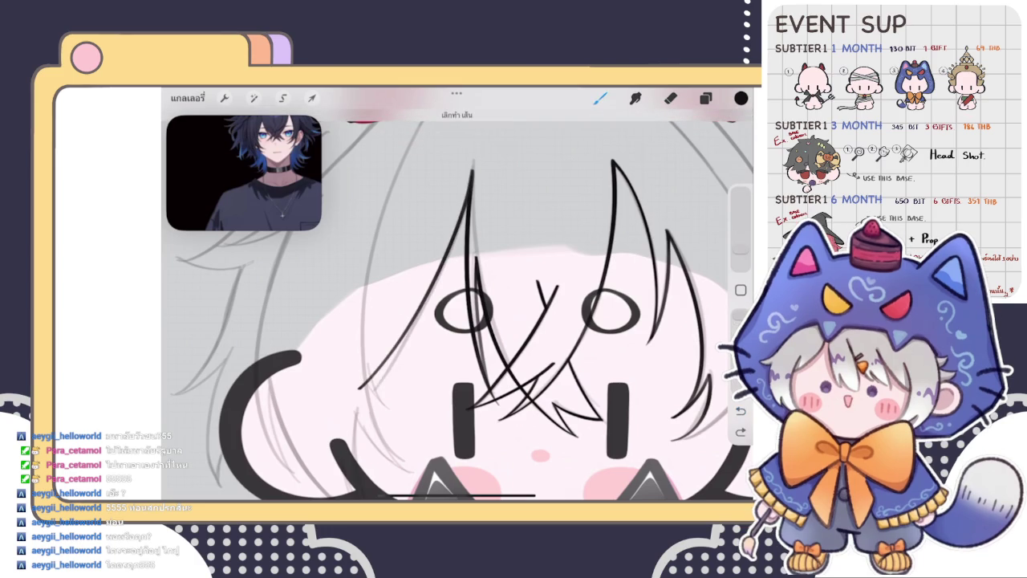
pyautogui.hotkey('ctrl', 'z')
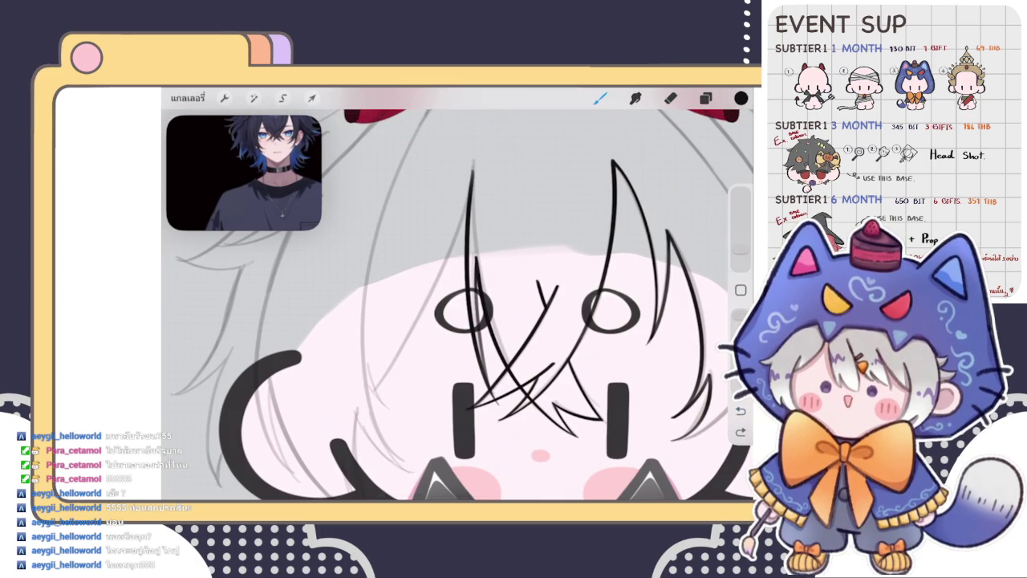
pyautogui.scroll(-1, 462, 294)
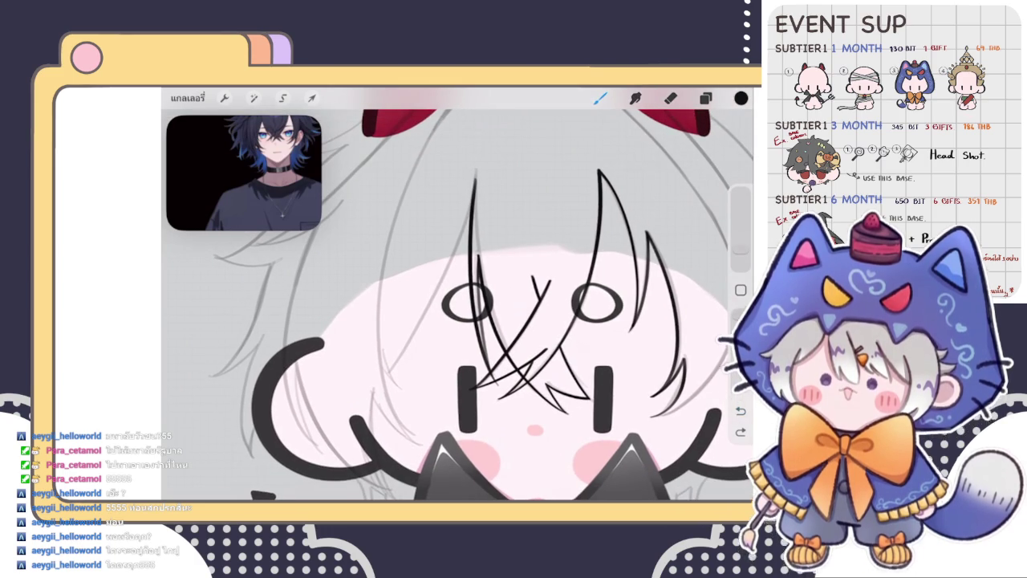
pyautogui.moveTo(472, 186); pyautogui.dragTo(394, 363)
pyautogui.hotkey('ctrl', 'z')
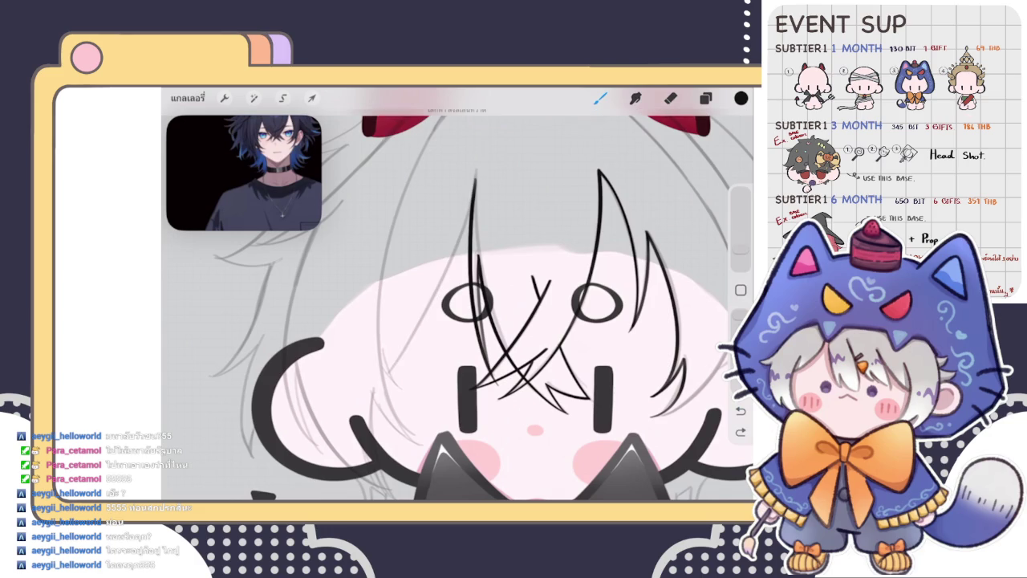
# Draw the diagonal stroke across the face, nudge its curve end left, then undo both
pyautogui.moveTo(475, 178); pyautogui.dragTo(386, 371)
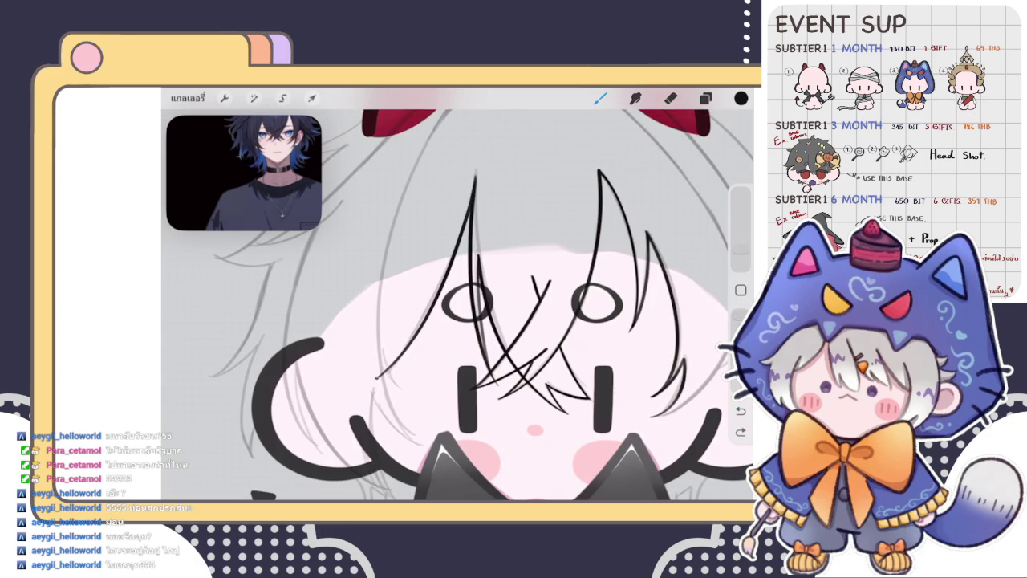
pyautogui.click(453, 117)
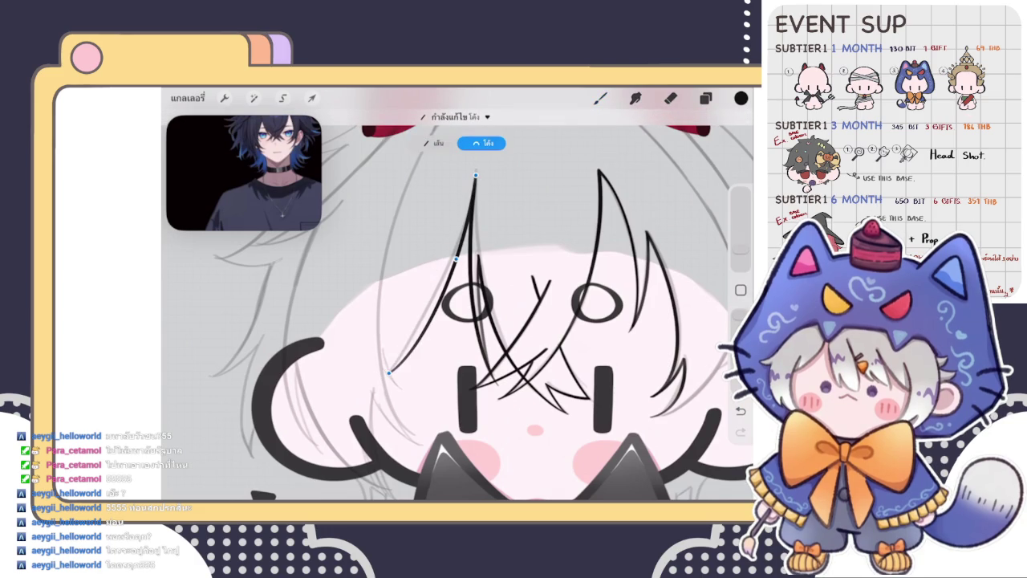
pyautogui.moveTo(389, 372); pyautogui.dragTo(377, 372)
pyautogui.click(365, 374)
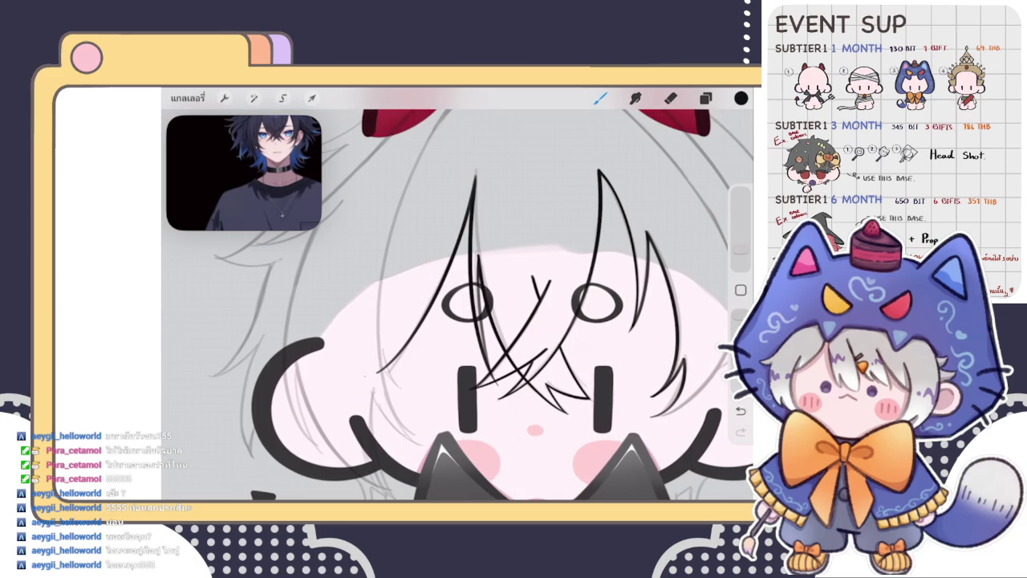
pyautogui.hotkey('ctrl', 'z')
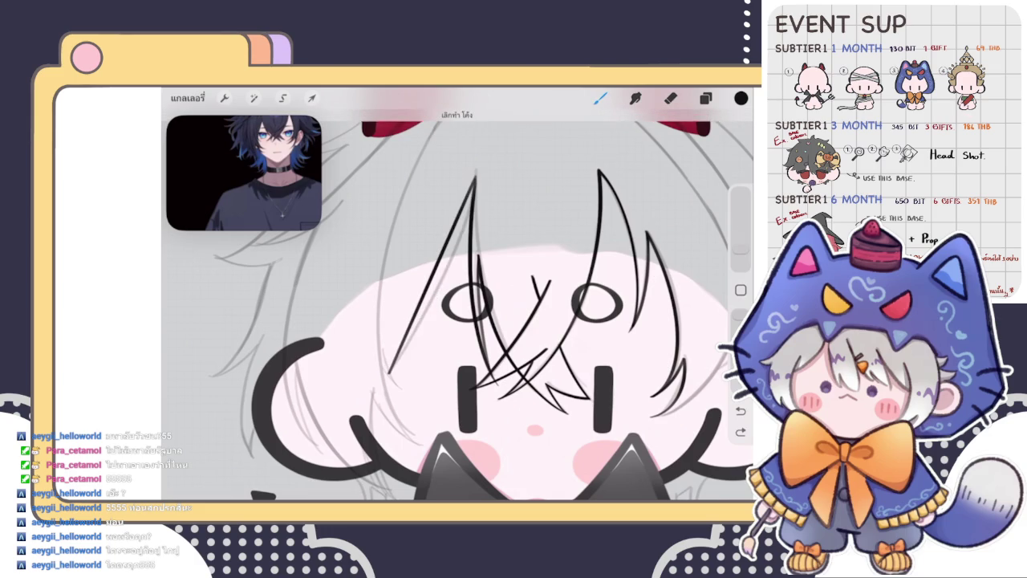
pyautogui.hotkey('ctrl', 'z')
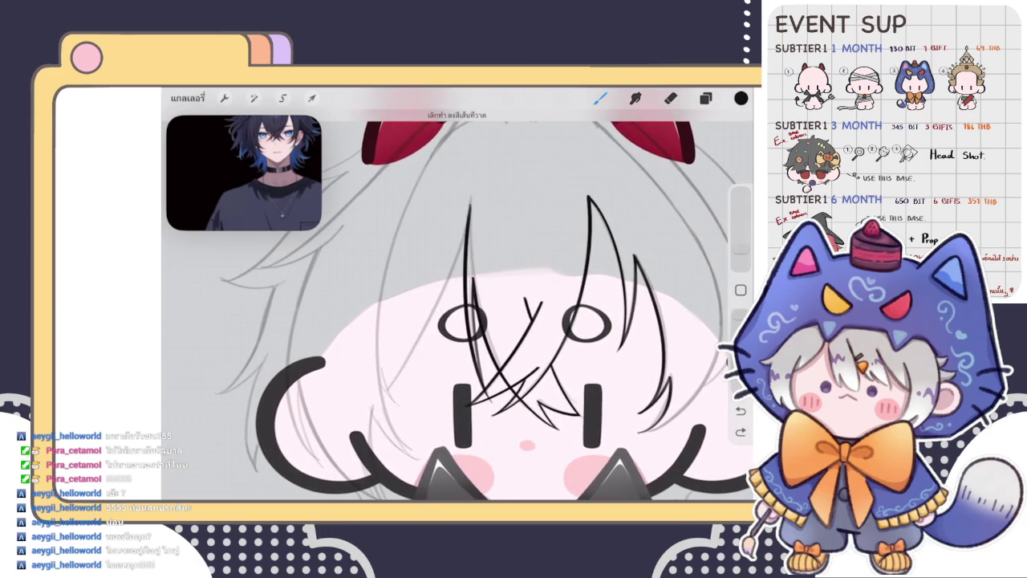
# Redraw the long strand from the head top and bend it slightly left into a curve
pyautogui.moveTo(470, 204); pyautogui.dragTo(382, 397)
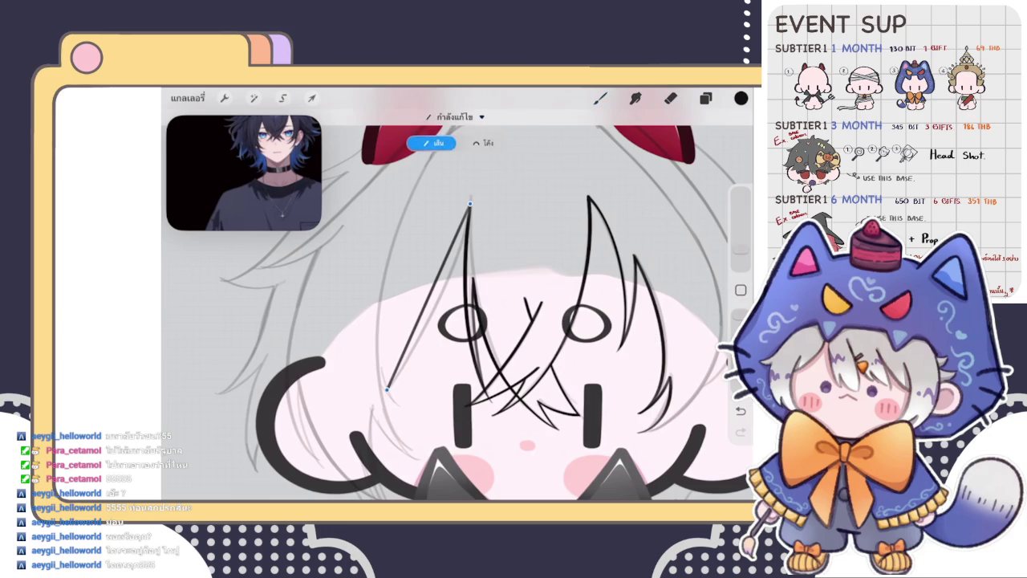
pyautogui.click(481, 143)
pyautogui.moveTo(442, 303); pyautogui.dragTo(438, 302)
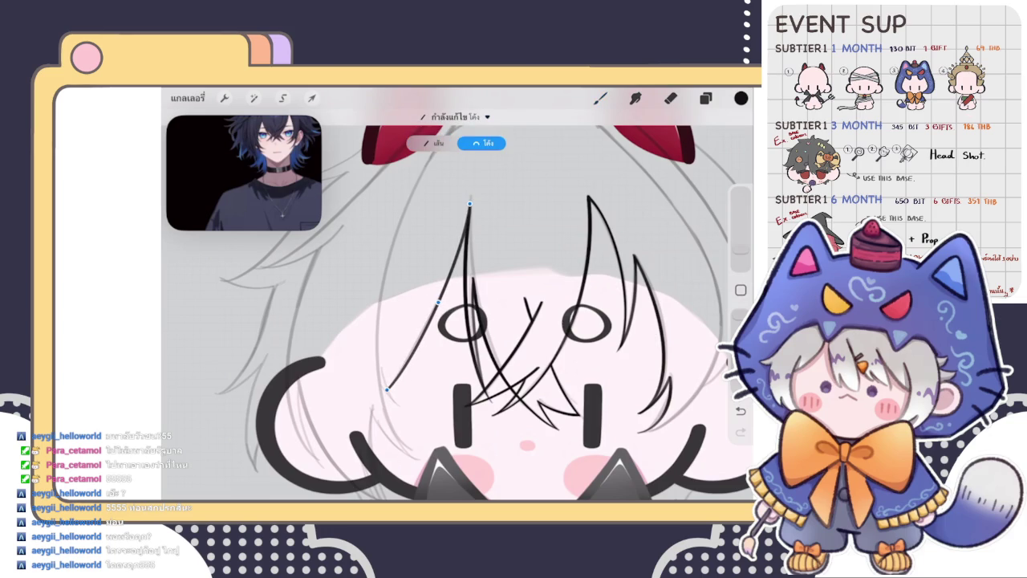
pyautogui.scroll(5, 481, 192)
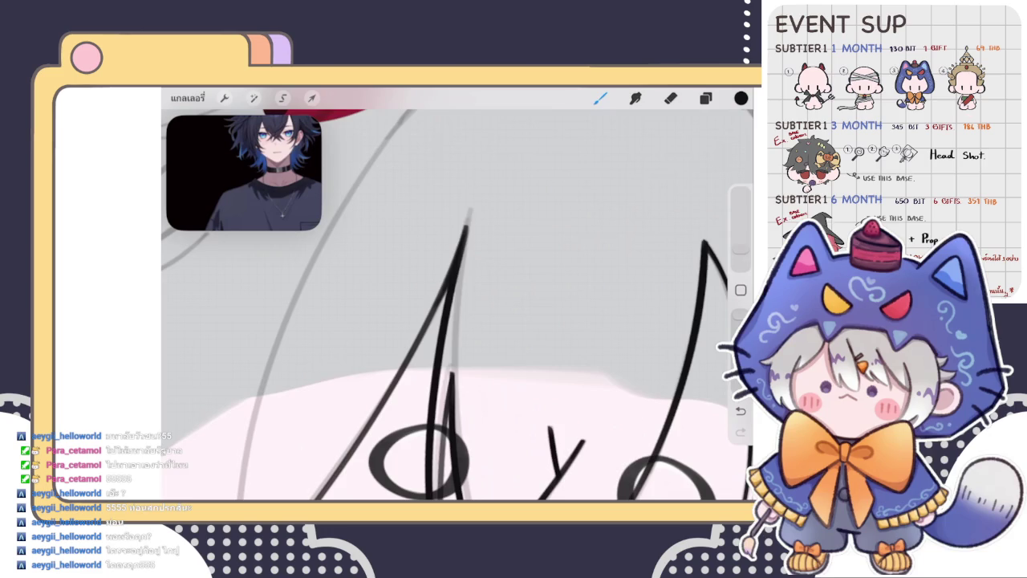
pyautogui.scroll(-5, 458, 297)
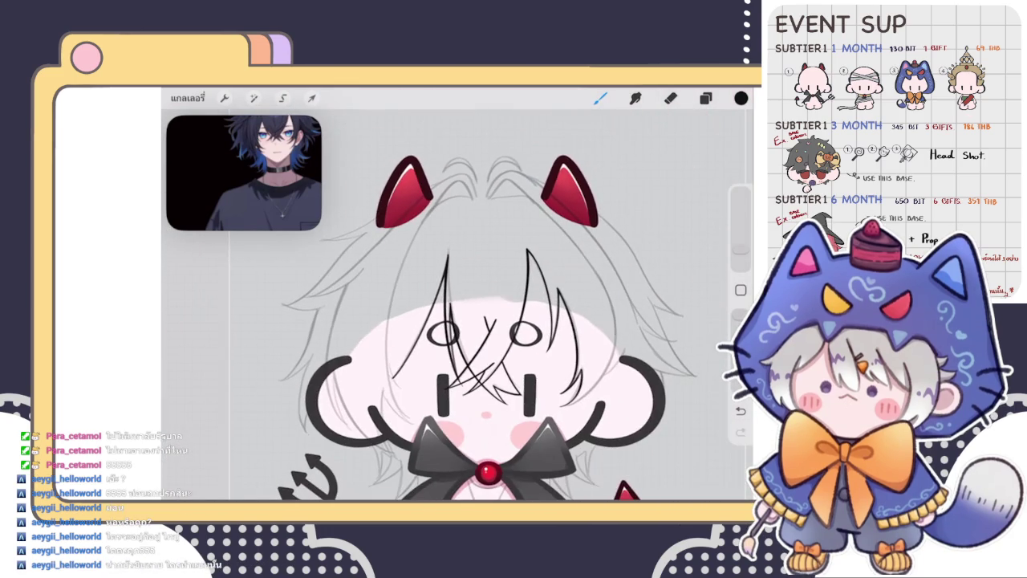
# Make Layer 24 the active layer and switch to the Eraser
pyautogui.scroll(-3, 482, 321)
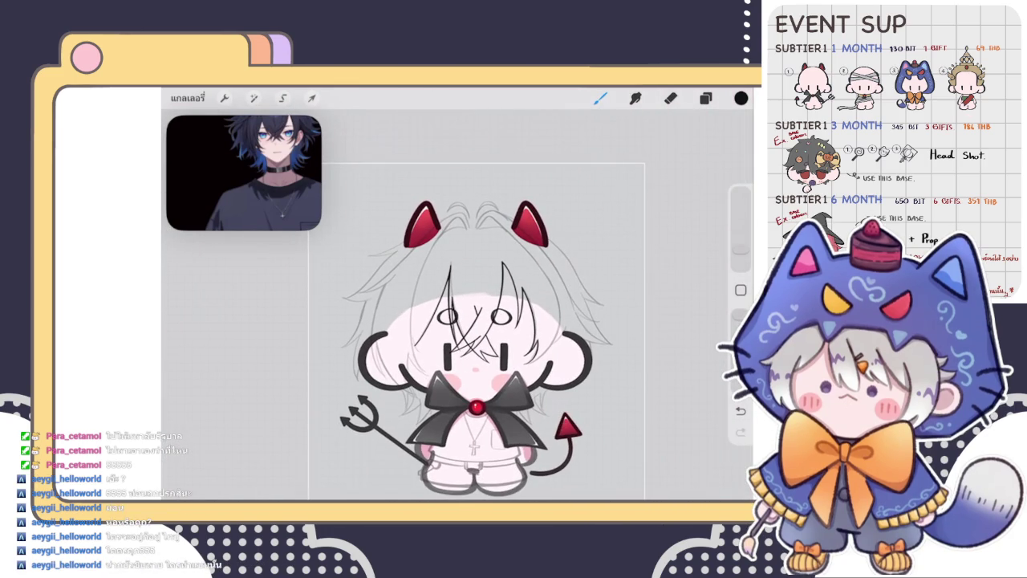
pyautogui.scroll(5, 457, 305)
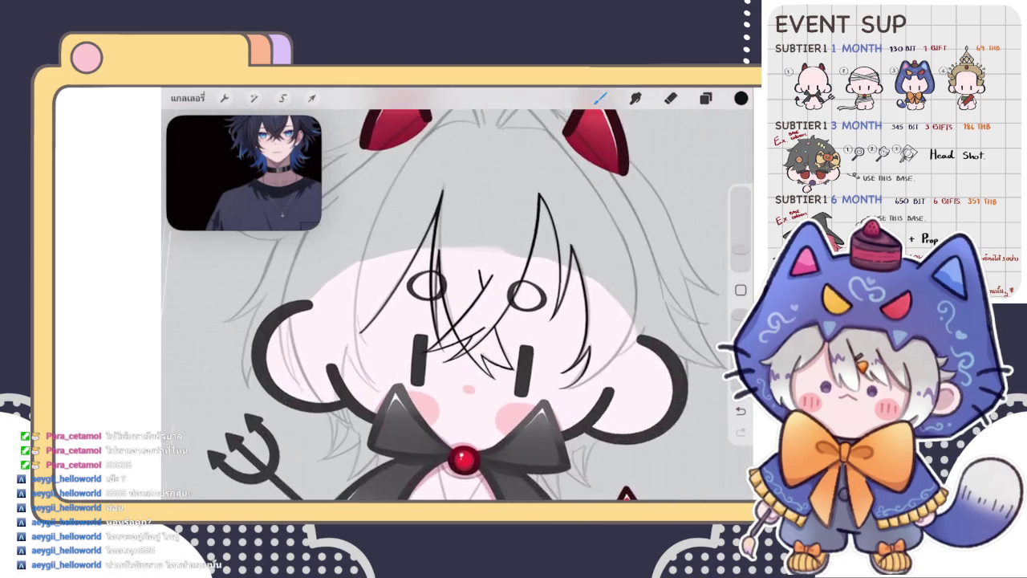
pyautogui.scroll(3, 458, 305)
pyautogui.click(706, 98)
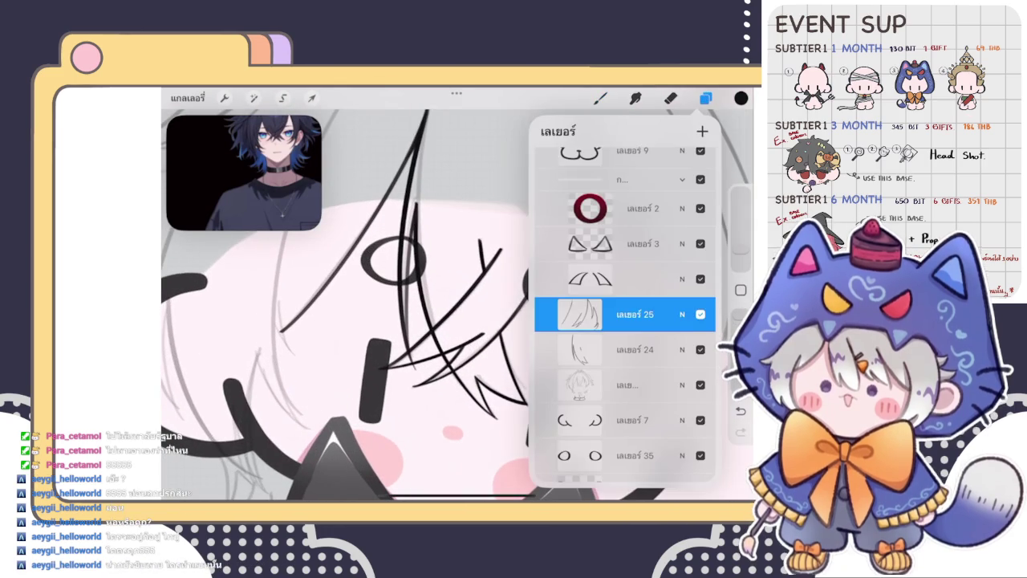
pyautogui.click(634, 349)
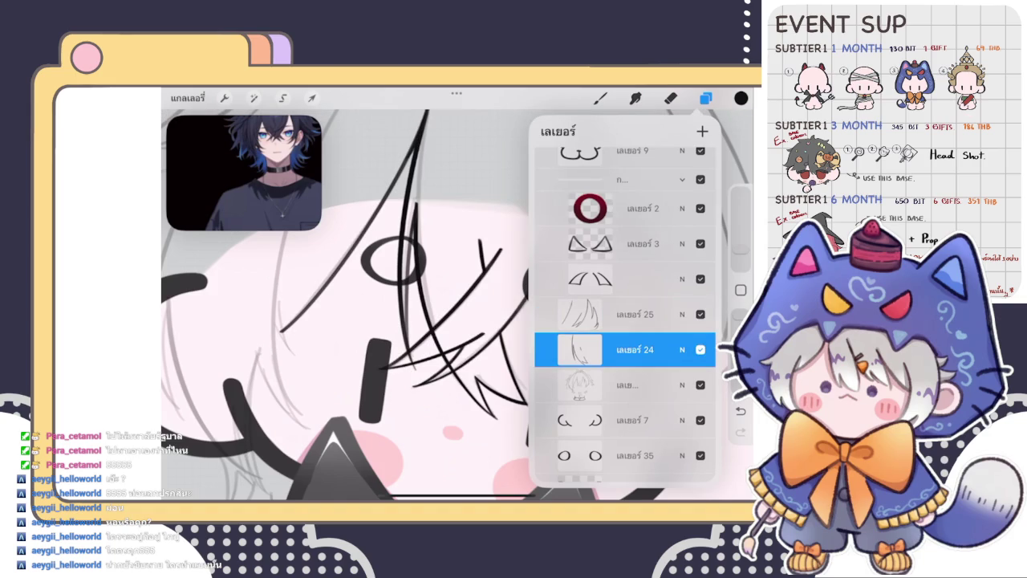
pyautogui.click(706, 98)
pyautogui.click(670, 98)
pyautogui.scroll(3, 455, 335)
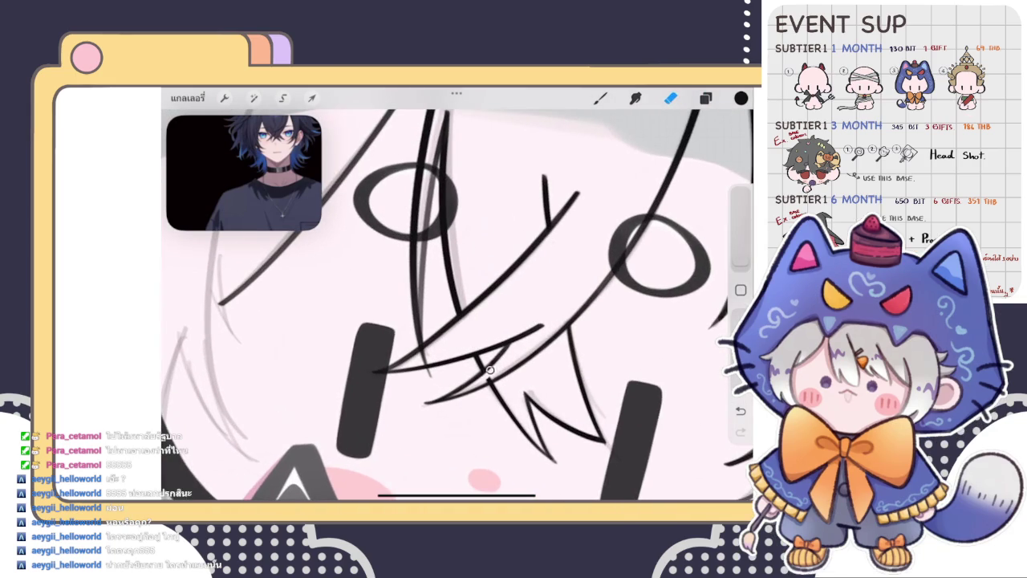
pyautogui.scroll(-5, 455, 305)
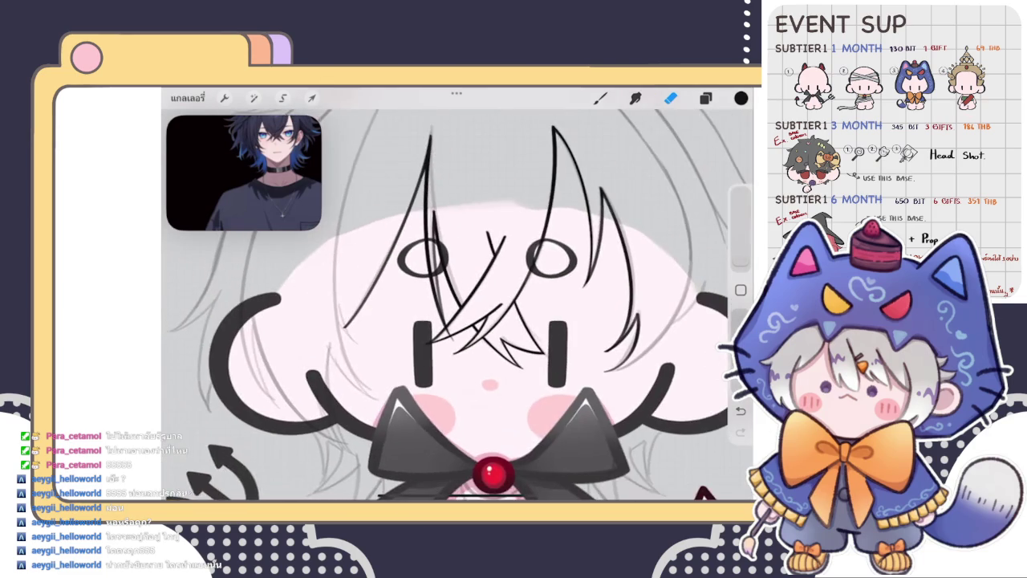
pyautogui.scroll(-3, 458, 321)
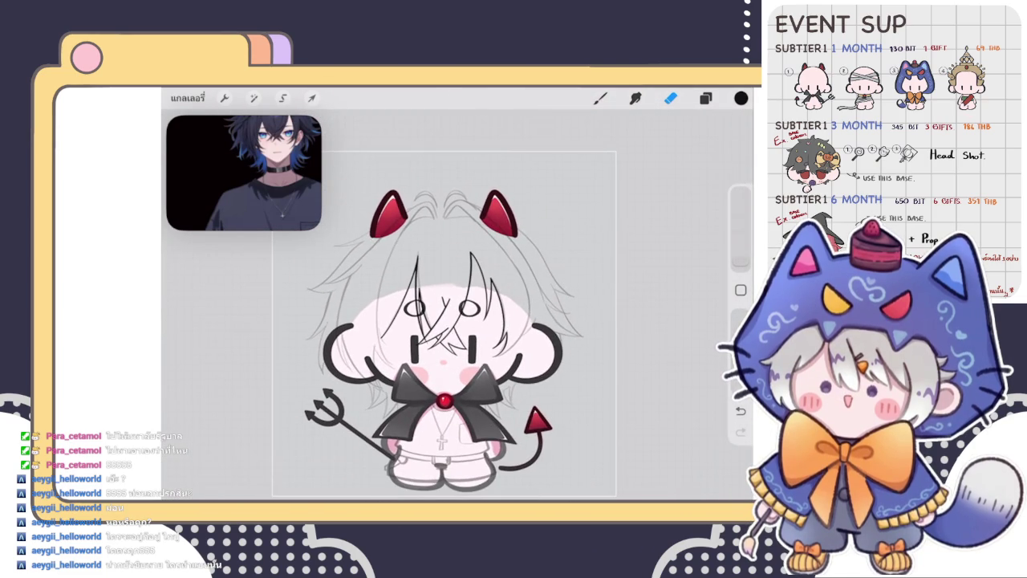
pyautogui.click(705, 98)
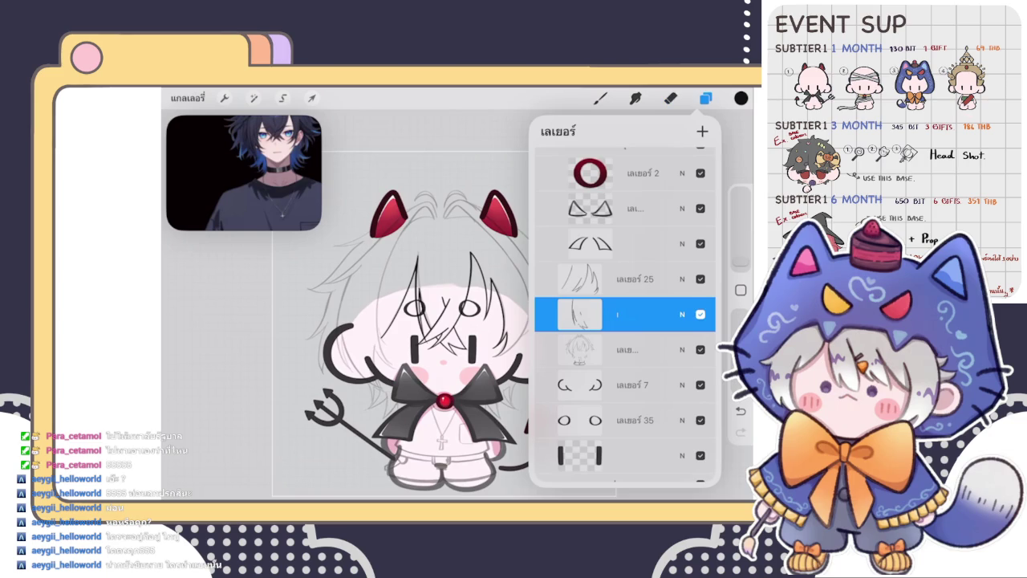
# Zoom in beside the eye and try the curved hair stroke, undoing the misplaced attempts
pyautogui.click(670, 98)
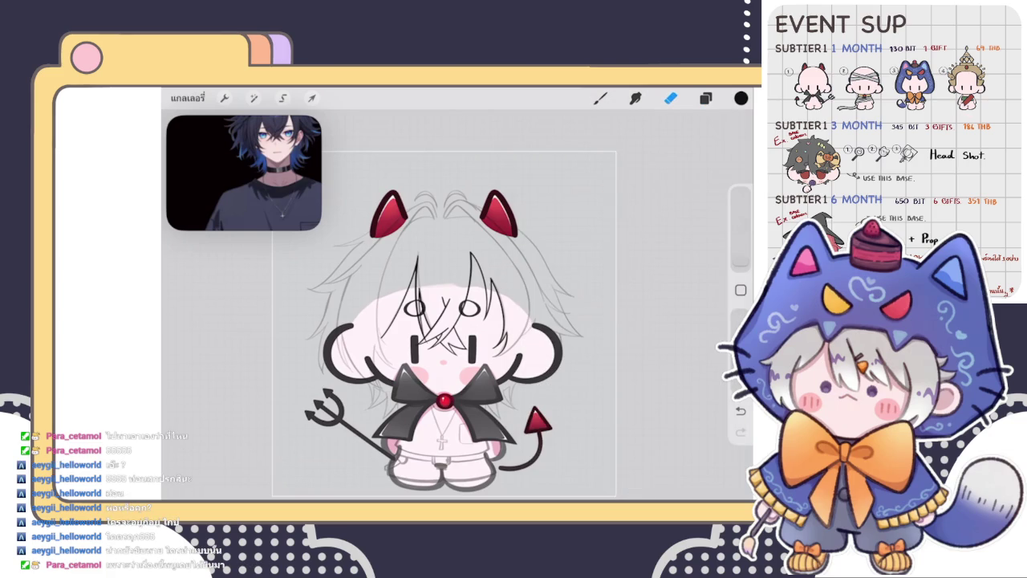
pyautogui.scroll(5, 412, 319)
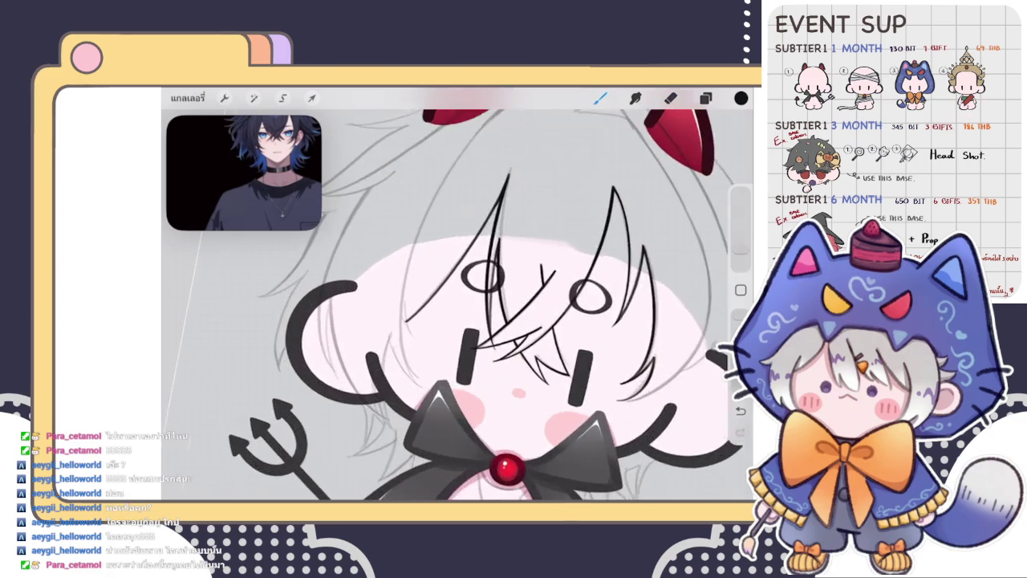
pyautogui.scroll(3, 457, 305)
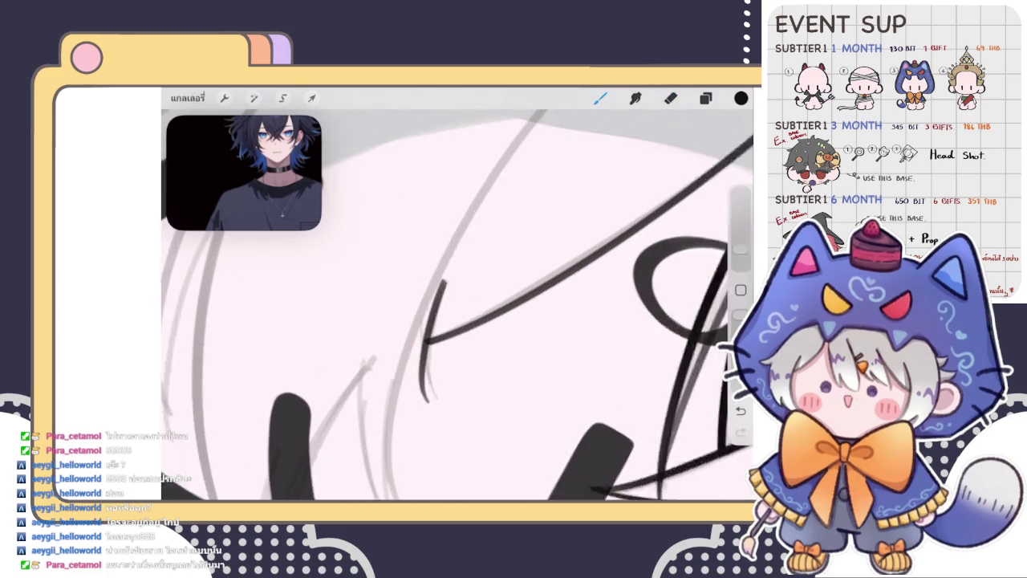
pyautogui.hotkey('ctrl', 'z')
pyautogui.moveTo(429, 321); pyautogui.dragTo(438, 392)
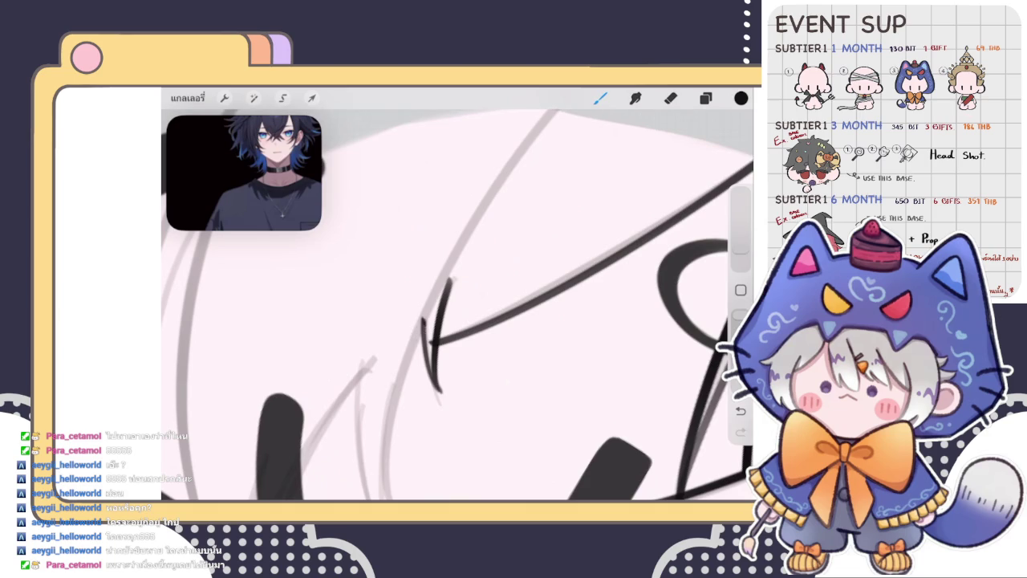
pyautogui.hotkey('ctrl', 'z')
pyautogui.moveTo(448, 286); pyautogui.dragTo(446, 413)
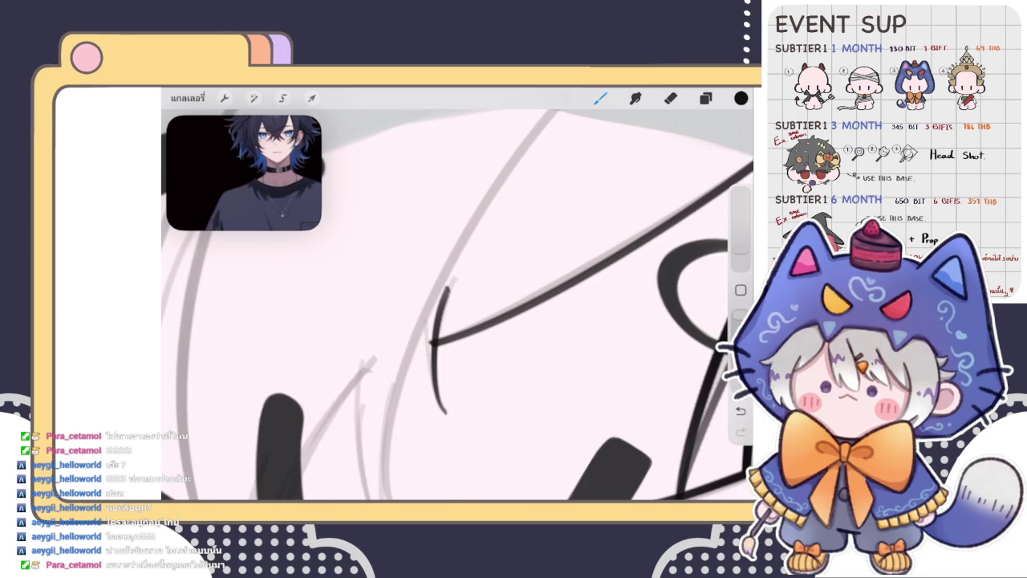
pyautogui.moveTo(433, 338); pyautogui.dragTo(443, 411)
pyautogui.hotkey('ctrl', 'z')
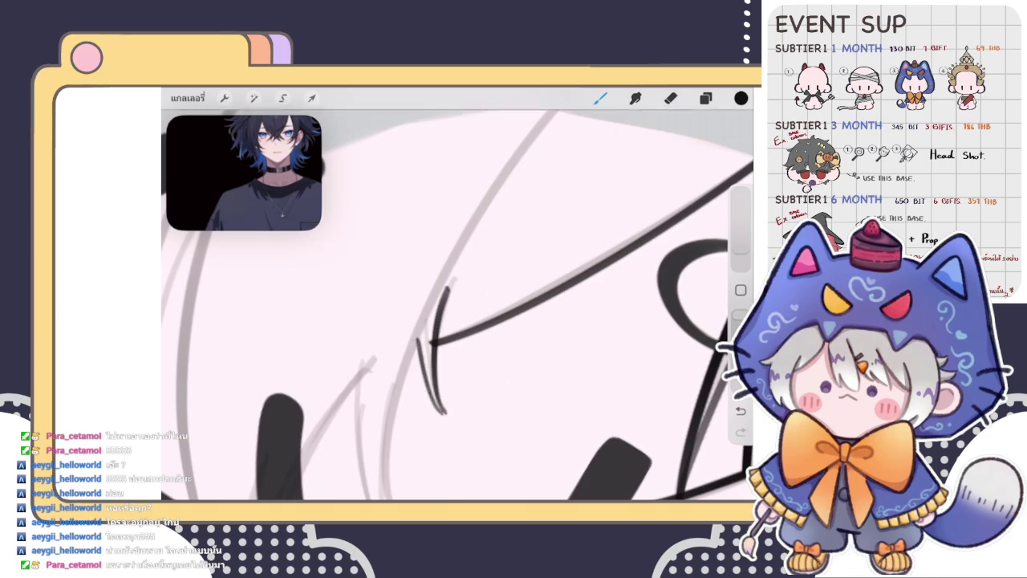
# Erase the bad stroke and redraw a tapered dark hook hanging from the long hair line
pyautogui.click(706, 98)
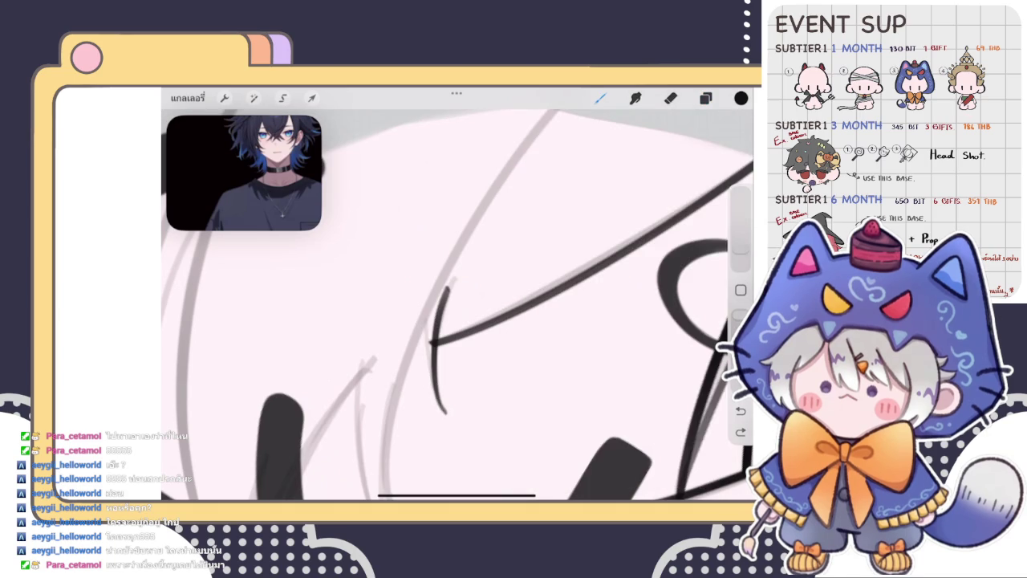
pyautogui.click(670, 98)
pyautogui.moveTo(446, 287); pyautogui.dragTo(440, 411)
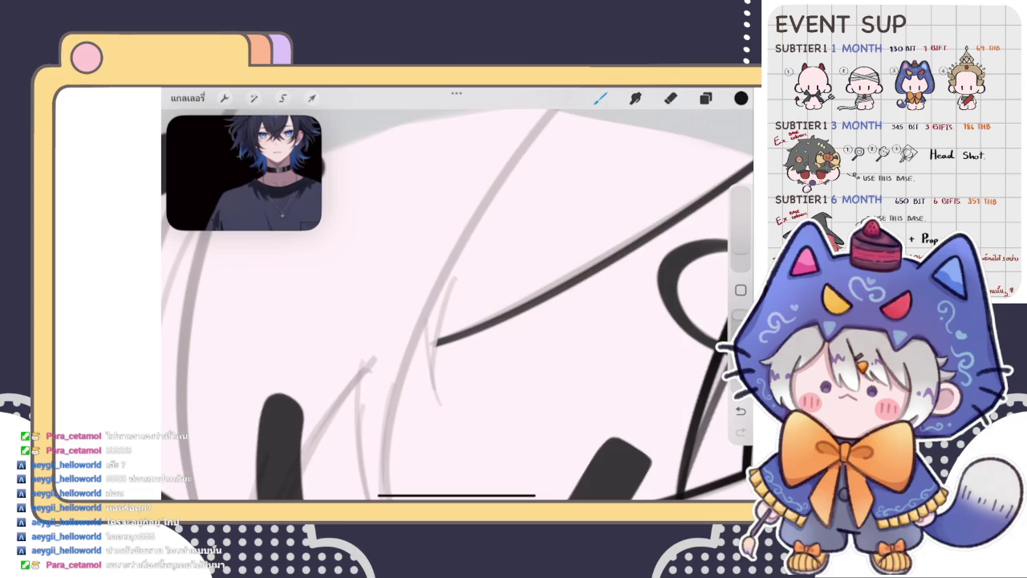
pyautogui.moveTo(444, 303); pyautogui.dragTo(440, 398)
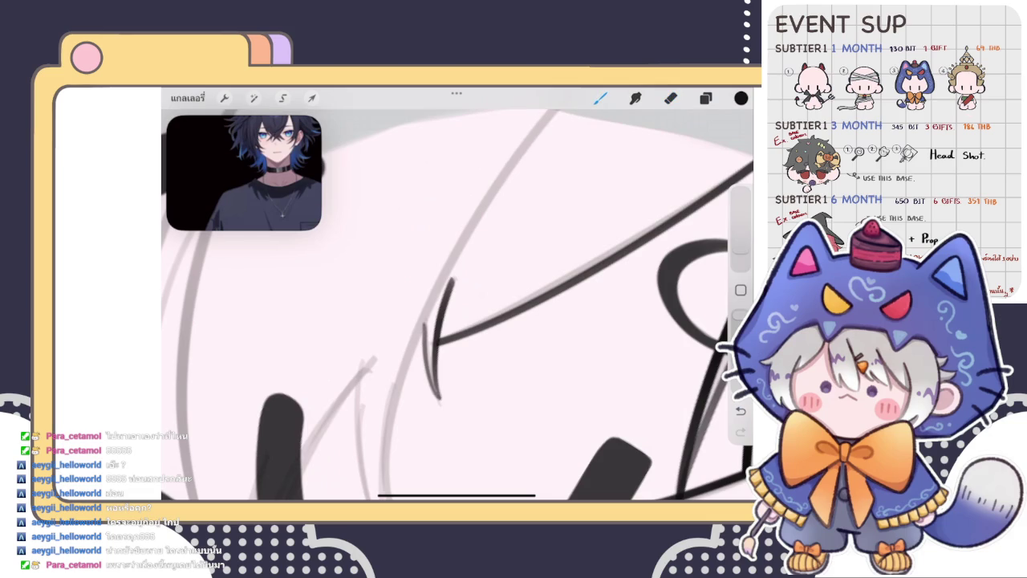
pyautogui.moveTo(425, 321); pyautogui.dragTo(441, 403)
pyautogui.moveTo(446, 282); pyautogui.dragTo(437, 401)
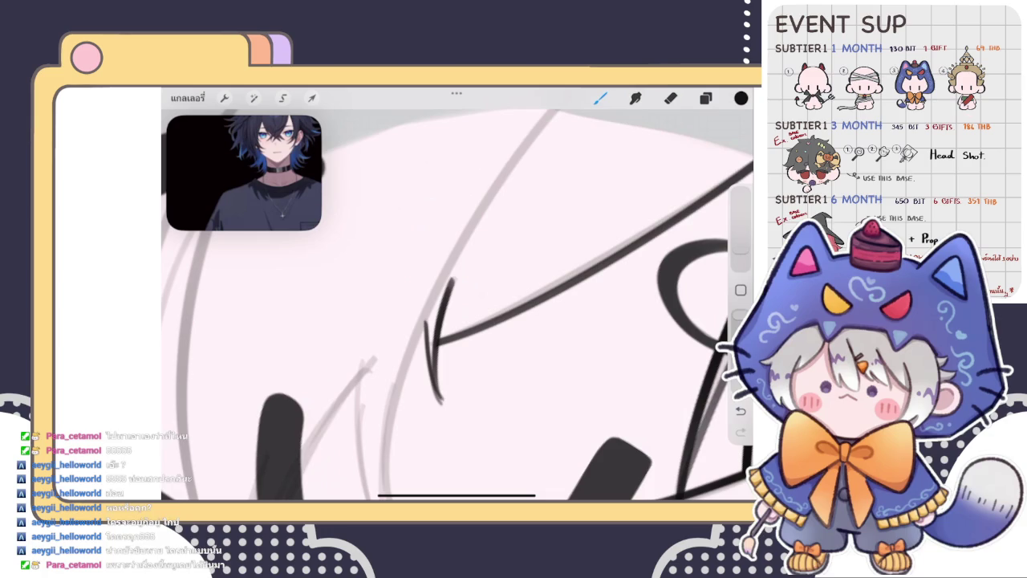
pyautogui.click(671, 98)
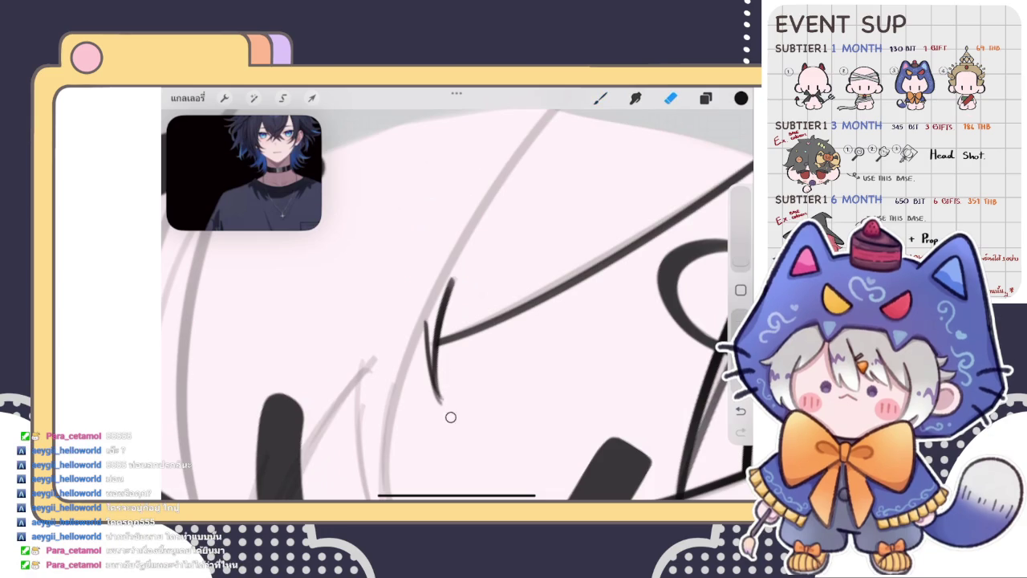
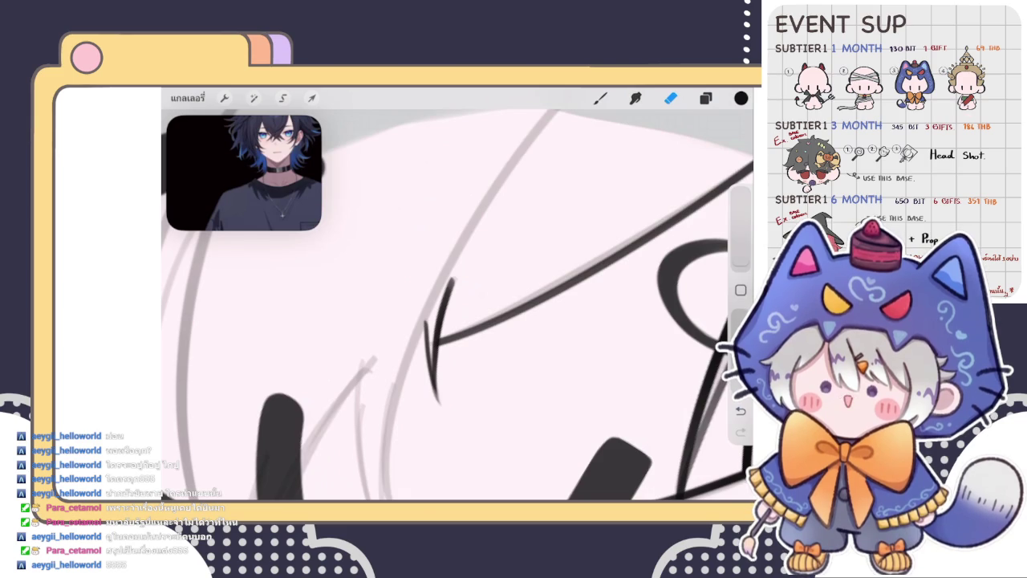
# Ink a black arched hair stroke above the head between the red horns
pyautogui.scroll(-5, 457, 305)
pyautogui.scroll(-2, 463, 299)
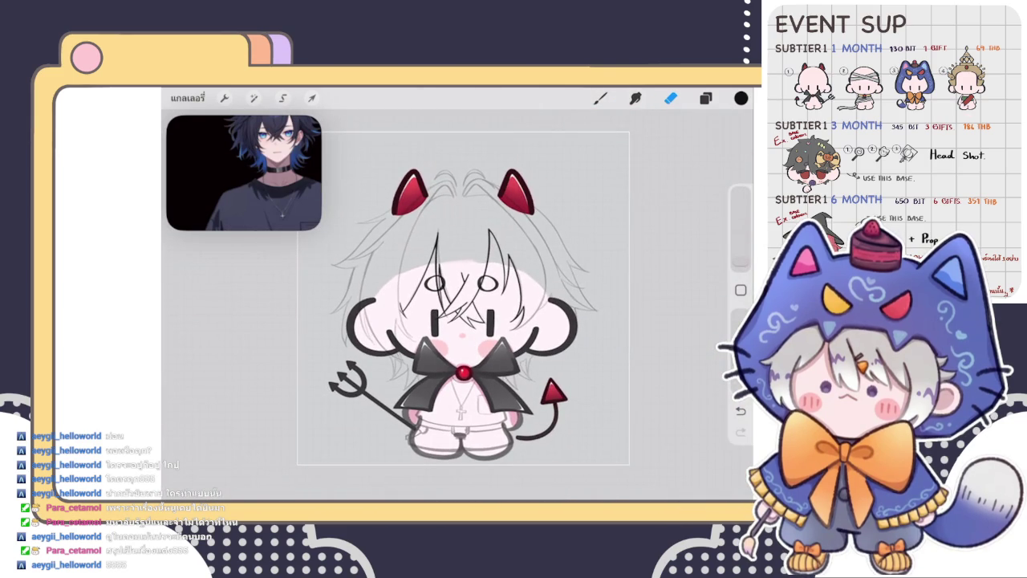
pyautogui.click(705, 98)
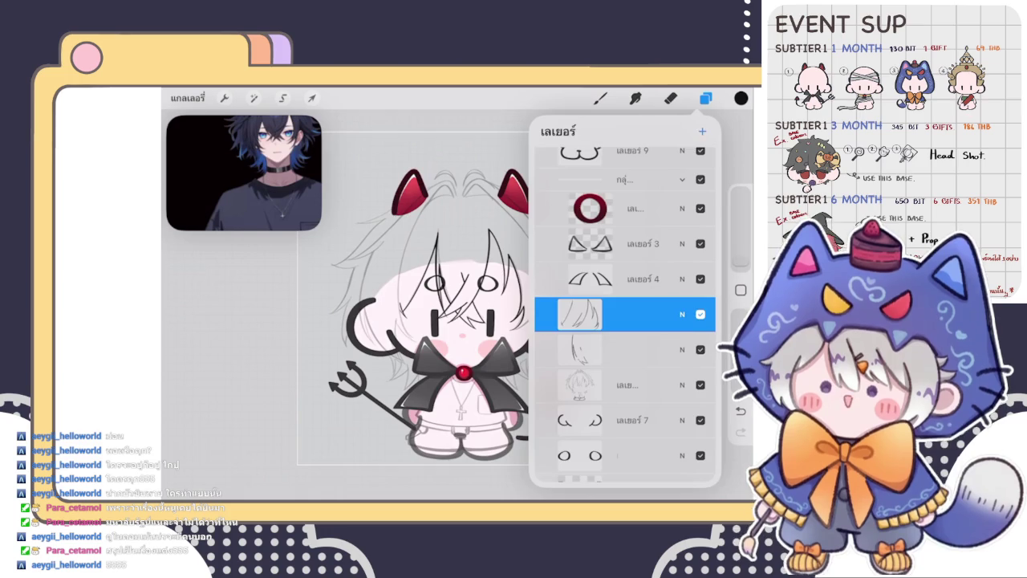
pyautogui.click(600, 98)
pyautogui.scroll(3, 457, 321)
pyautogui.scroll(3, 361, 148)
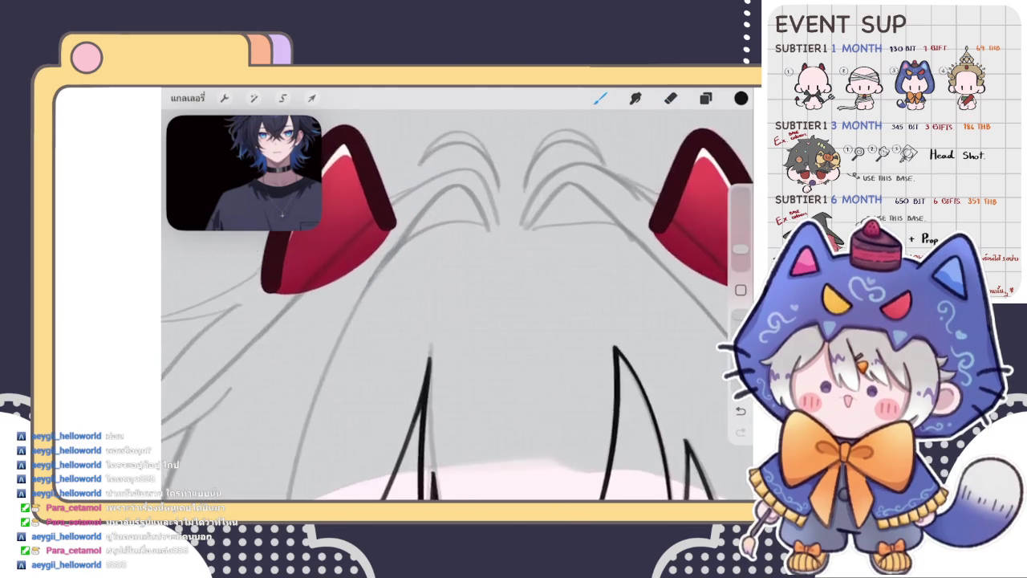
pyautogui.moveTo(528, 254)
pyautogui.mouseDown()
pyautogui.moveTo(466, 197)
pyautogui.moveTo(370, 313)
pyautogui.mouseUp()
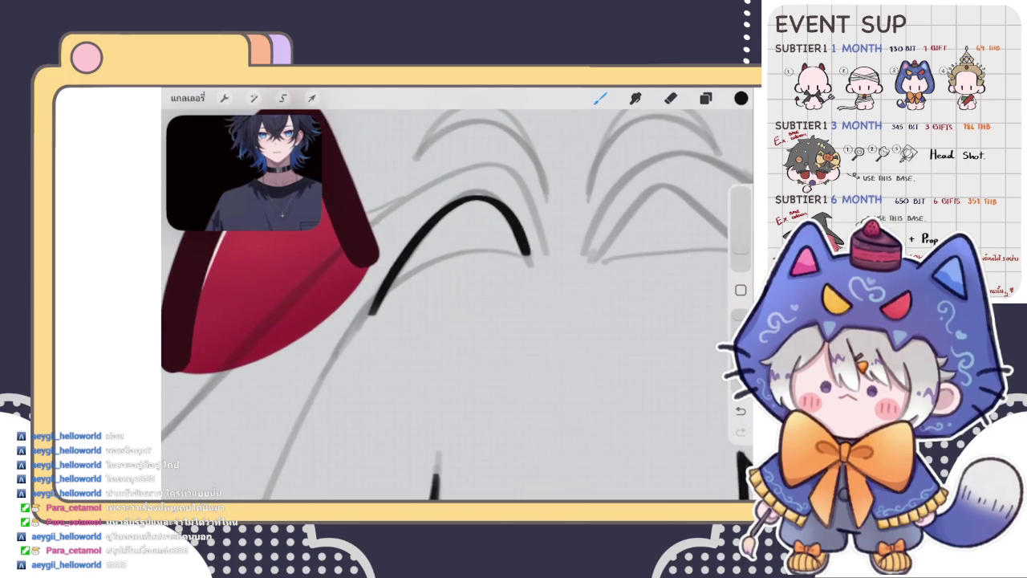
pyautogui.scroll(1, 458, 321)
# Free-warp the arched hair stroke with Transform to reshape it
pyautogui.click(311, 97)
pyautogui.click(543, 440)
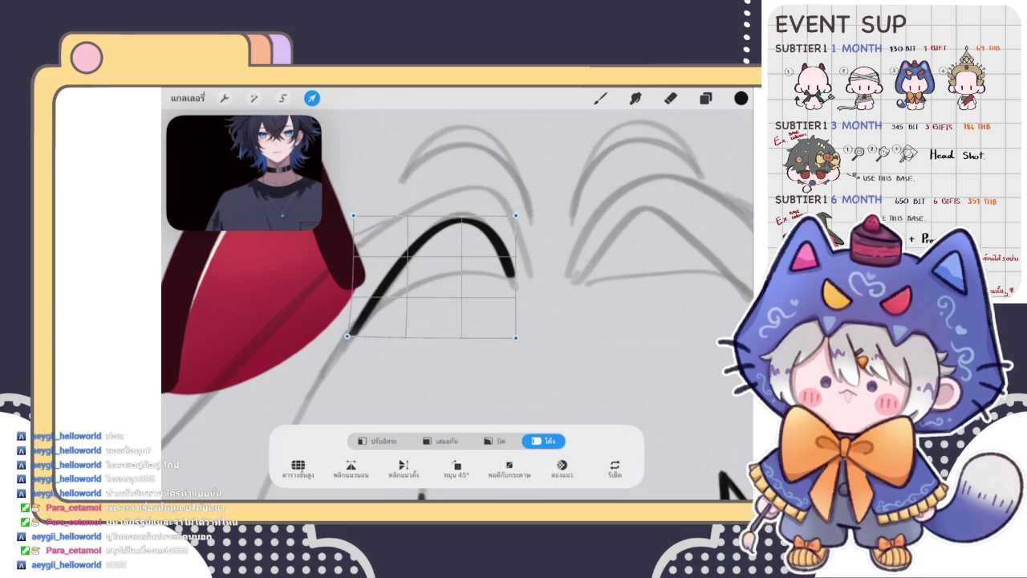
pyautogui.click(283, 98)
pyautogui.click(283, 97)
pyautogui.scroll(2, 457, 321)
# Add a second curve closing the tuft's point and adjust it as a QuickShape
pyautogui.moveTo(320, 352); pyautogui.dragTo(536, 294)
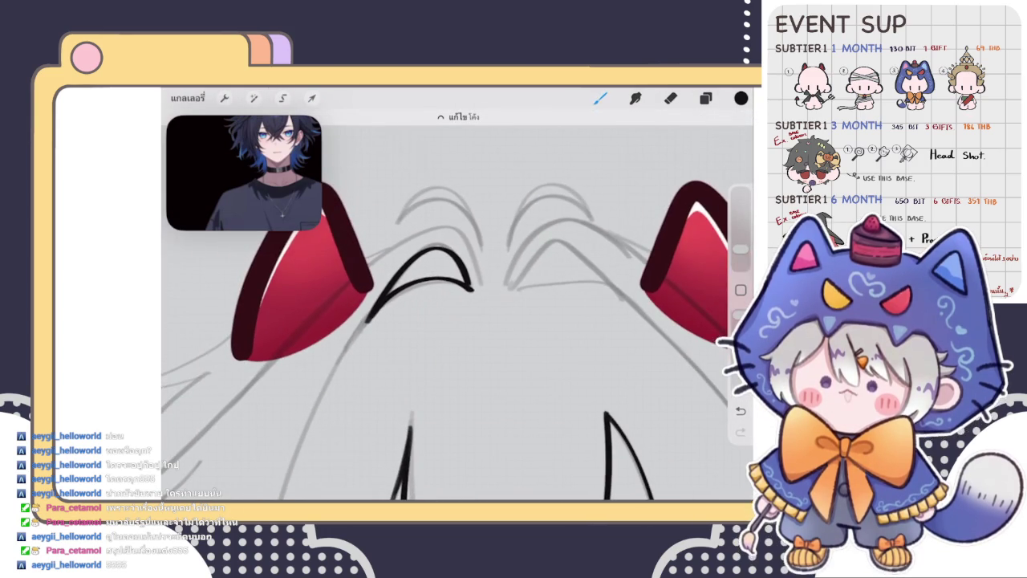
pyautogui.scroll(-2, 457, 321)
pyautogui.click(457, 113)
pyautogui.moveTo(381, 293); pyautogui.dragTo(385, 298)
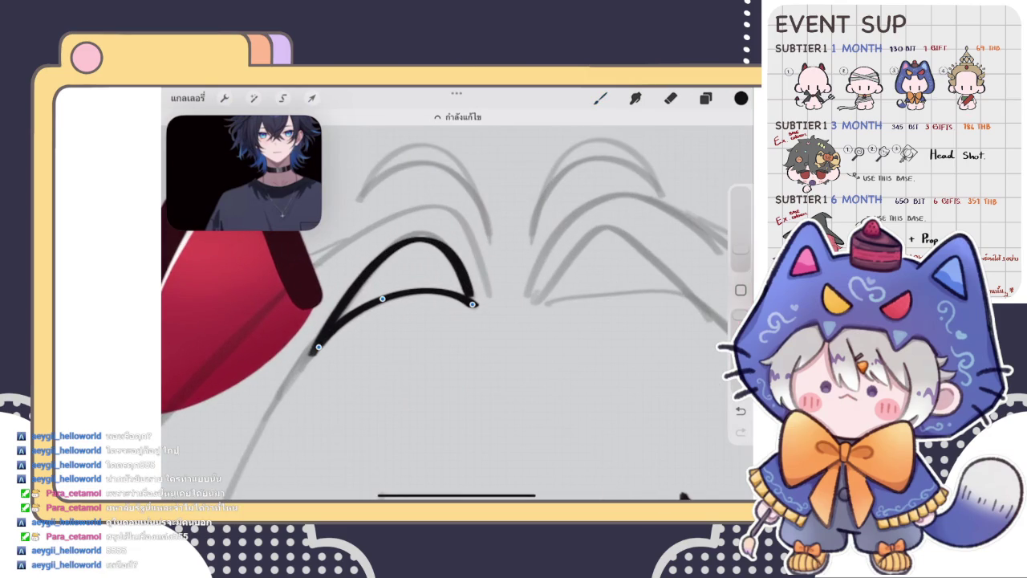
pyautogui.scroll(-3, 457, 321)
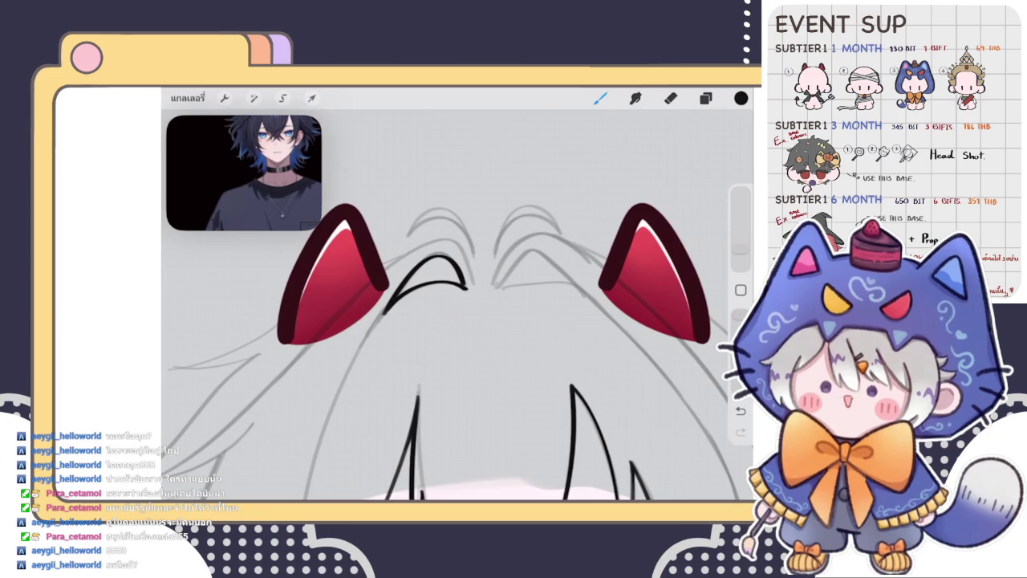
pyautogui.scroll(-5, 450, 321)
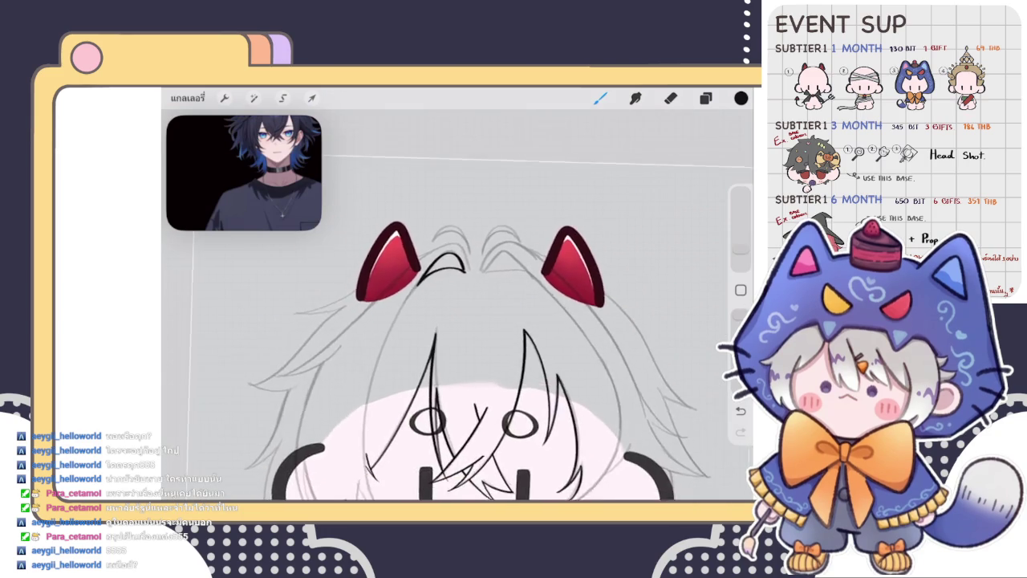
# Warp the pointed hair tuft with Transform to refine its shape
pyautogui.click(705, 97)
pyautogui.click(705, 98)
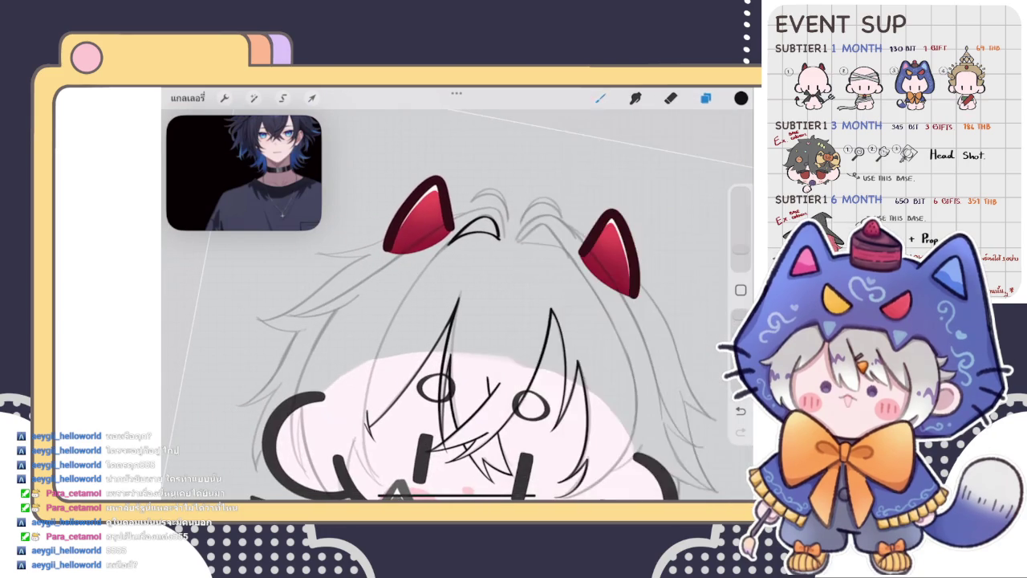
pyautogui.scroll(3, 458, 313)
pyautogui.scroll(2, 457, 313)
pyautogui.scroll(3, 458, 313)
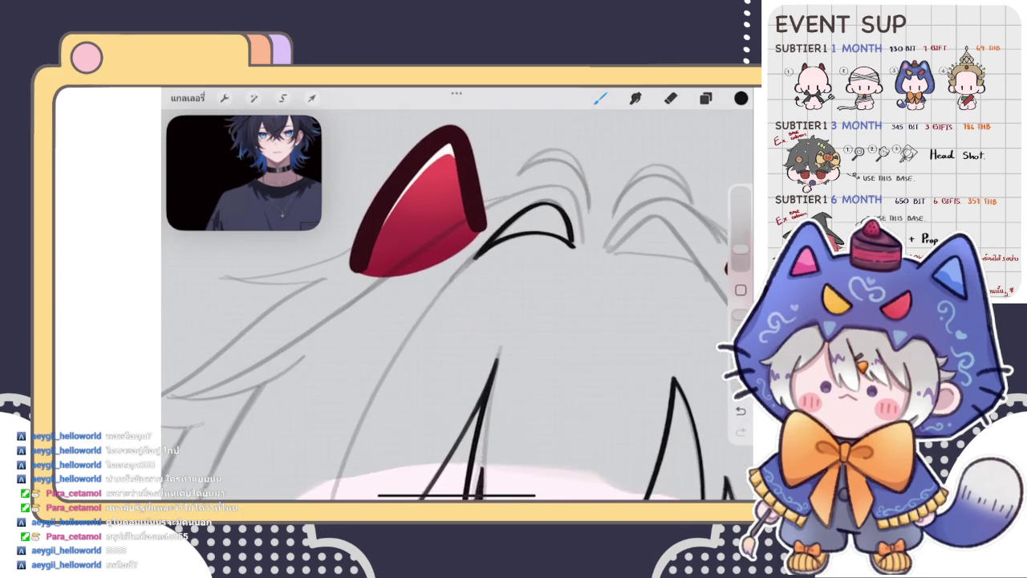
pyautogui.click(312, 98)
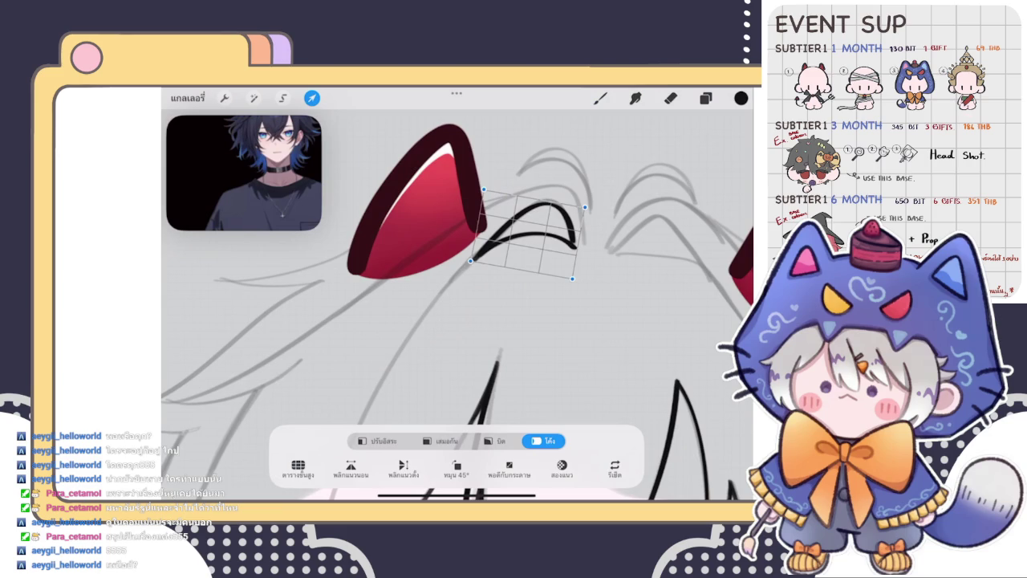
pyautogui.click(600, 98)
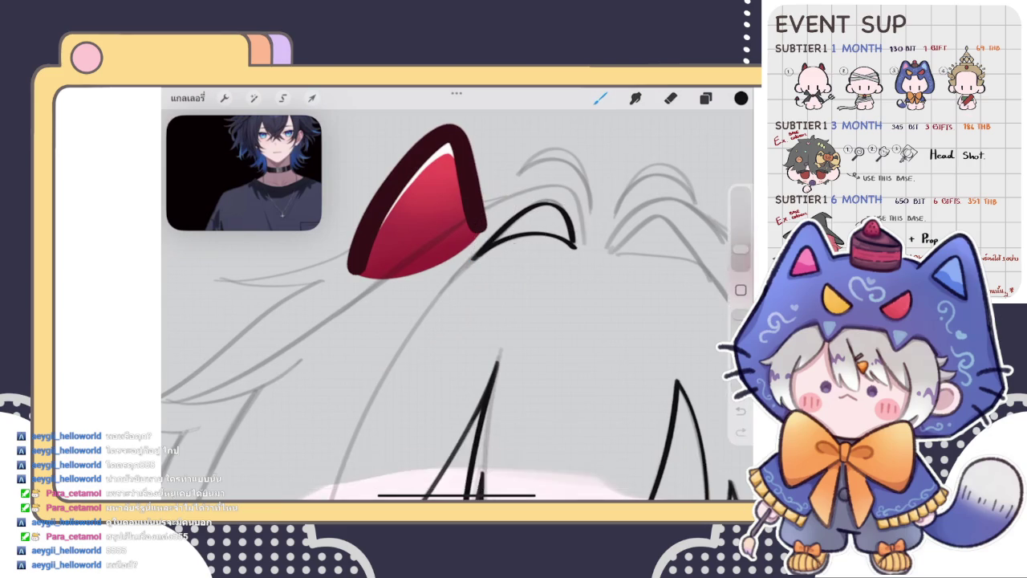
pyautogui.scroll(-3, 458, 313)
pyautogui.scroll(-2, 458, 313)
# Draw a smooth long hair curve down the left side and thicken the join
pyautogui.moveTo(514, 200)
pyautogui.mouseDown()
pyautogui.moveTo(425, 279)
pyautogui.moveTo(363, 400)
pyautogui.moveTo(362, 473)
pyautogui.mouseUp()
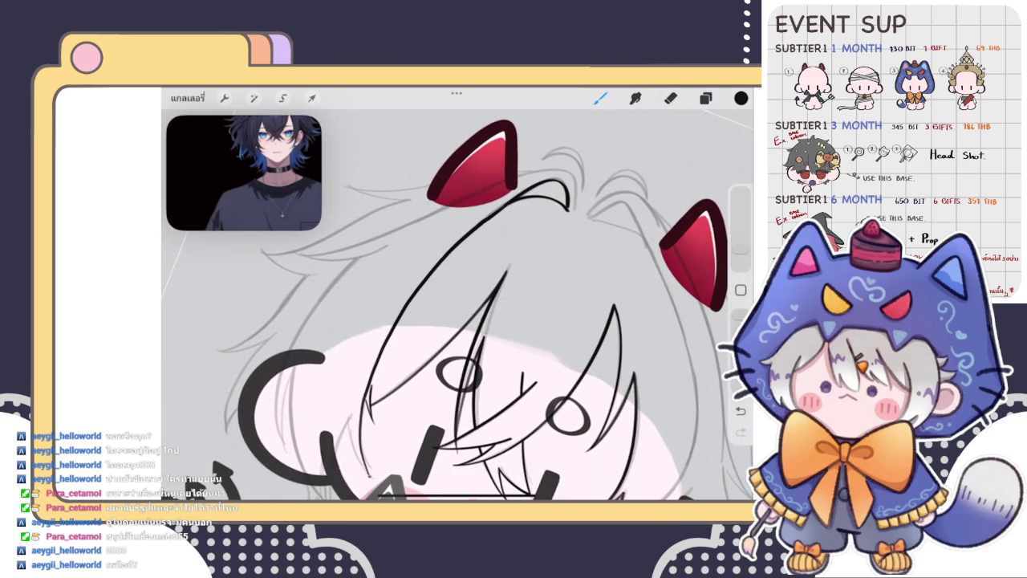
pyautogui.moveTo(504, 210); pyautogui.dragTo(361, 477)
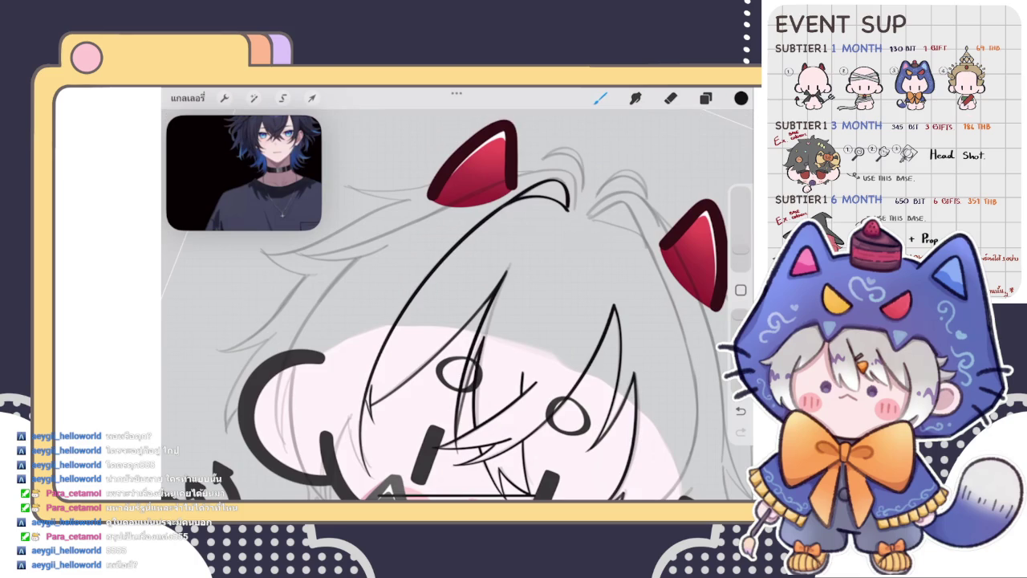
pyautogui.scroll(3, 522, 225)
pyautogui.scroll(3, 521, 225)
pyautogui.moveTo(429, 266); pyautogui.dragTo(466, 234)
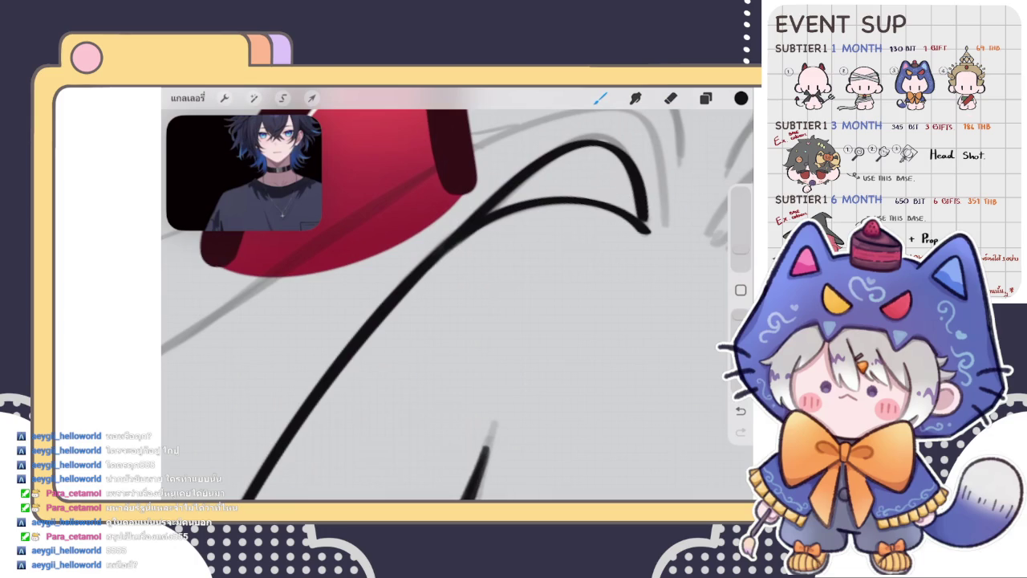
pyautogui.scroll(-3, 457, 305)
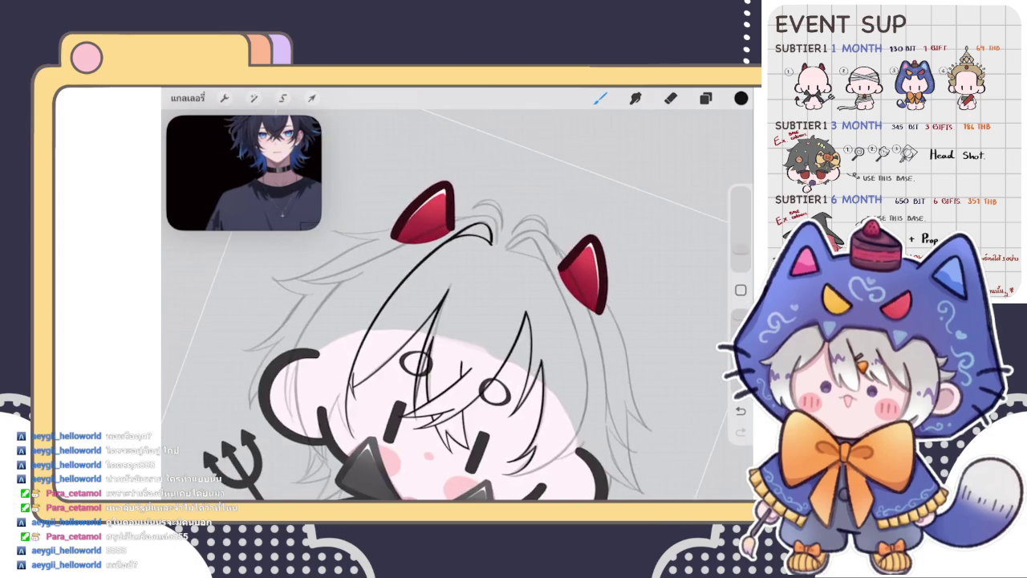
pyautogui.scroll(2, 457, 305)
pyautogui.scroll(3, 457, 305)
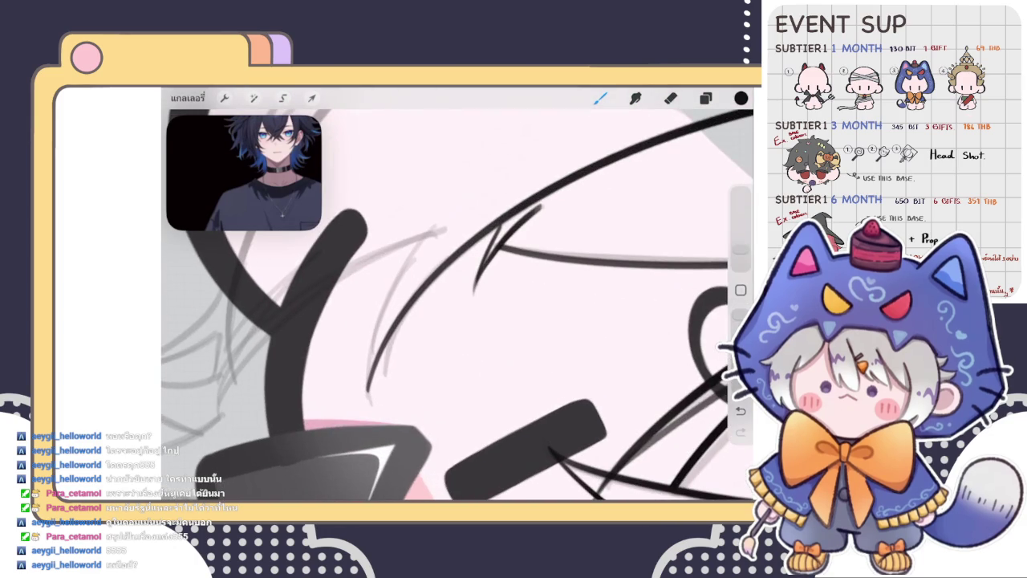
# Add a slightly bent curved strand beside the face, plus a second parallel strand
pyautogui.moveTo(422, 241); pyautogui.dragTo(367, 395)
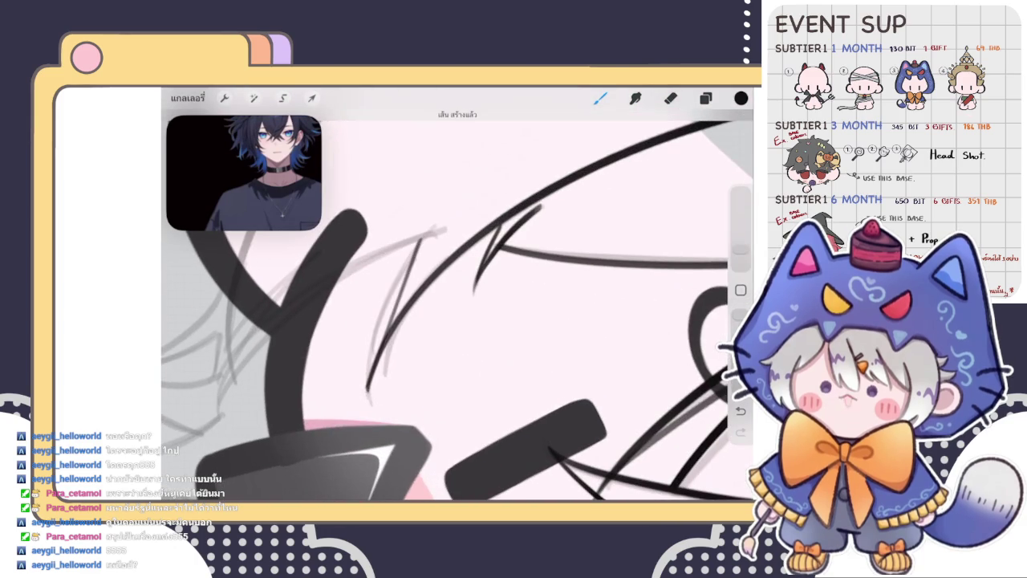
pyautogui.click(458, 114)
pyautogui.click(481, 143)
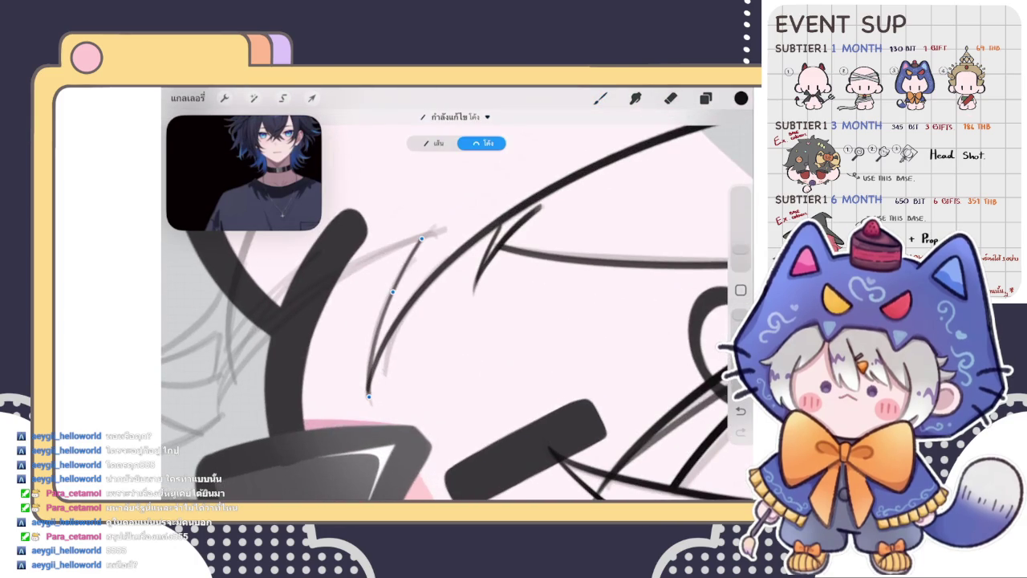
pyautogui.moveTo(393, 293); pyautogui.dragTo(393, 290)
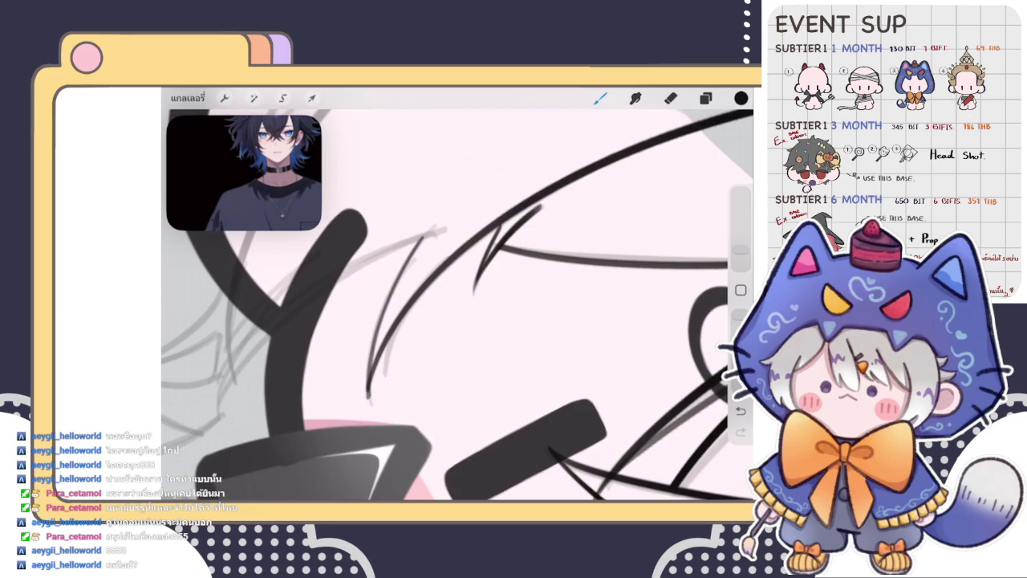
pyautogui.moveTo(421, 237); pyautogui.dragTo(368, 395)
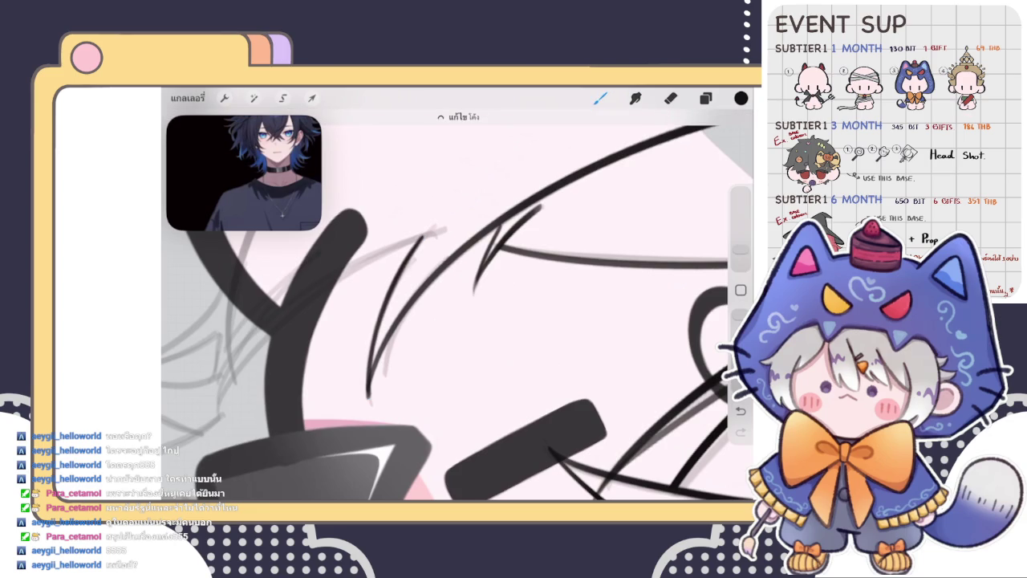
pyautogui.scroll(-3, 457, 297)
pyautogui.scroll(2, 458, 305)
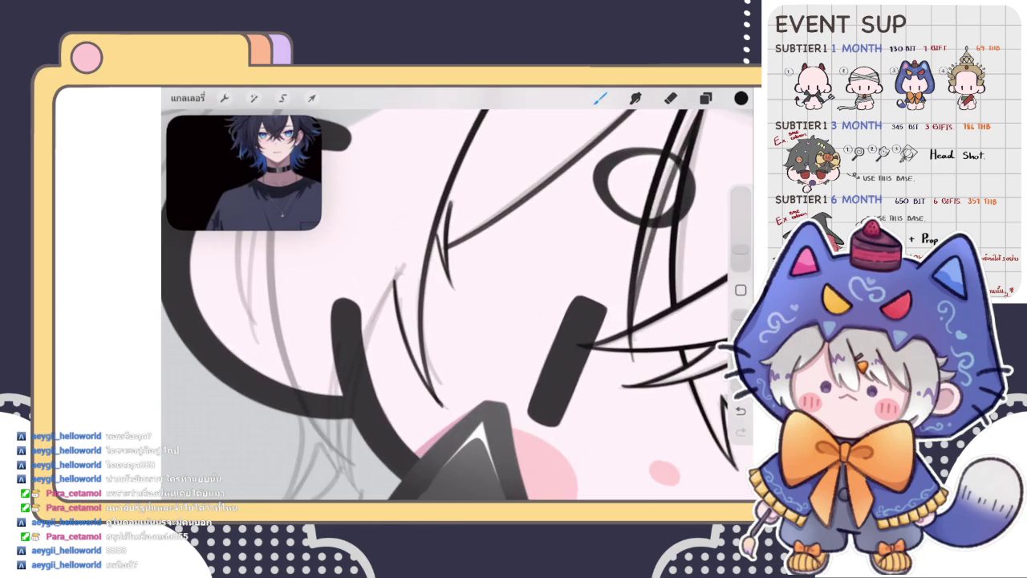
# Try a thin strand near the eye, then undo it
pyautogui.moveTo(403, 270); pyautogui.dragTo(363, 360)
pyautogui.hotkey('ctrl', 'z')
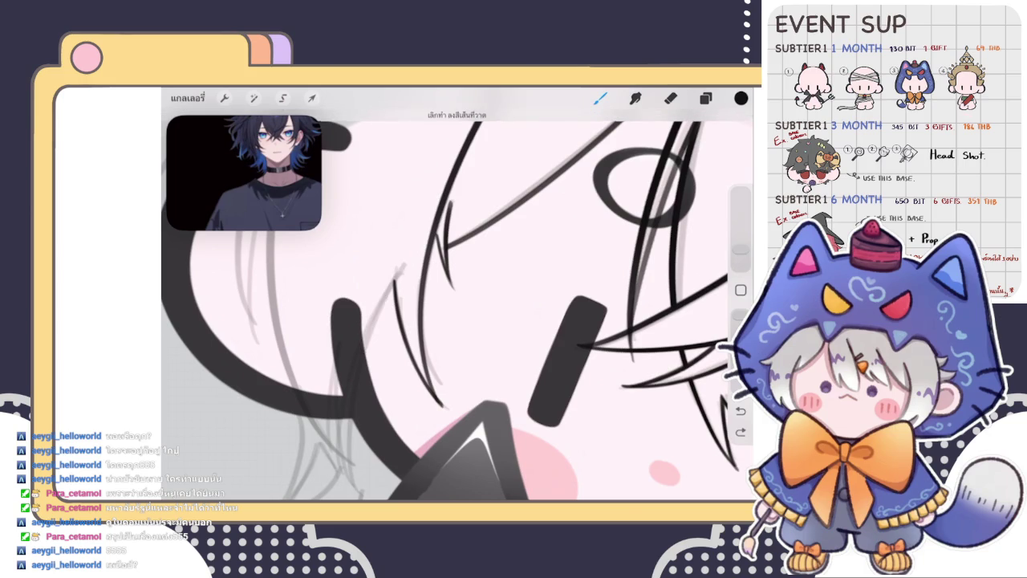
pyautogui.scroll(-5, 458, 297)
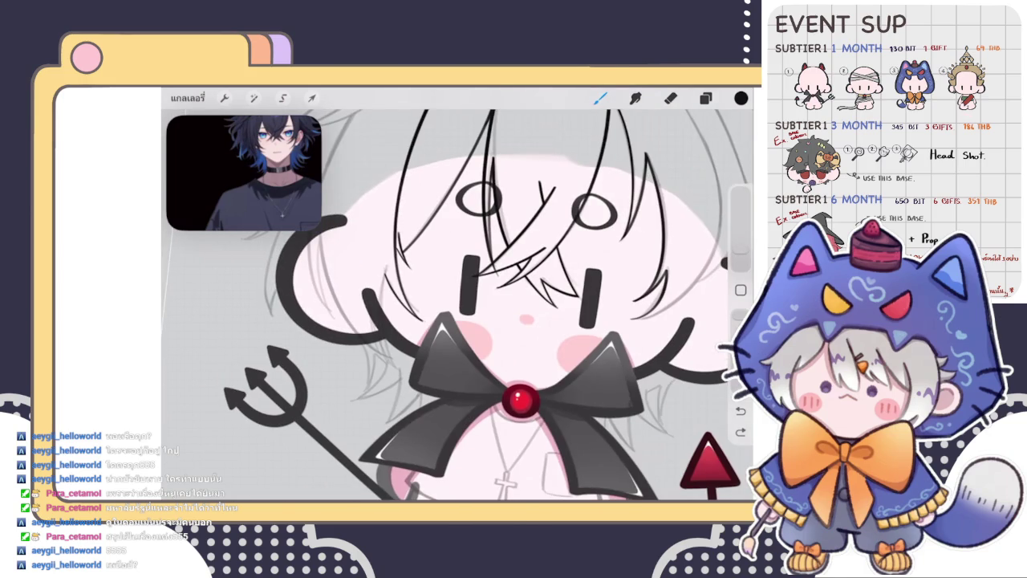
pyautogui.scroll(-3, 457, 305)
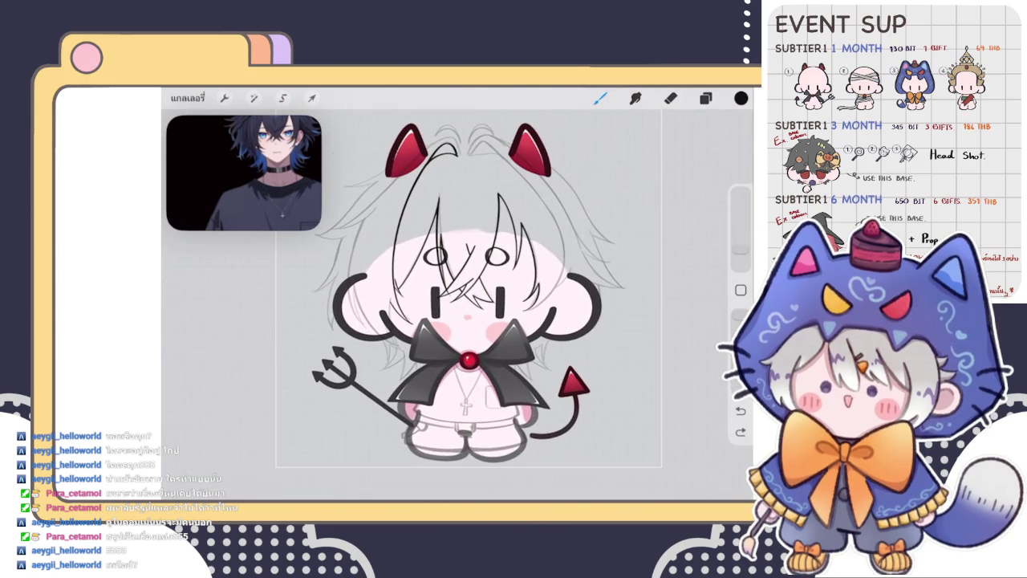
pyautogui.scroll(5, 457, 305)
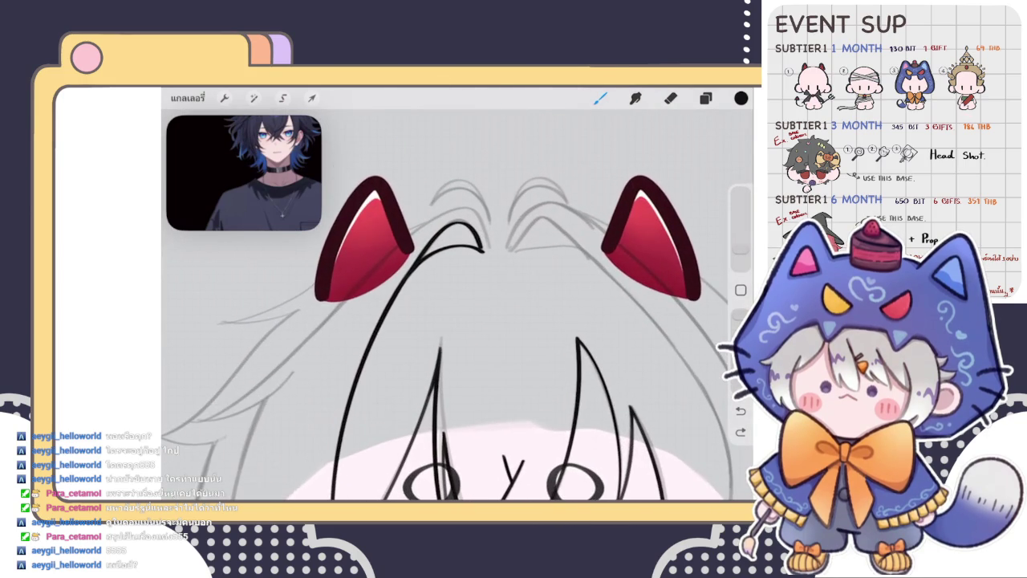
# Nudge the lines near the nose with Liquify
pyautogui.click(254, 98)
pyautogui.click(253, 464)
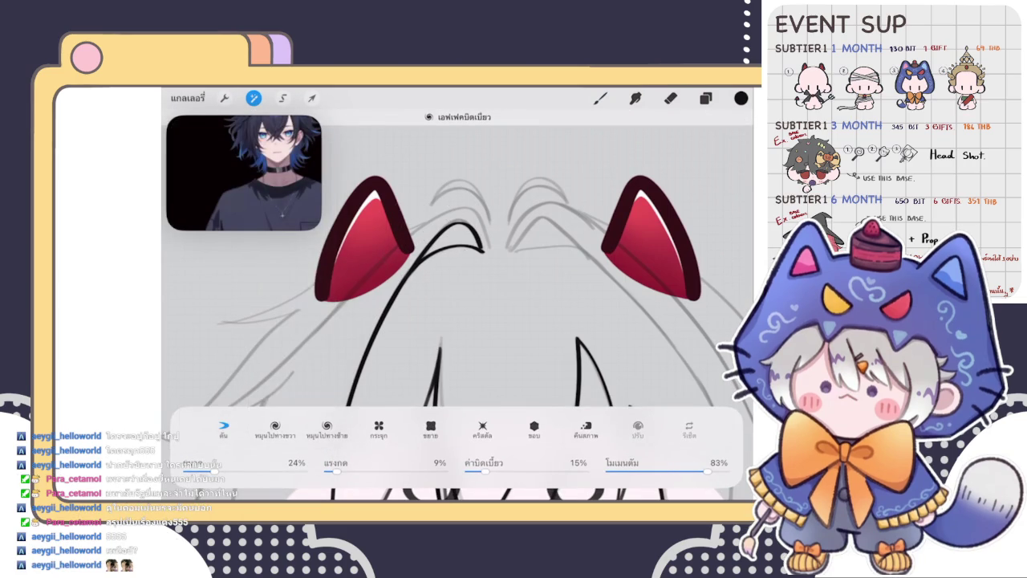
pyautogui.moveTo(485, 247); pyautogui.dragTo(488, 251)
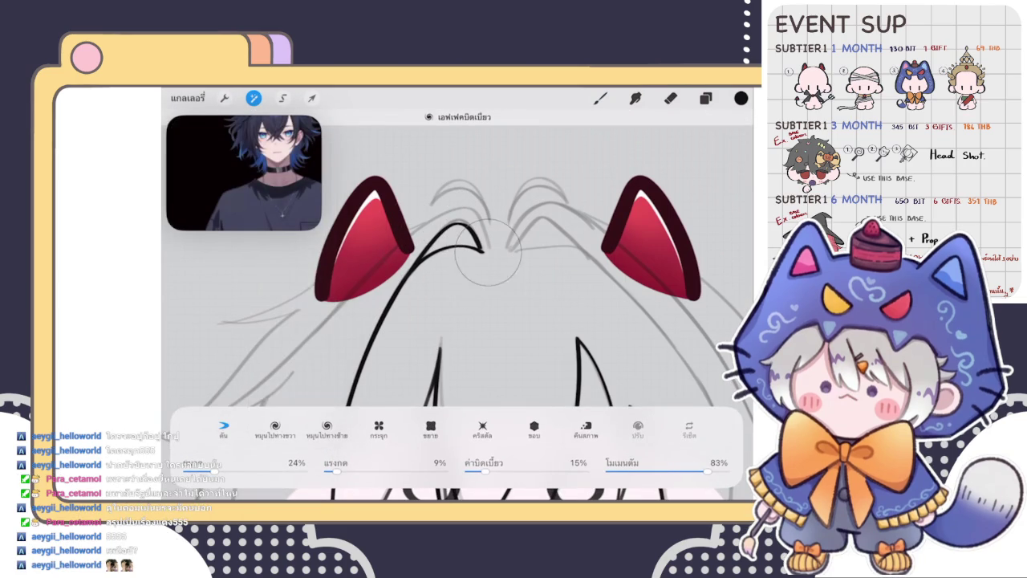
pyautogui.click(600, 98)
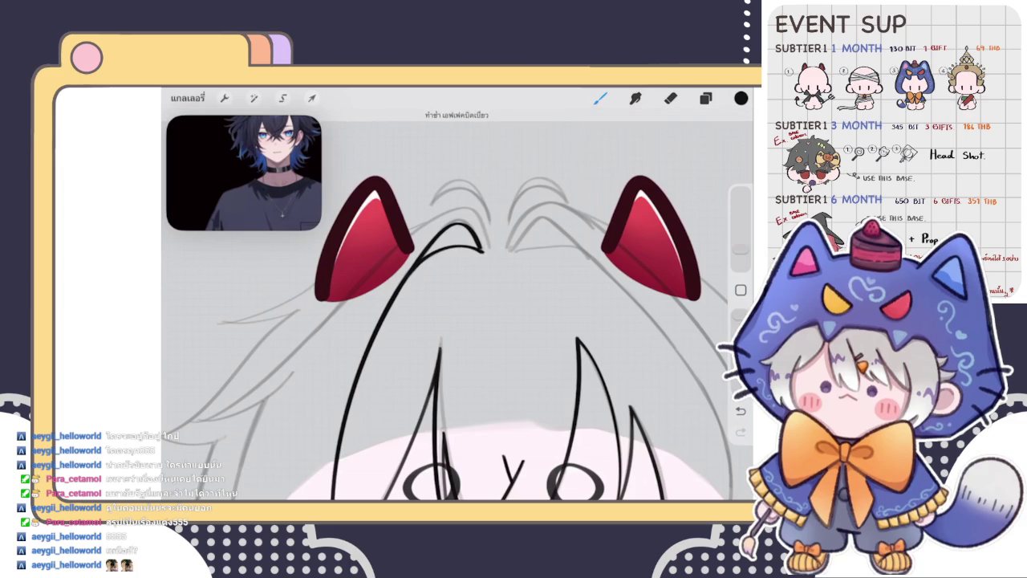
pyautogui.scroll(-3, 457, 321)
pyautogui.scroll(-1, 457, 321)
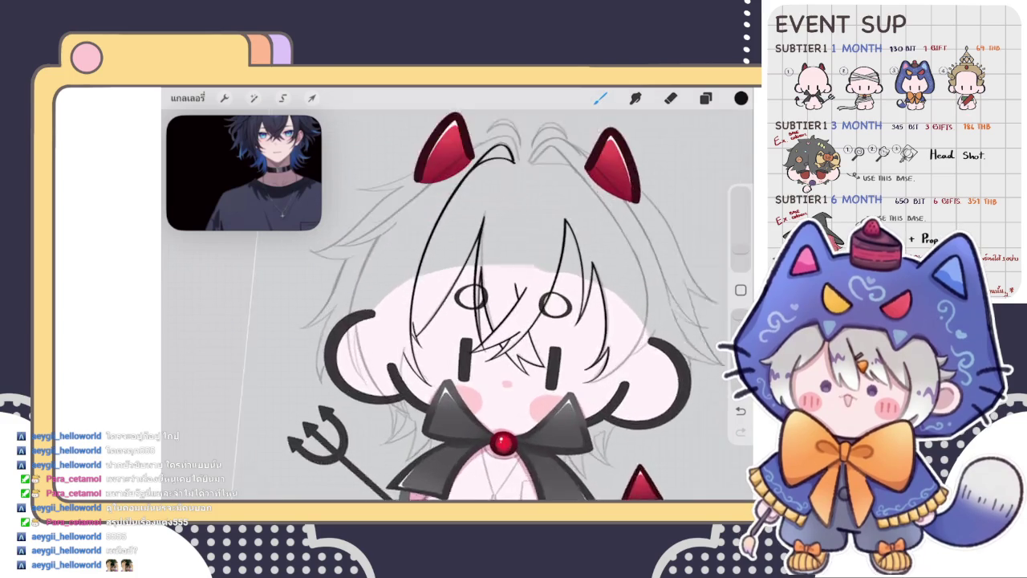
pyautogui.scroll(5, 498, 321)
pyautogui.scroll(-3, 458, 305)
pyautogui.scroll(3, 458, 305)
# Draw thin dark hair strands beside the eye, undoing the misfires
pyautogui.moveTo(469, 223); pyautogui.dragTo(440, 366)
pyautogui.scroll(2, 498, 305)
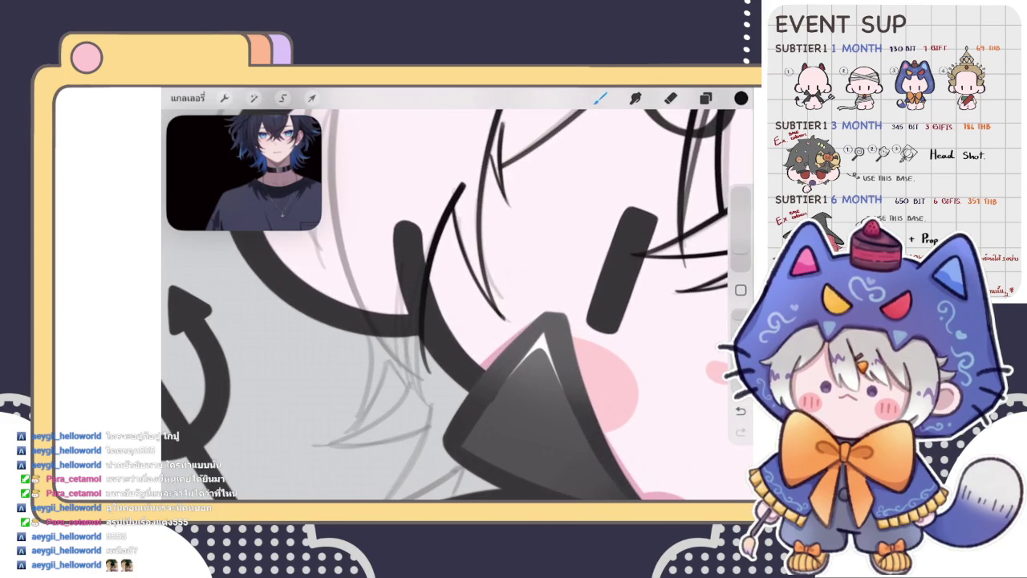
pyautogui.scroll(2, 457, 305)
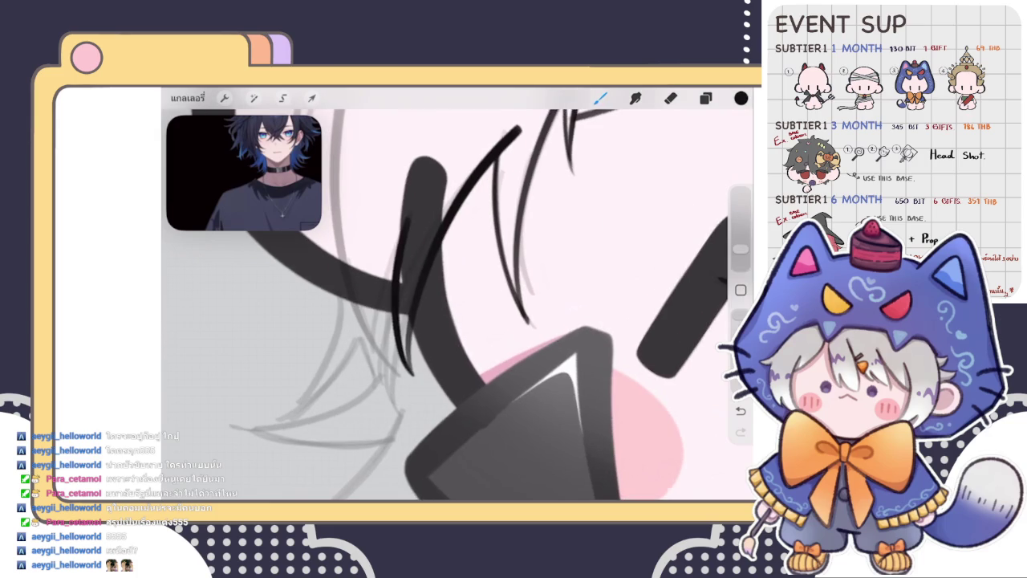
pyautogui.hotkey('ctrl', 'z')
pyautogui.moveTo(404, 222); pyautogui.dragTo(411, 371)
pyautogui.moveTo(405, 221); pyautogui.dragTo(376, 386)
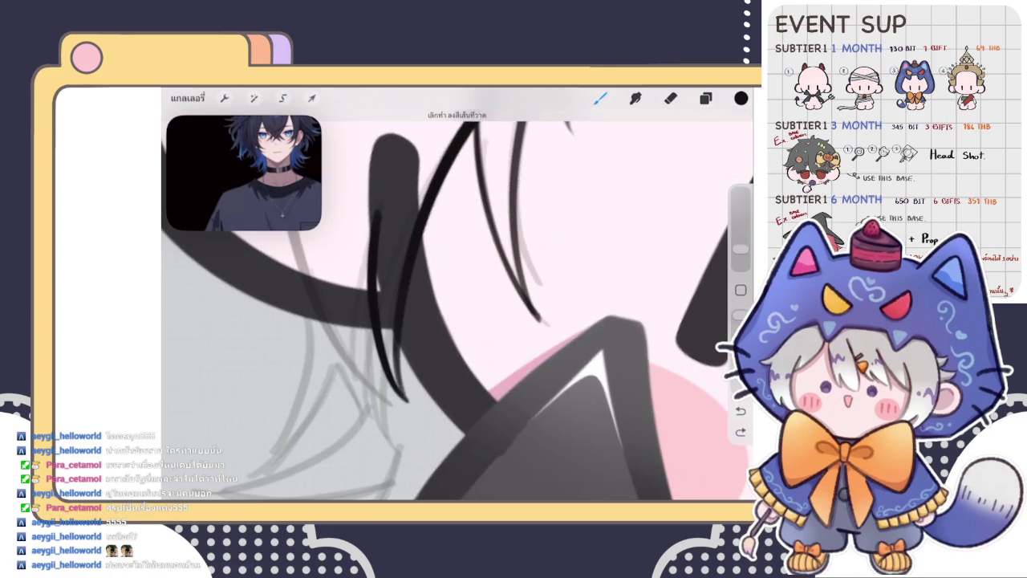
pyautogui.scroll(-3, 458, 293)
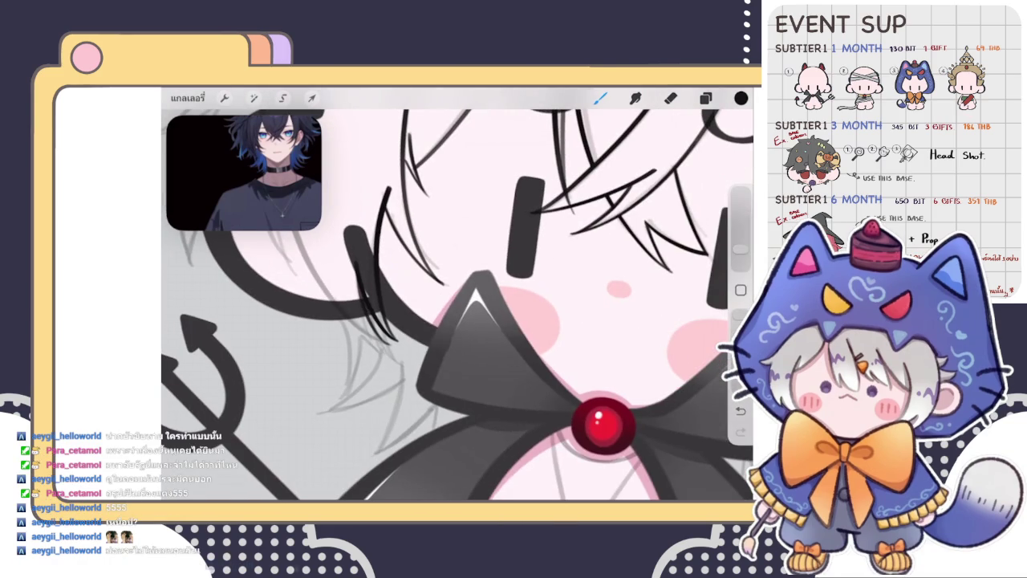
pyautogui.scroll(-3, 457, 293)
pyautogui.scroll(4, 457, 293)
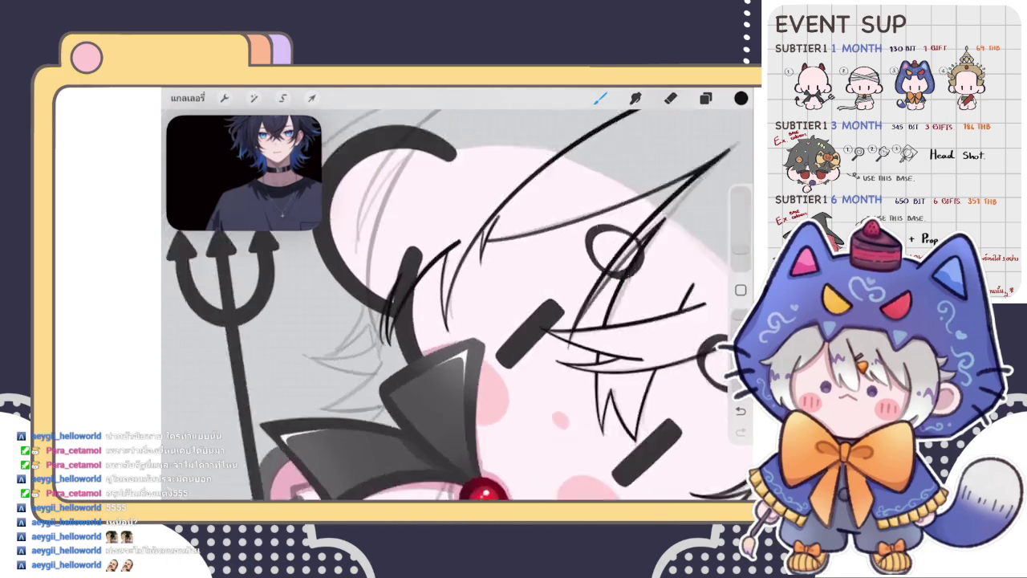
pyautogui.scroll(2, 458, 293)
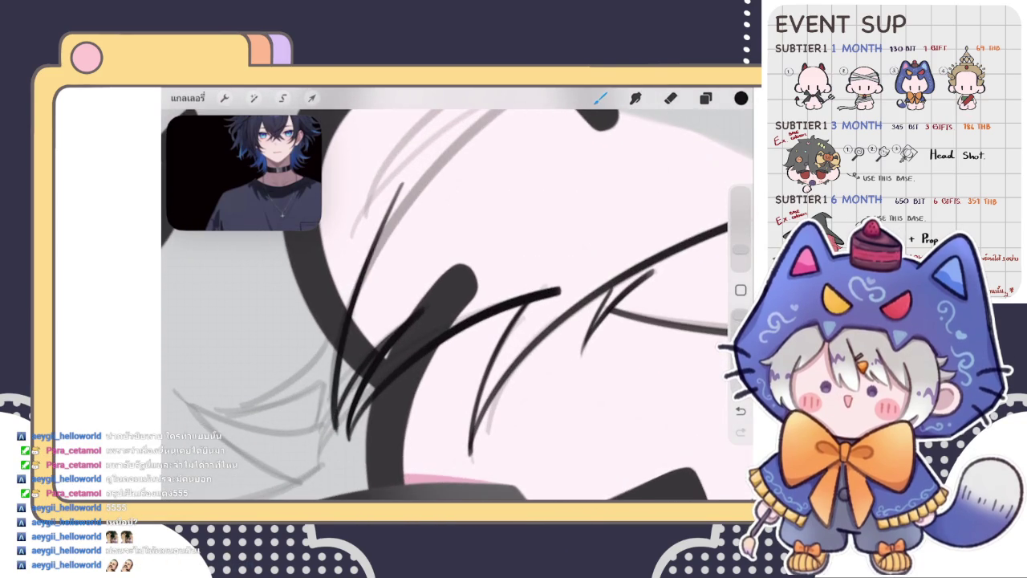
pyautogui.scroll(-2, 457, 305)
pyautogui.hotkey('ctrl', 'z')
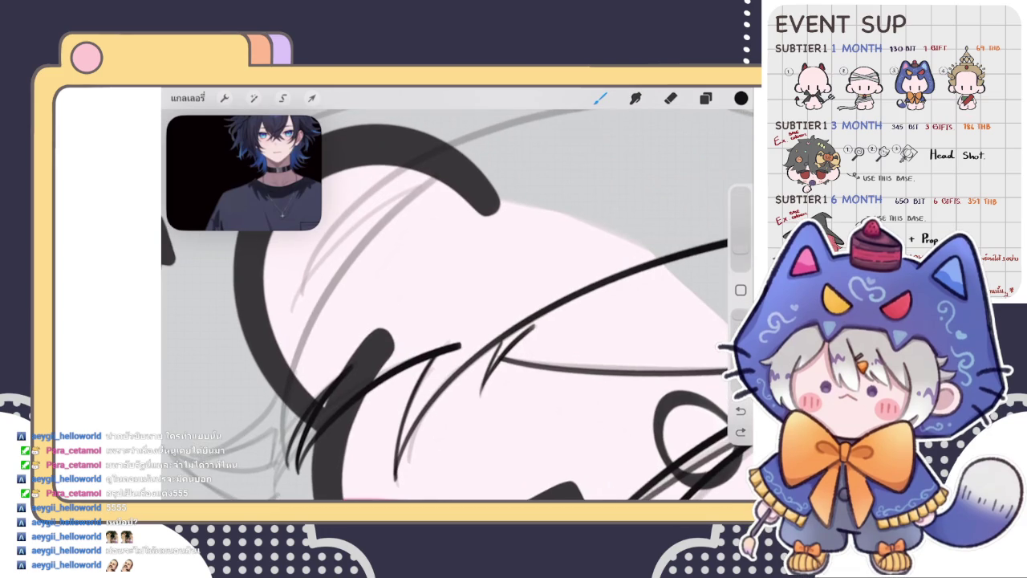
# Try short strokes on the left side of the hair, then undo them
pyautogui.moveTo(299, 343); pyautogui.dragTo(281, 464)
pyautogui.moveTo(380, 214); pyautogui.dragTo(289, 358)
pyautogui.hotkey('ctrl', 'z')
pyautogui.scroll(-2, 457, 305)
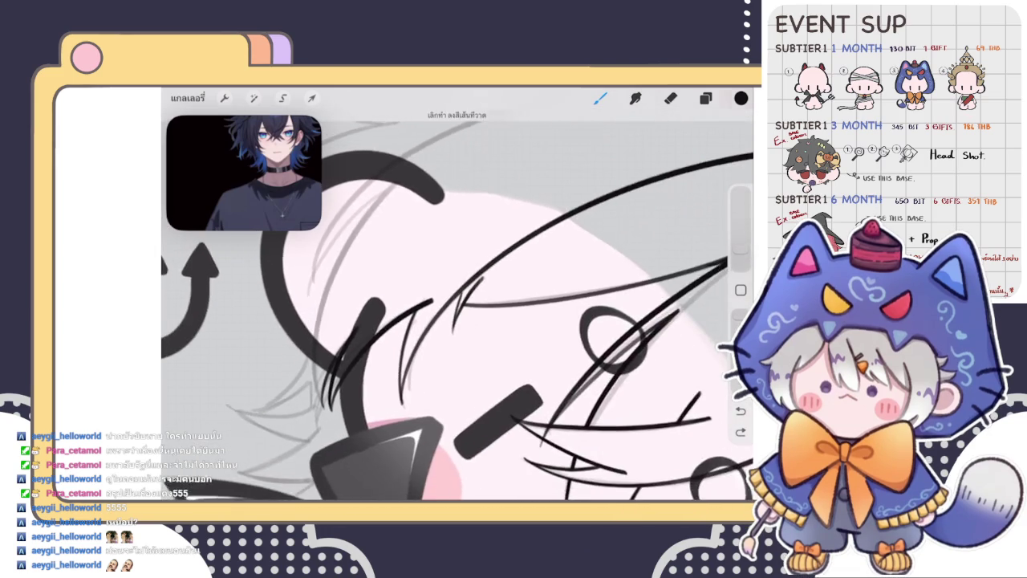
pyautogui.scroll(-2, 458, 305)
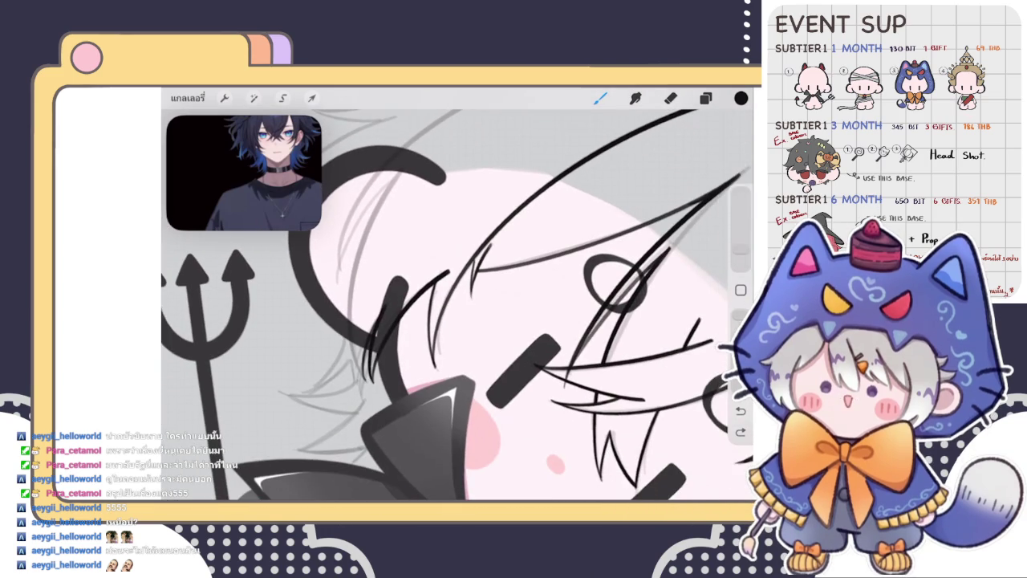
# Redraw a long curved hair strand and bend it slightly left via its points
pyautogui.moveTo(399, 175)
pyautogui.mouseDown()
pyautogui.moveTo(350, 313)
pyautogui.moveTo(365, 381)
pyautogui.mouseUp()
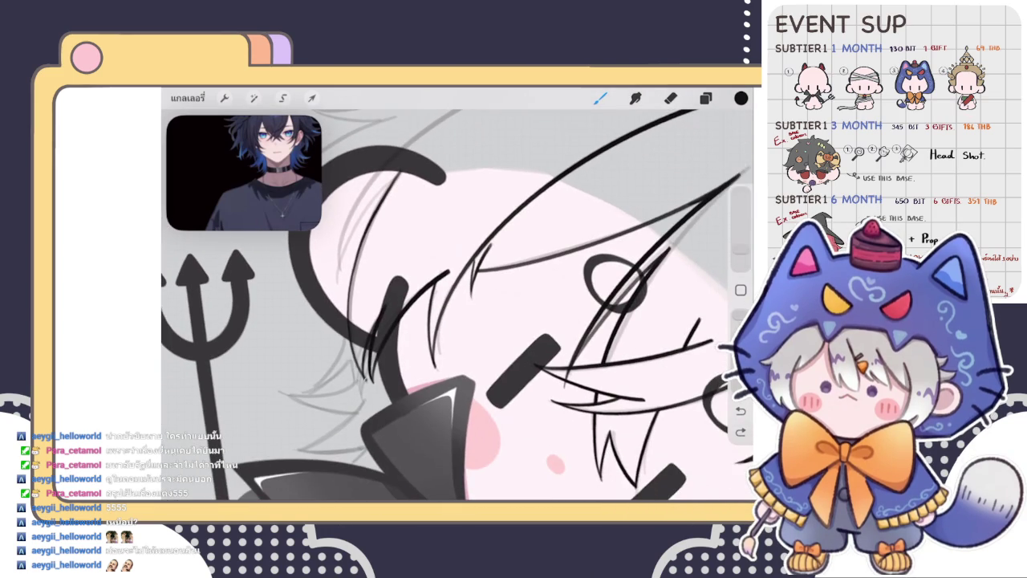
pyautogui.moveTo(383, 184); pyautogui.dragTo(359, 383)
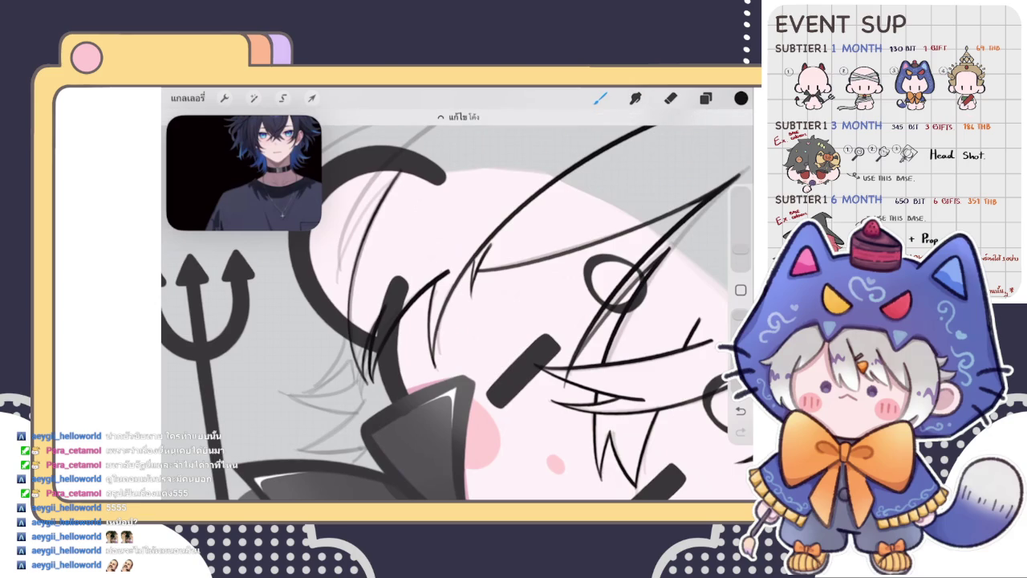
pyautogui.hotkey('ctrl', 'z')
pyautogui.moveTo(399, 171)
pyautogui.mouseDown()
pyautogui.moveTo(353, 337)
pyautogui.moveTo(365, 380)
pyautogui.mouseUp()
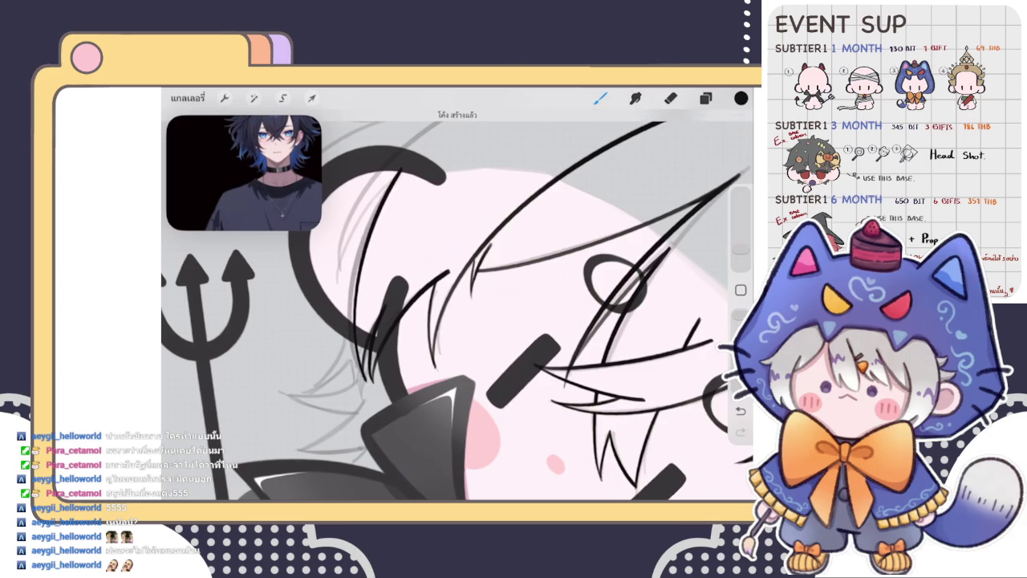
pyautogui.hotkey('ctrl', 'z')
pyautogui.moveTo(399, 172); pyautogui.dragTo(361, 380)
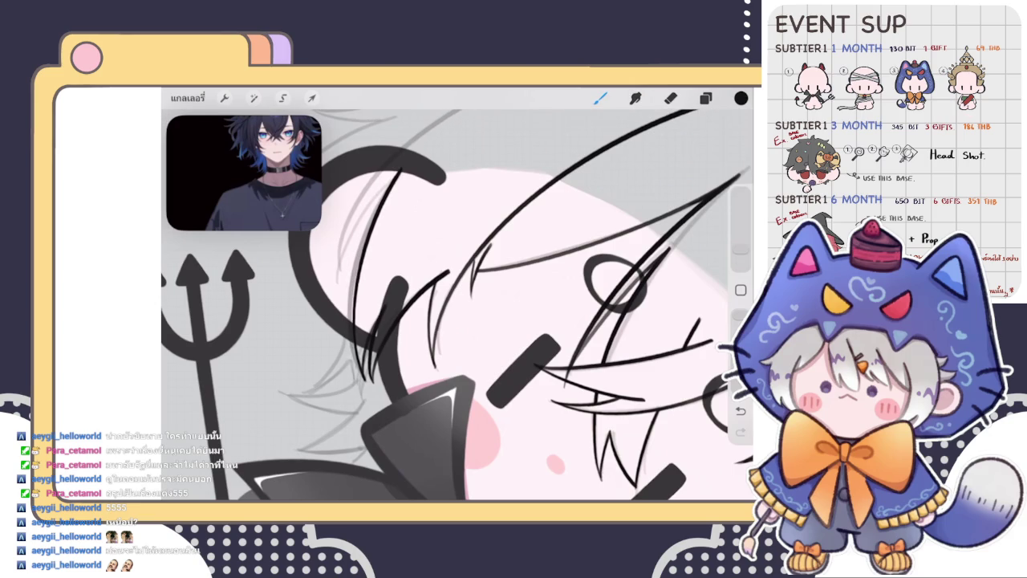
pyautogui.click(463, 116)
pyautogui.moveTo(362, 255); pyautogui.dragTo(358, 255)
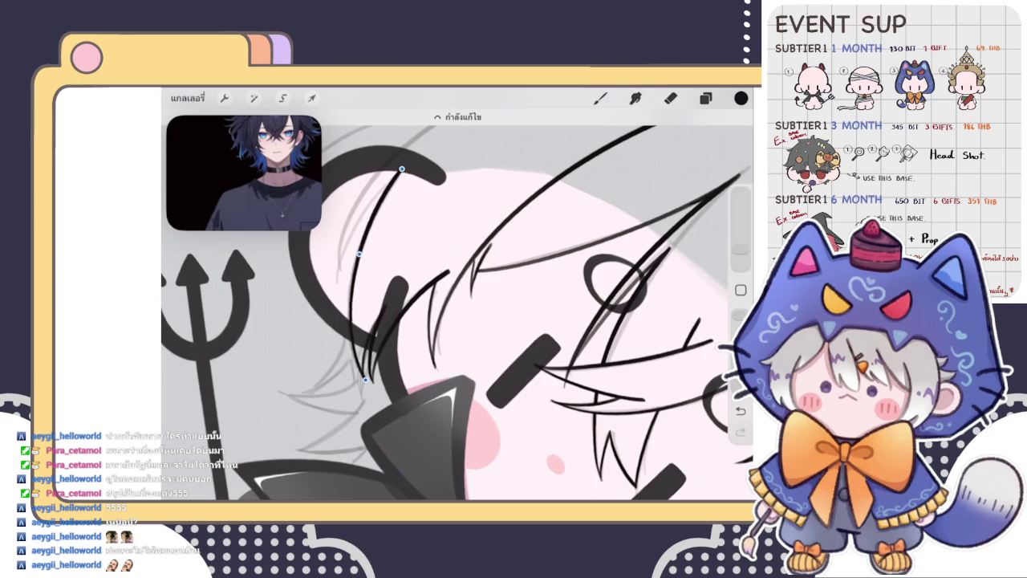
pyautogui.scroll(3, 458, 305)
pyautogui.scroll(3, 458, 305)
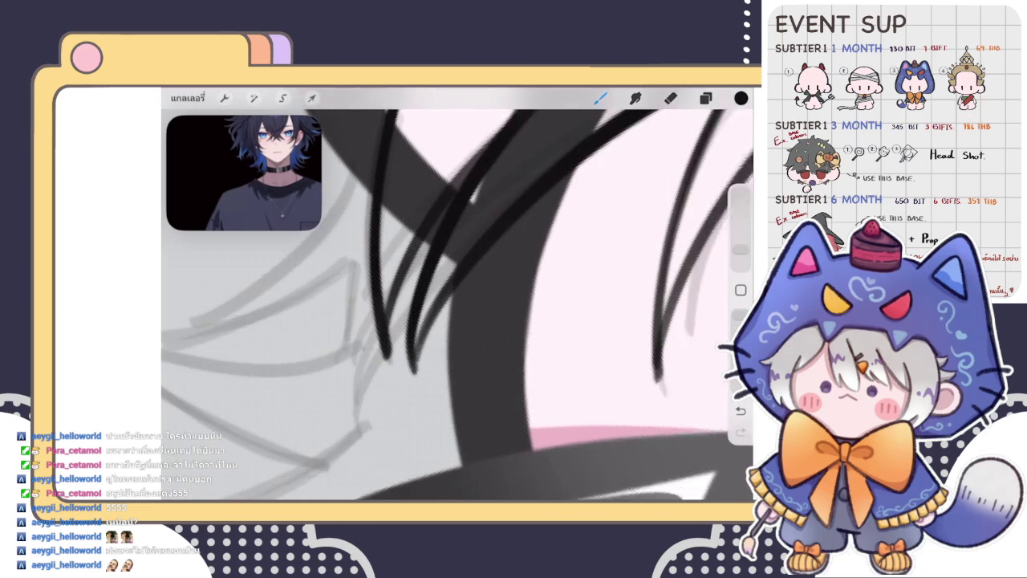
# Switch to the Eraser, adjust its size, and undo the last stroke
pyautogui.press('e')
pyautogui.moveTo(741, 241); pyautogui.dragTo(741, 228)
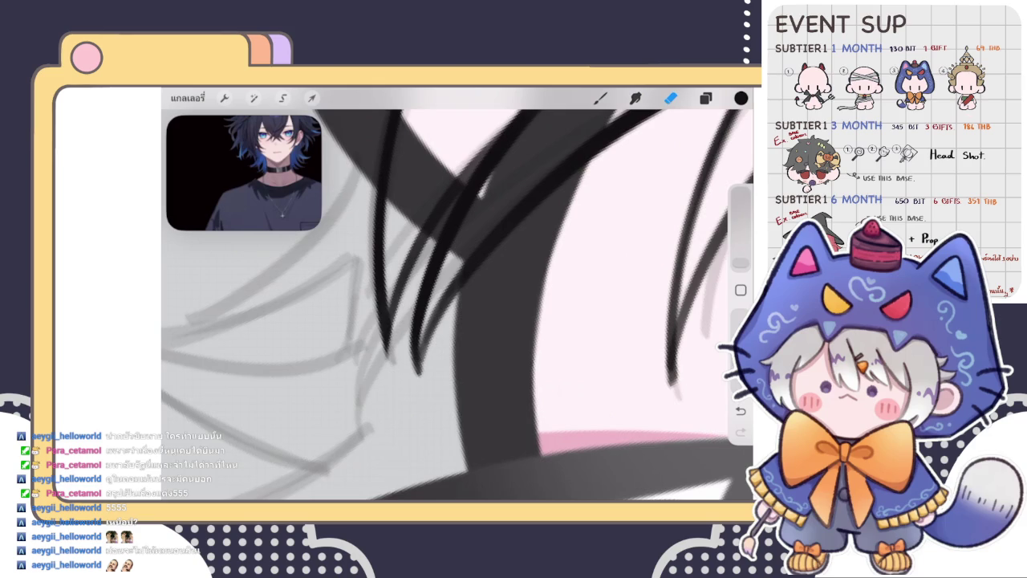
pyautogui.scroll(-3, 457, 294)
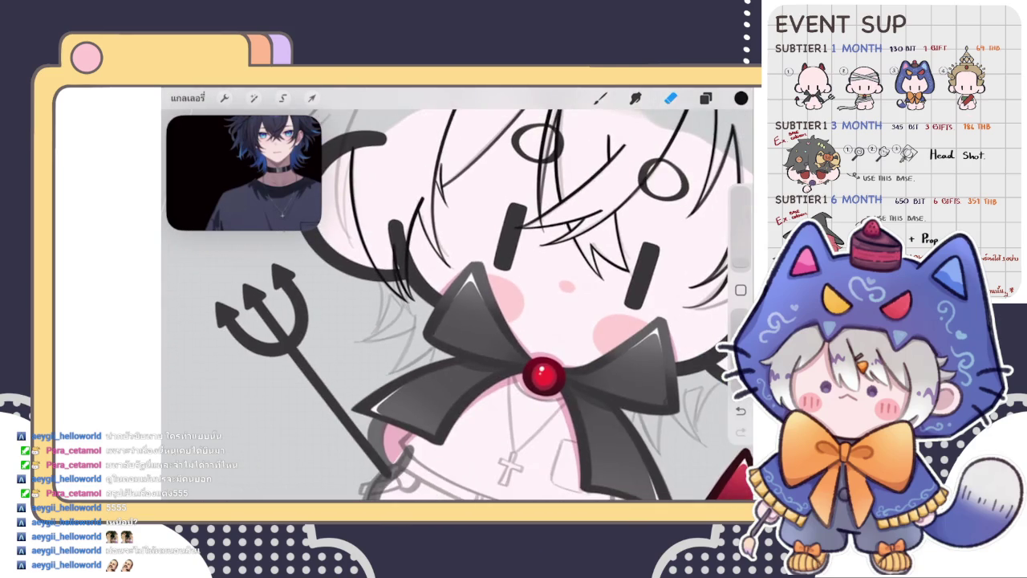
pyautogui.scroll(3, 457, 296)
pyautogui.scroll(3, 457, 297)
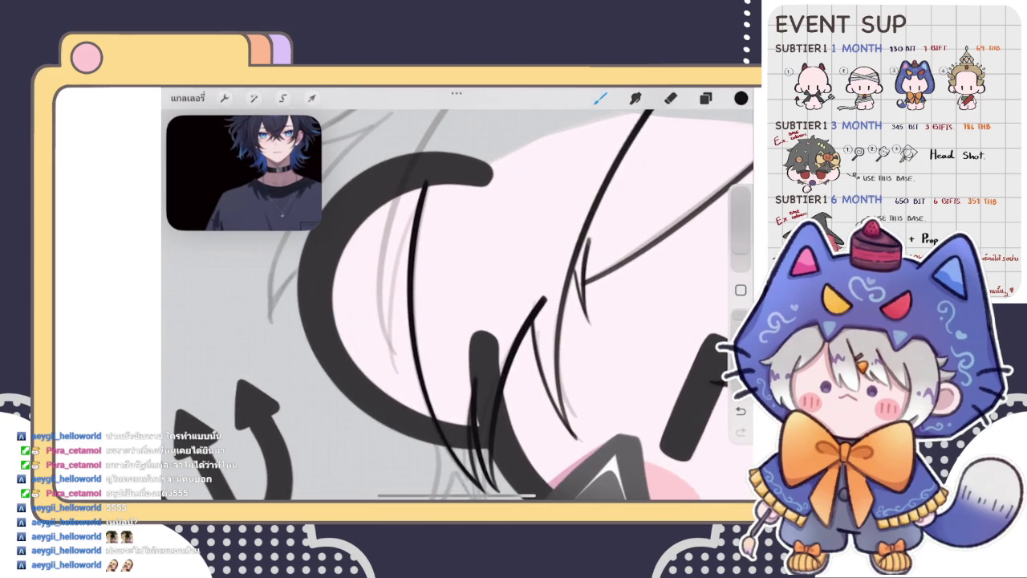
pyautogui.scroll(2, 458, 305)
pyautogui.hotkey('ctrl', 'z')
# Redraw a curved hair strand left of the long line until it sits right
pyautogui.moveTo(395, 252); pyautogui.dragTo(376, 411)
pyautogui.hotkey('ctrl', 'z')
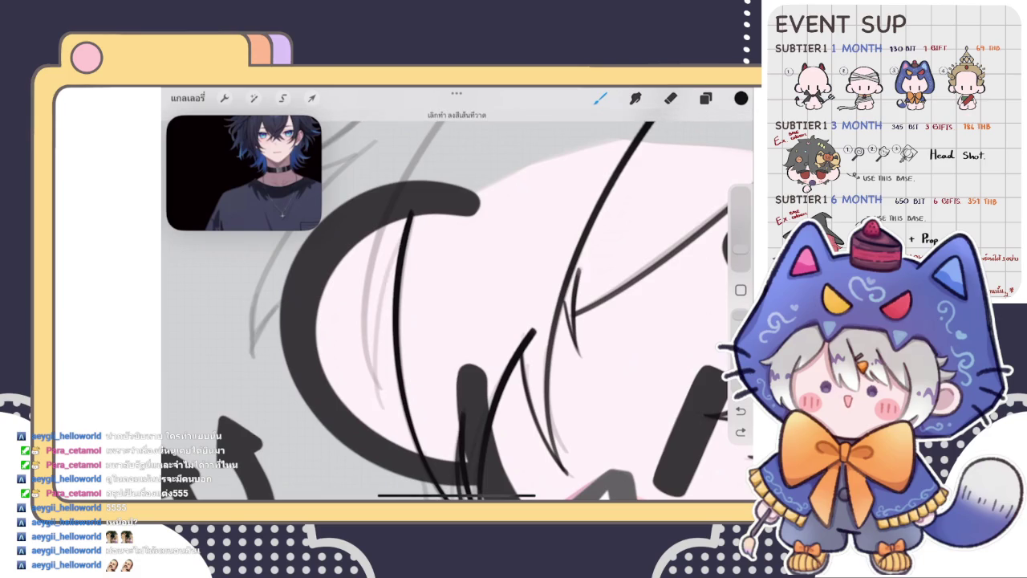
pyautogui.moveTo(405, 221); pyautogui.dragTo(375, 385)
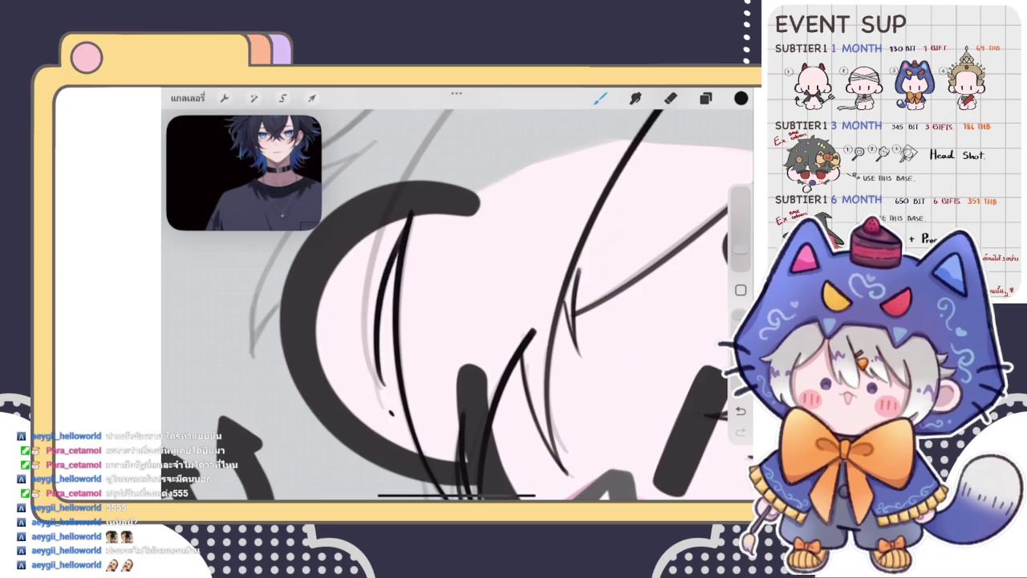
pyautogui.hotkey('ctrl', 'z')
pyautogui.moveTo(403, 228); pyautogui.dragTo(369, 321)
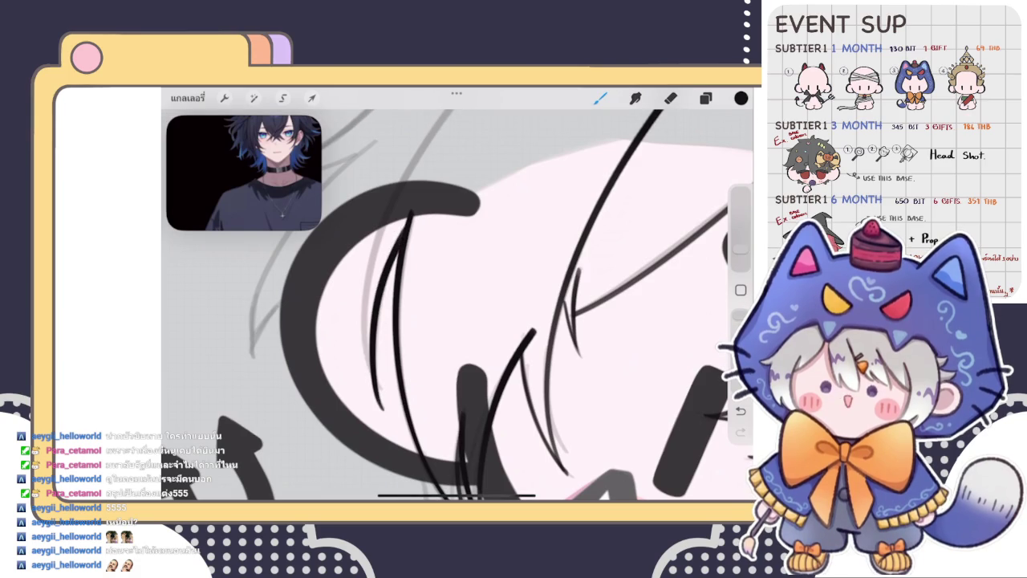
pyautogui.scroll(-5, 458, 305)
pyautogui.scroll(5, 457, 305)
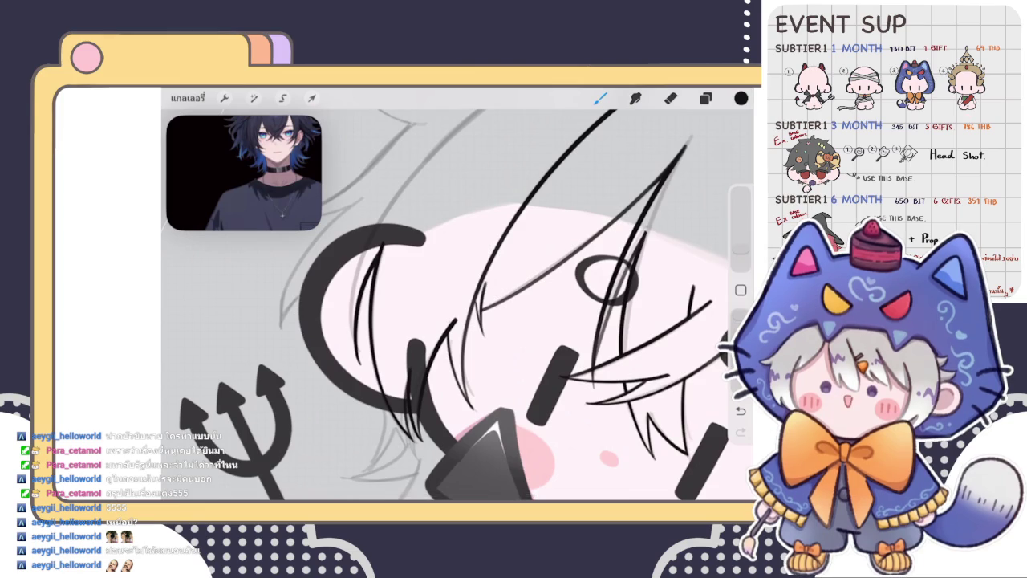
pyautogui.scroll(3, 457, 305)
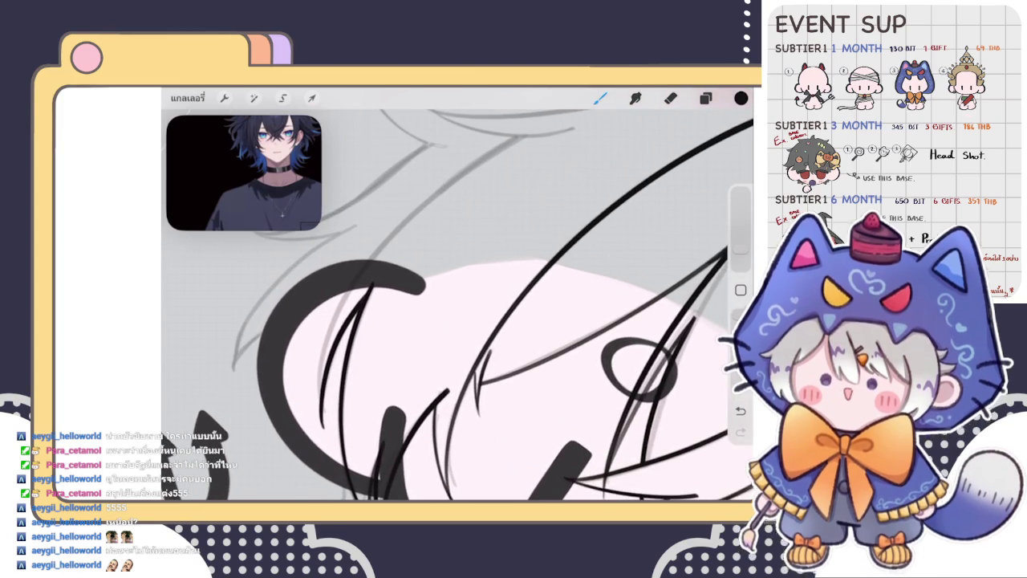
pyautogui.scroll(2, 458, 305)
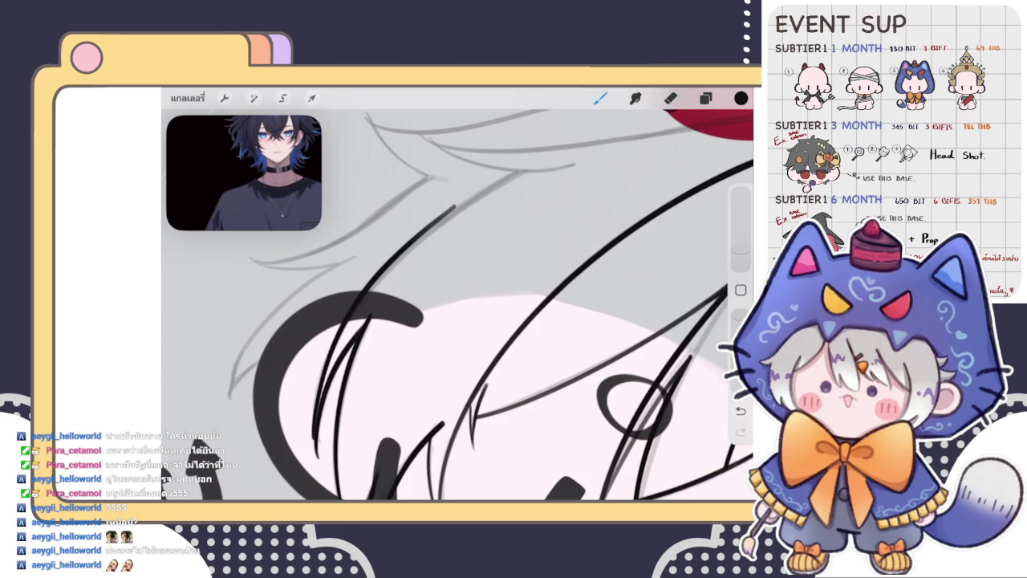
# Ink a long curved hair strand down across the face, retrying with undo and redo
pyautogui.hotkey('ctrl', 'z')
pyautogui.moveTo(507, 173); pyautogui.dragTo(308, 453)
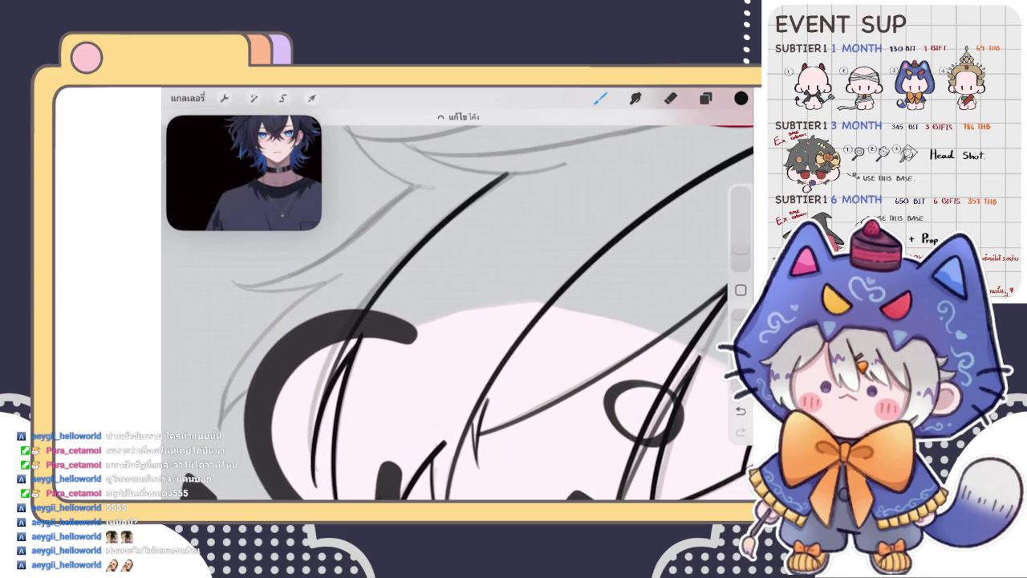
pyautogui.click(600, 98)
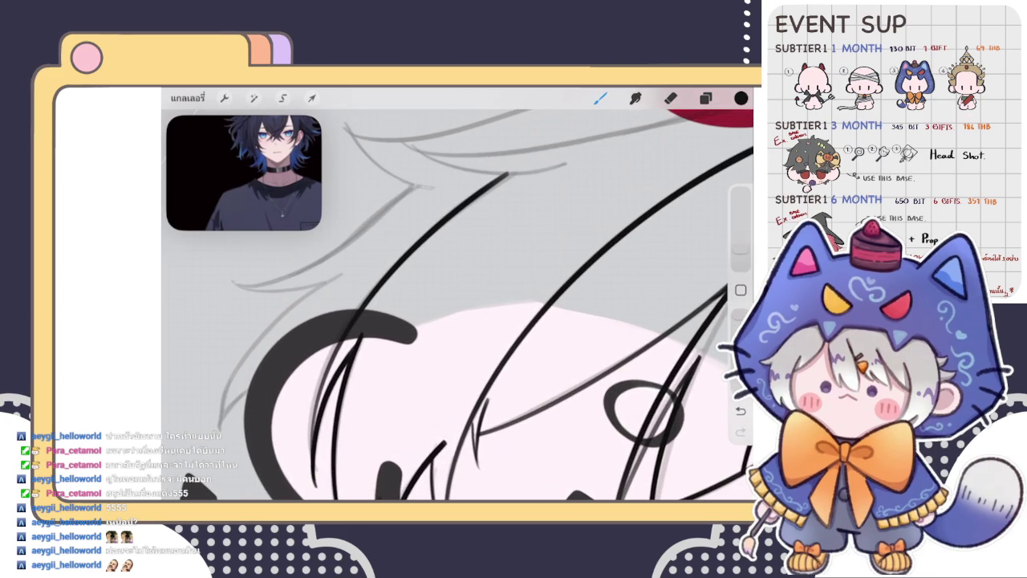
pyautogui.hotkey('ctrl', 'z')
pyautogui.hotkey('ctrl', 'z')
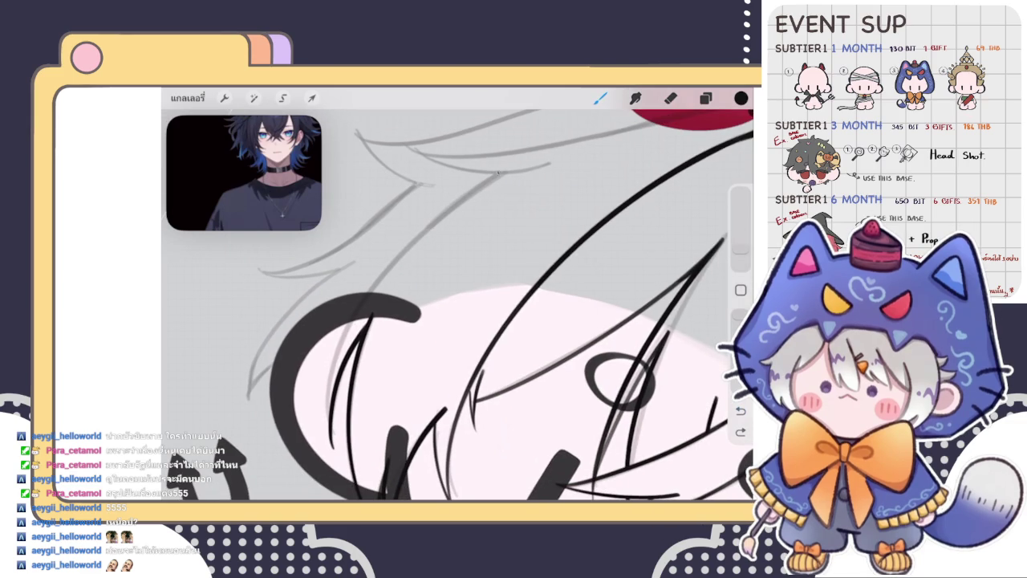
pyautogui.moveTo(498, 171); pyautogui.dragTo(329, 455)
pyautogui.hotkey('ctrl', 'z')
pyautogui.hotkey('ctrl', 'shift', 'z')
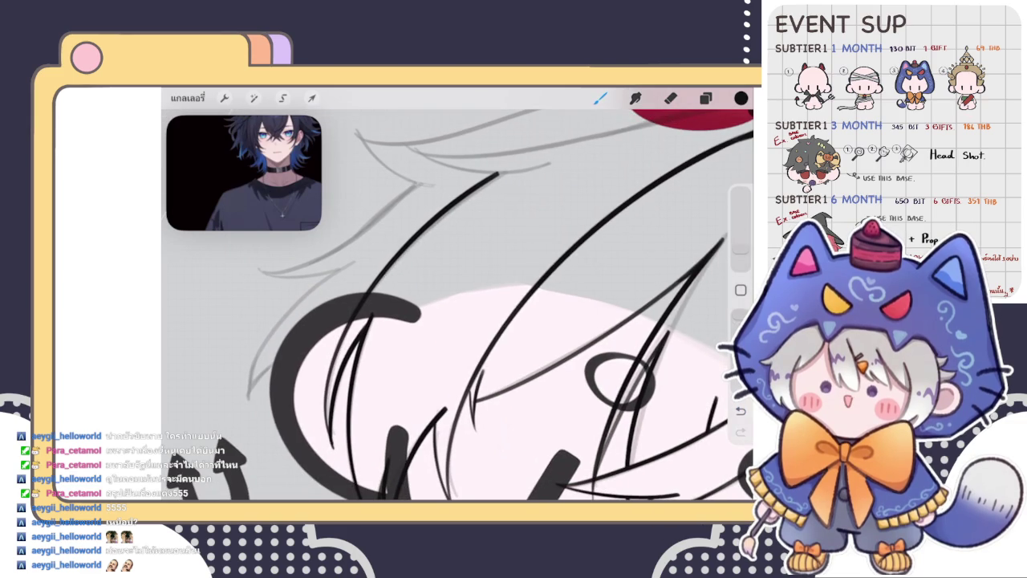
pyautogui.hotkey('ctrl', 'z')
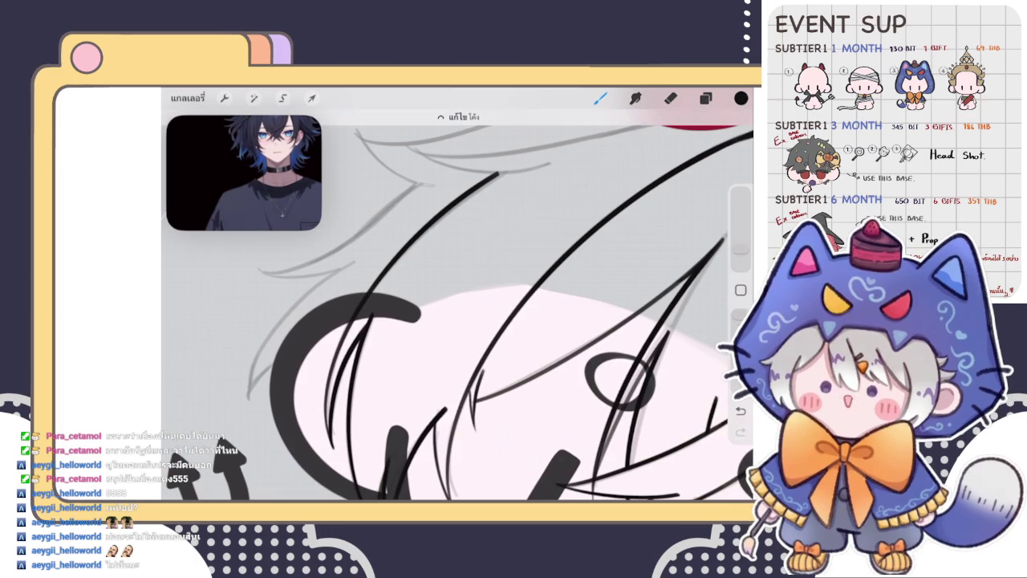
# Switch to the Eraser for stray hair lines and zoom out over the drawing
pyautogui.press('e')
pyautogui.scroll(5, 457, 305)
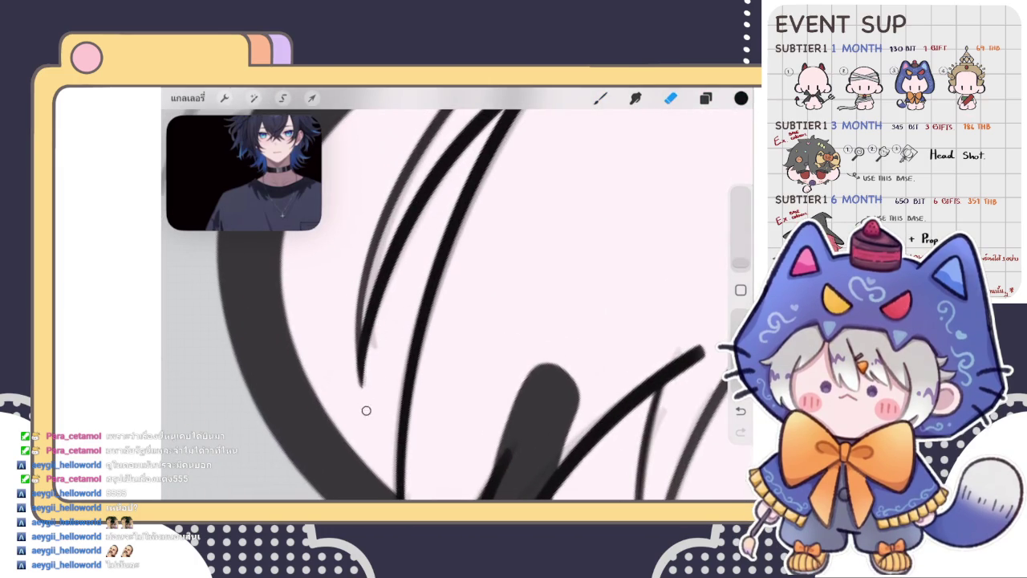
pyautogui.scroll(-2, 458, 305)
pyautogui.scroll(-2, 458, 305)
pyautogui.scroll(-3, 457, 305)
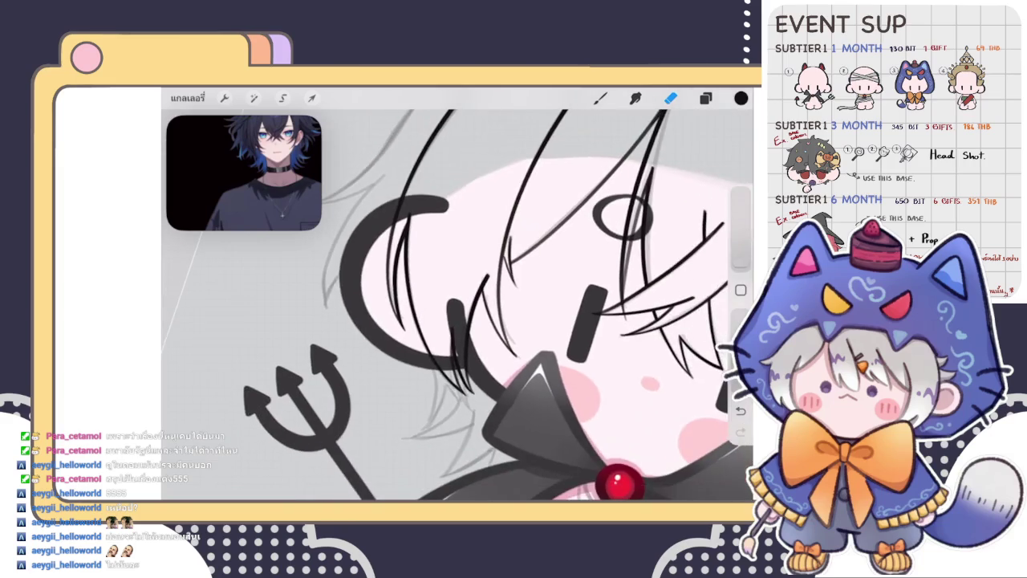
pyautogui.scroll(-3, 481, 321)
pyautogui.scroll(2, 482, 321)
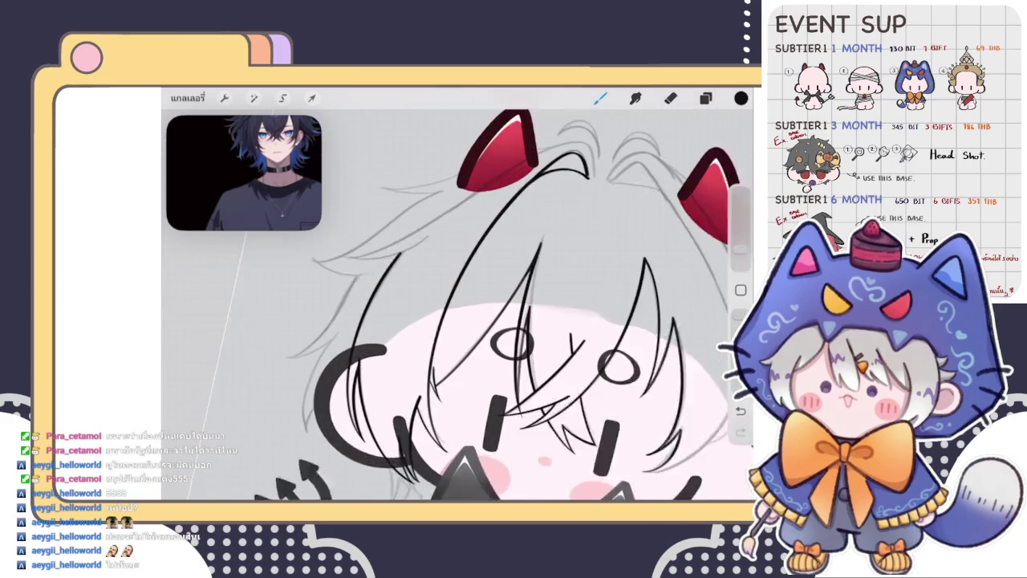
pyautogui.scroll(1, 482, 321)
pyautogui.scroll(-2, 482, 321)
pyautogui.scroll(-3, 482, 321)
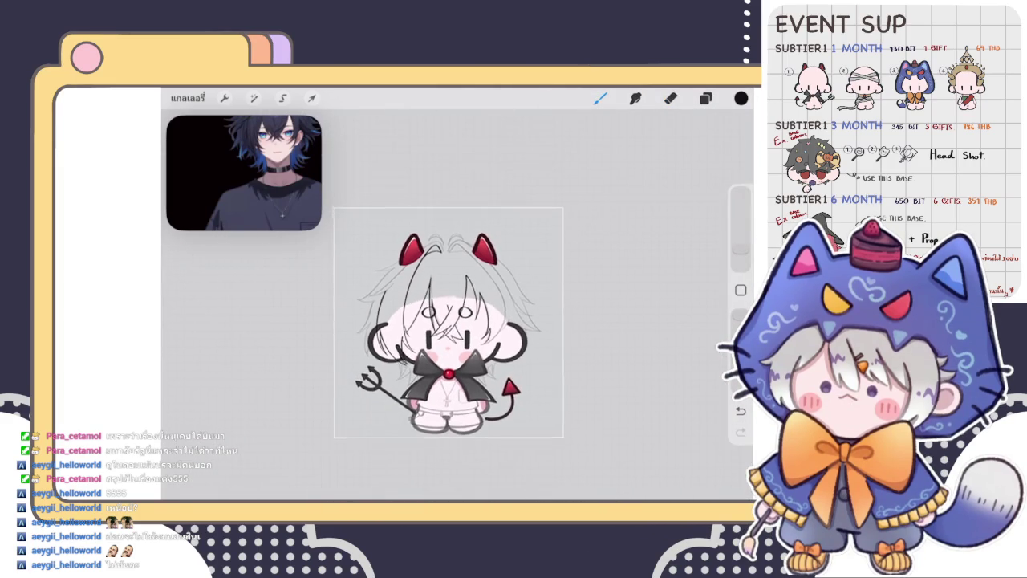
# Zoom the canvas toward the chibi's hair to continue inking
pyautogui.scroll(3, 482, 321)
pyautogui.scroll(2, 498, 321)
pyautogui.scroll(2, 498, 321)
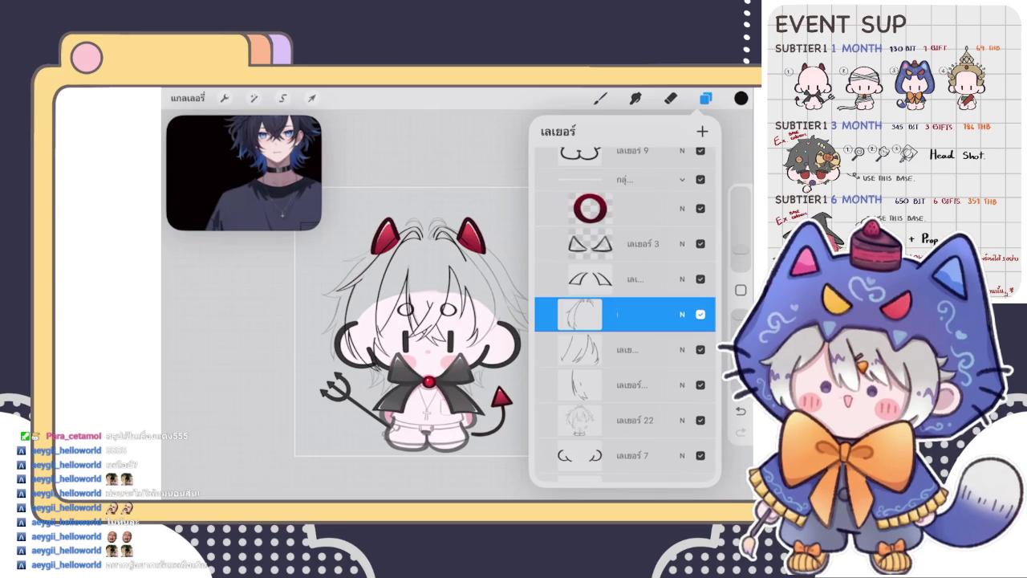
# Undo the last change, paste, and check the current layer's options
pyautogui.scroll(-2, 417, 321)
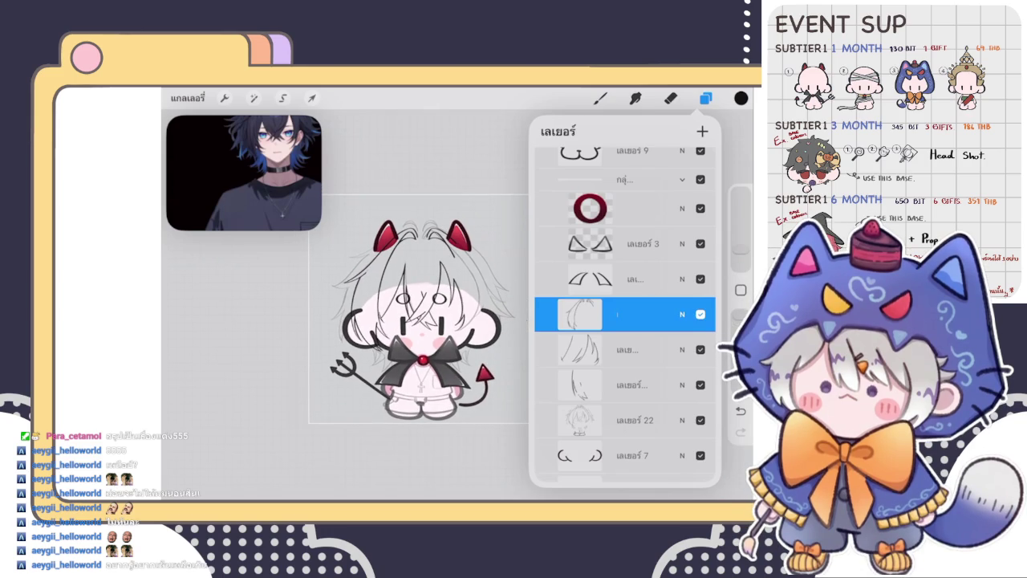
pyautogui.moveTo(666, 314); pyautogui.dragTo(593, 314)
pyautogui.hotkey('ctrl', 'z')
pyautogui.hotkey('ctrl', 'v')
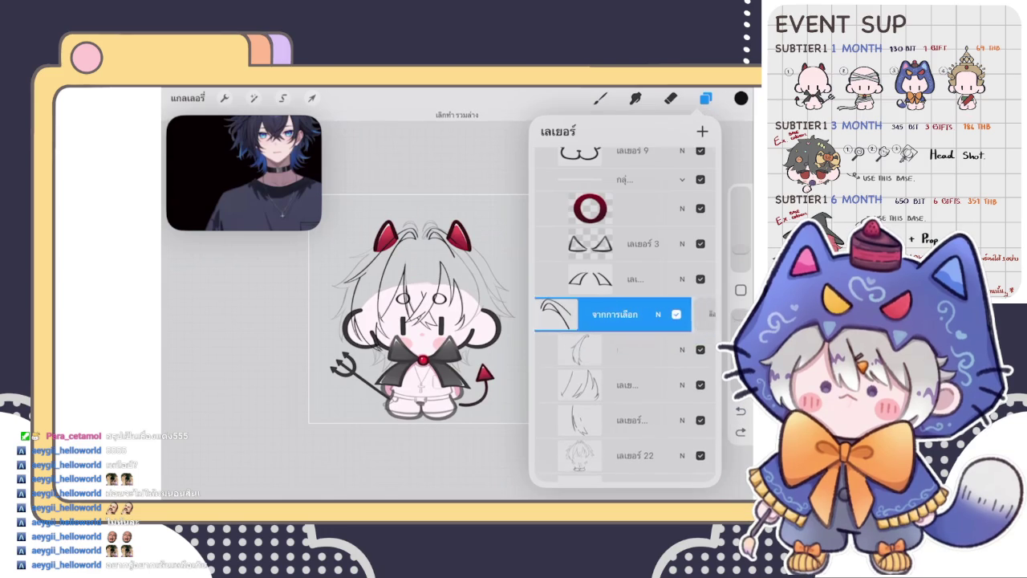
pyautogui.click(626, 314)
pyautogui.click(626, 241)
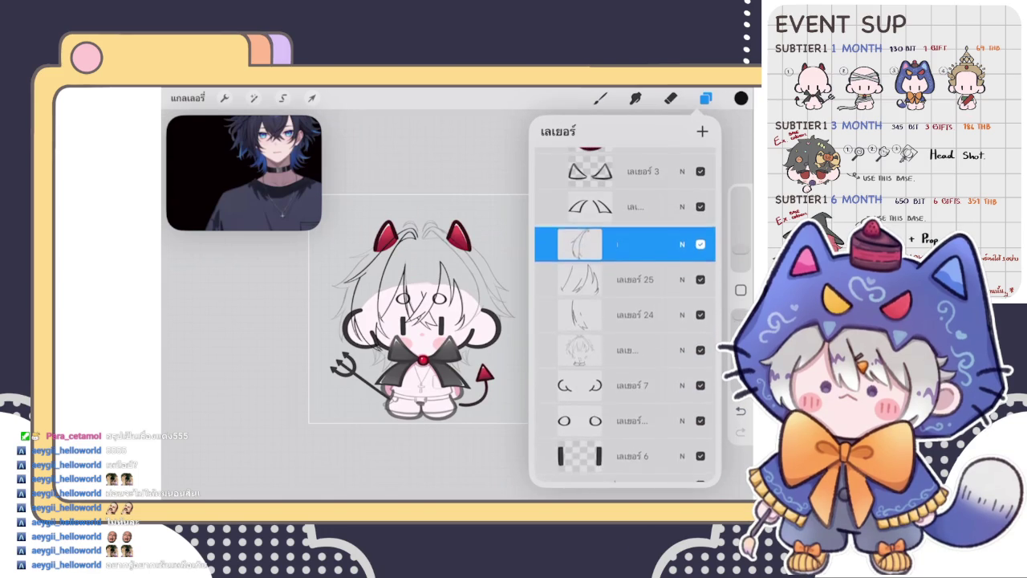
pyautogui.click(705, 97)
pyautogui.scroll(2, 433, 345)
# Draw a straight QuickShape vertical guide line down the centre of the face
pyautogui.moveTo(436, 250); pyautogui.dragTo(436, 371)
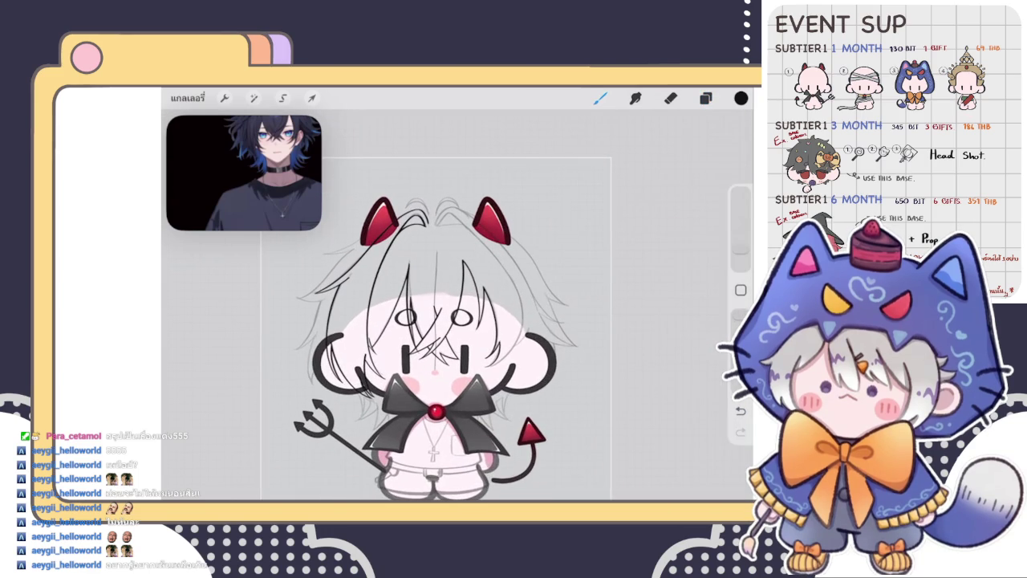
pyautogui.moveTo(436, 225); pyautogui.dragTo(436, 329)
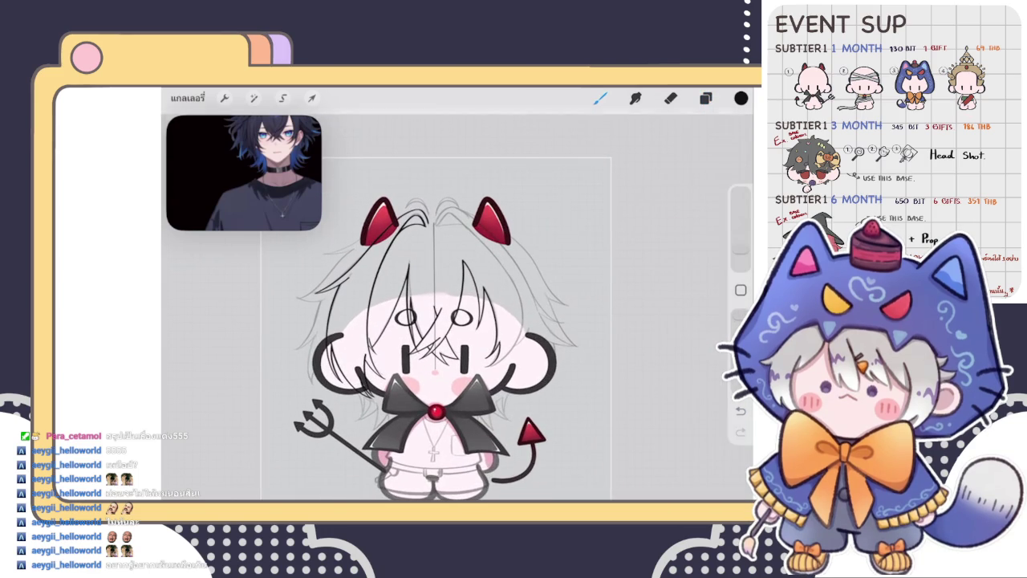
pyautogui.scroll(-2, 437, 321)
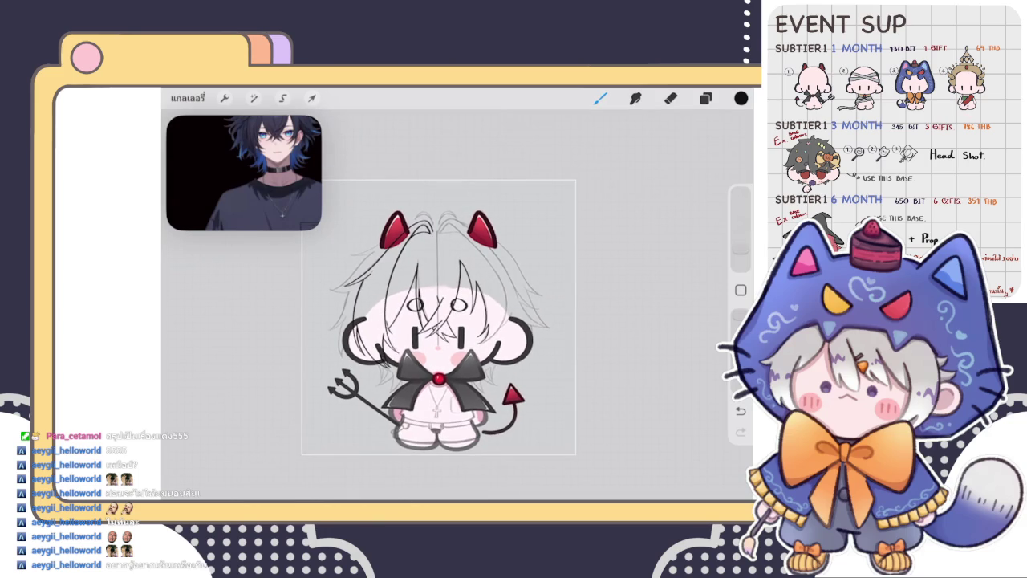
pyautogui.click(706, 98)
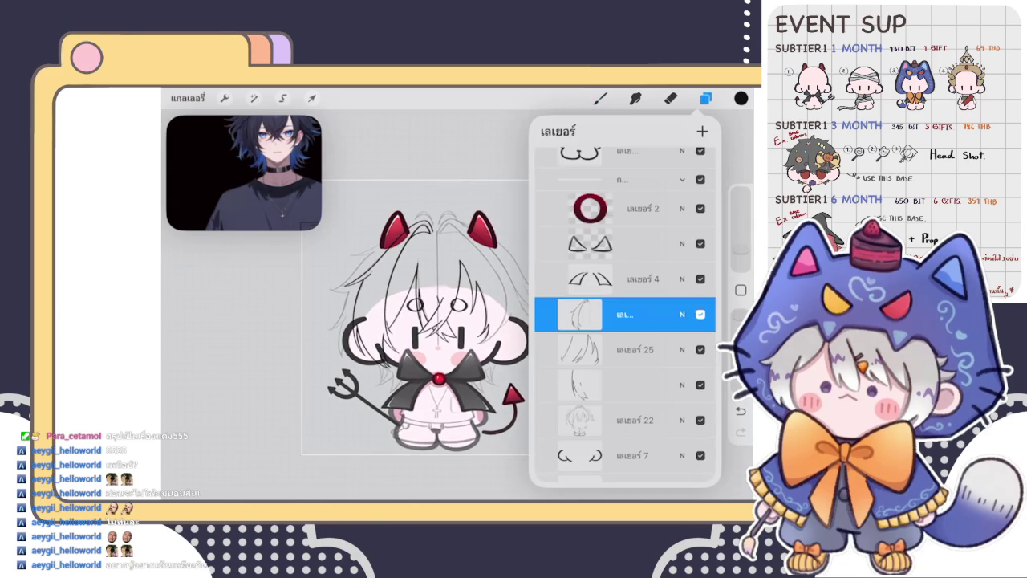
pyautogui.click(741, 410)
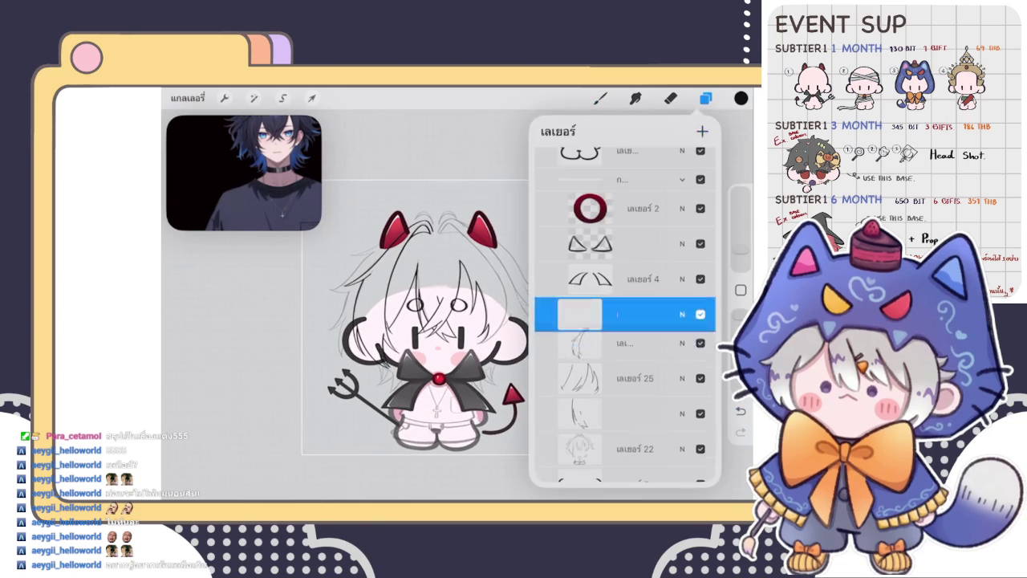
pyautogui.click(600, 98)
pyautogui.moveTo(443, 244); pyautogui.dragTo(438, 345)
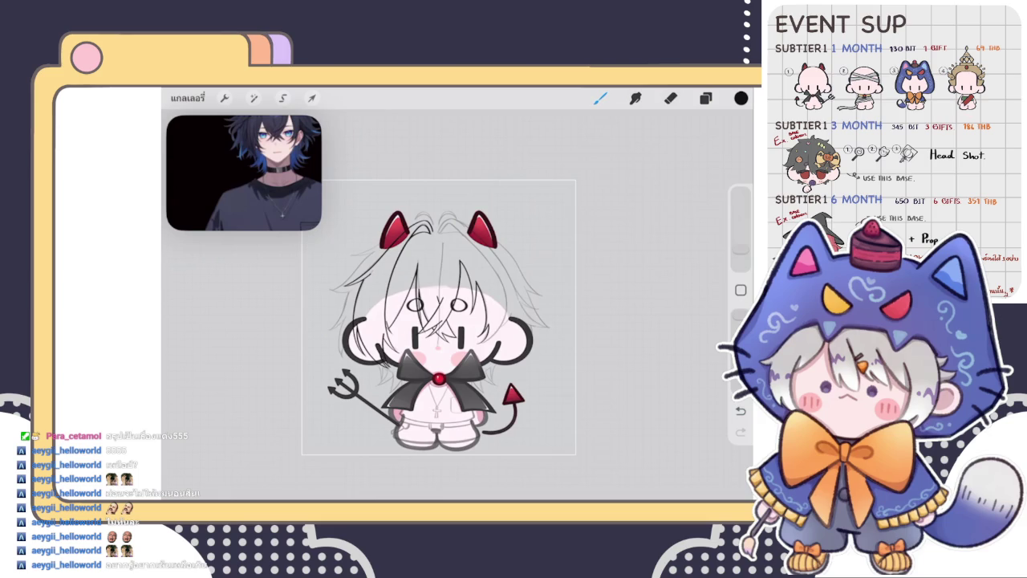
pyautogui.moveTo(440, 234); pyautogui.dragTo(438, 340)
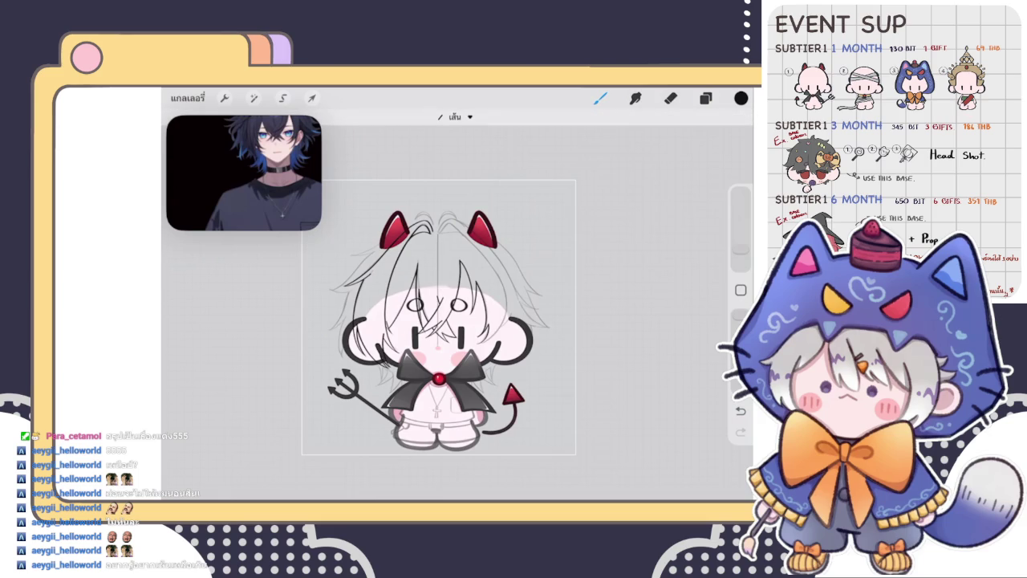
# Lower the guide layer's opacity to 37% and select Layer 26 for hair inking
pyautogui.click(705, 98)
pyautogui.click(682, 241)
pyautogui.moveTo(611, 284); pyautogui.dragTo(604, 284)
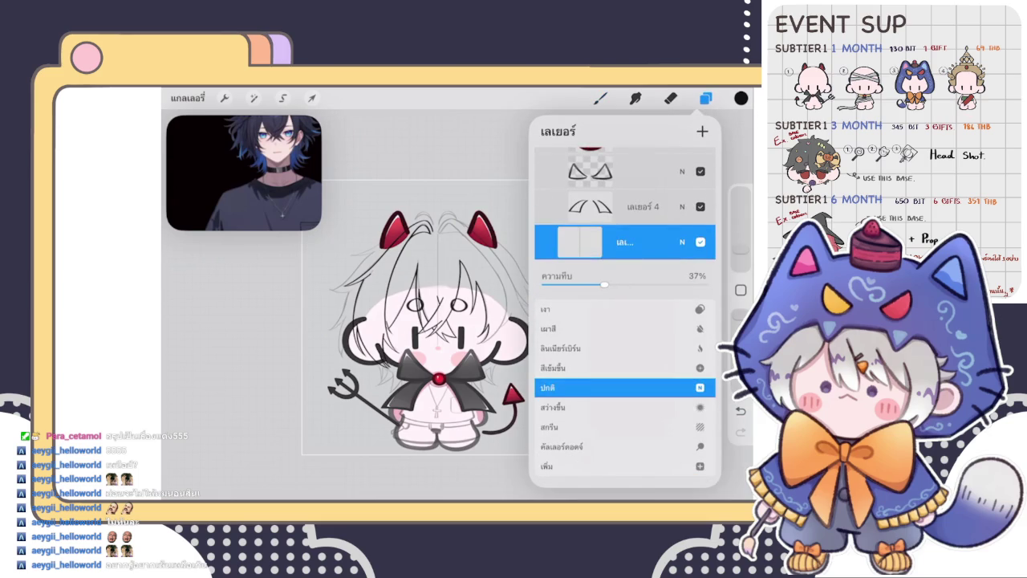
pyautogui.click(683, 242)
pyautogui.scroll(3, 624, 321)
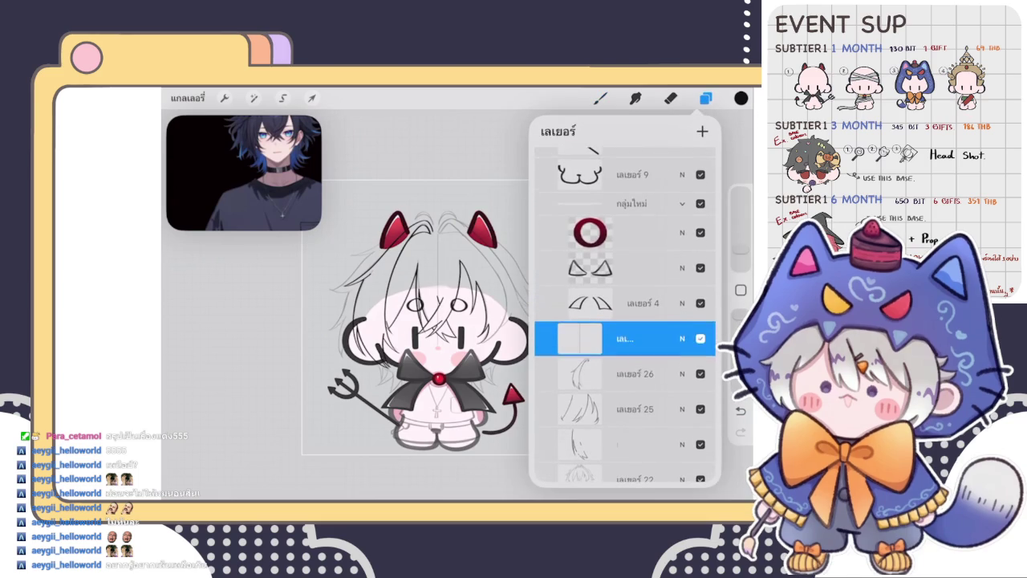
pyautogui.click(630, 374)
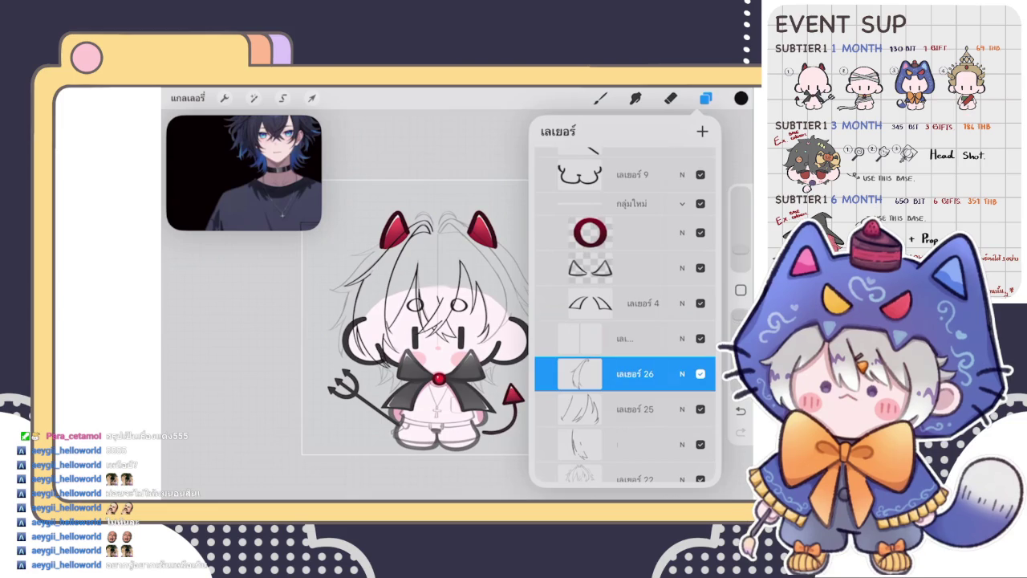
pyautogui.click(705, 98)
pyautogui.scroll(2, 425, 337)
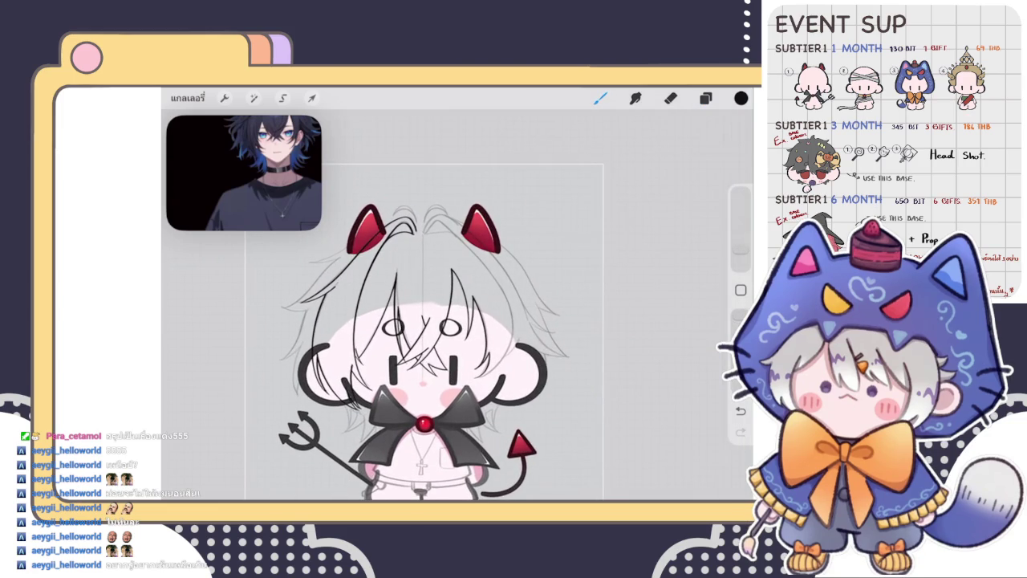
# Zoom in on the chibi's head and check the Layers panel
pyautogui.scroll(3, 419, 241)
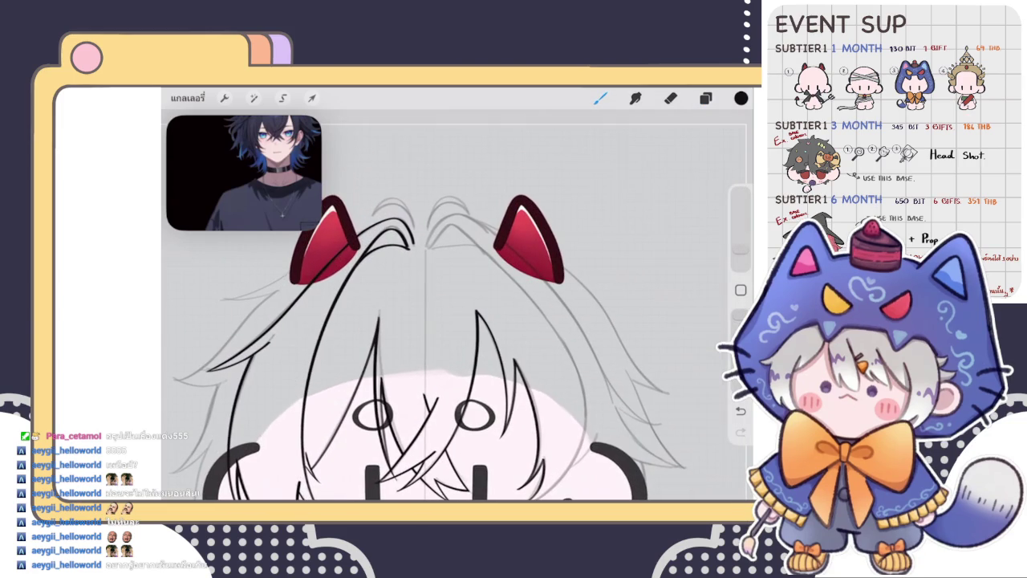
pyautogui.scroll(3, 426, 250)
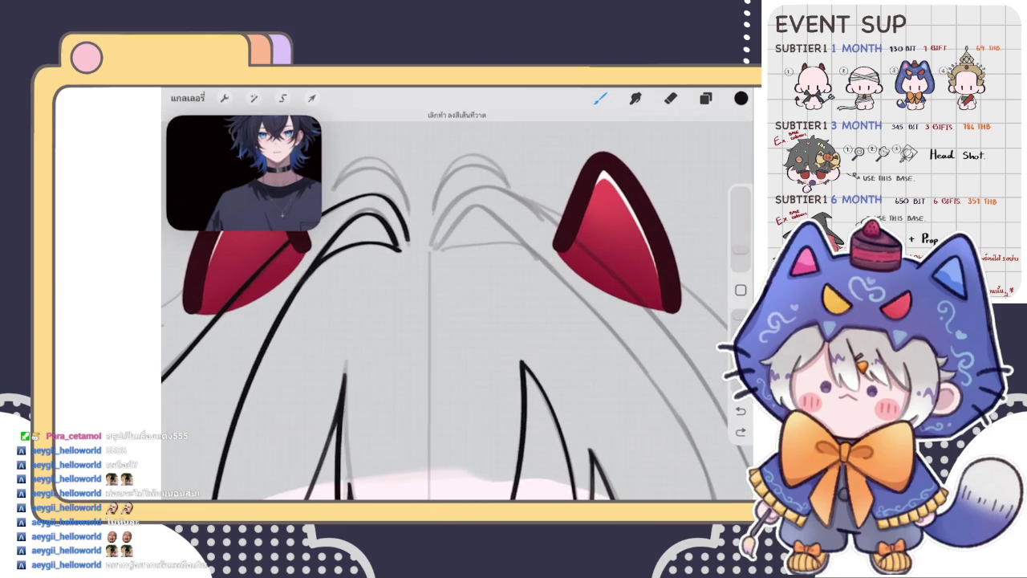
pyautogui.scroll(-3, 450, 321)
pyautogui.scroll(-1, 449, 321)
pyautogui.scroll(2, 449, 321)
pyautogui.scroll(1, 449, 321)
pyautogui.scroll(-3, 425, 321)
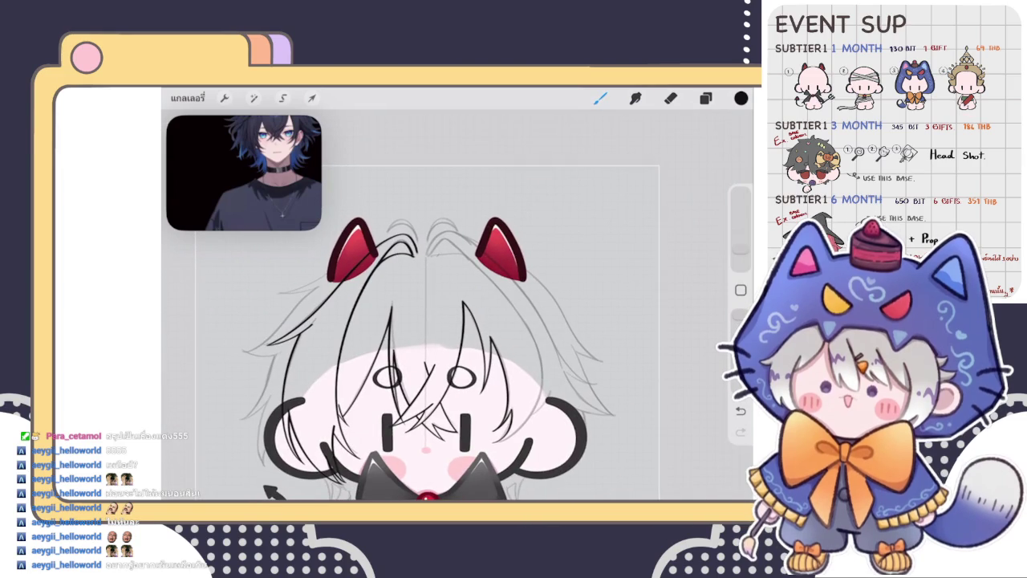
pyautogui.click(706, 97)
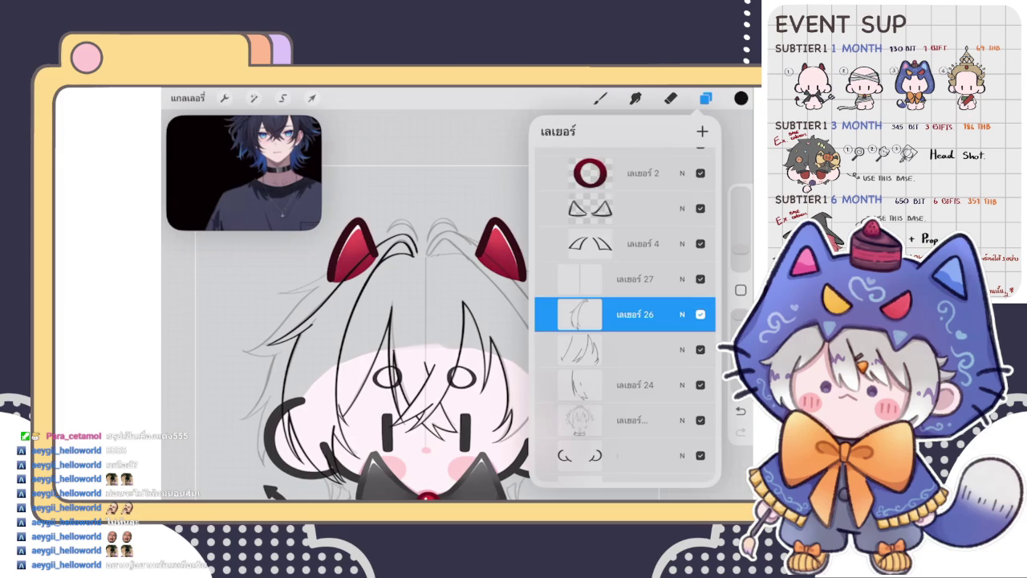
pyautogui.click(600, 98)
# Switch to the Eraser and zoom back in on the horns
pyautogui.click(671, 98)
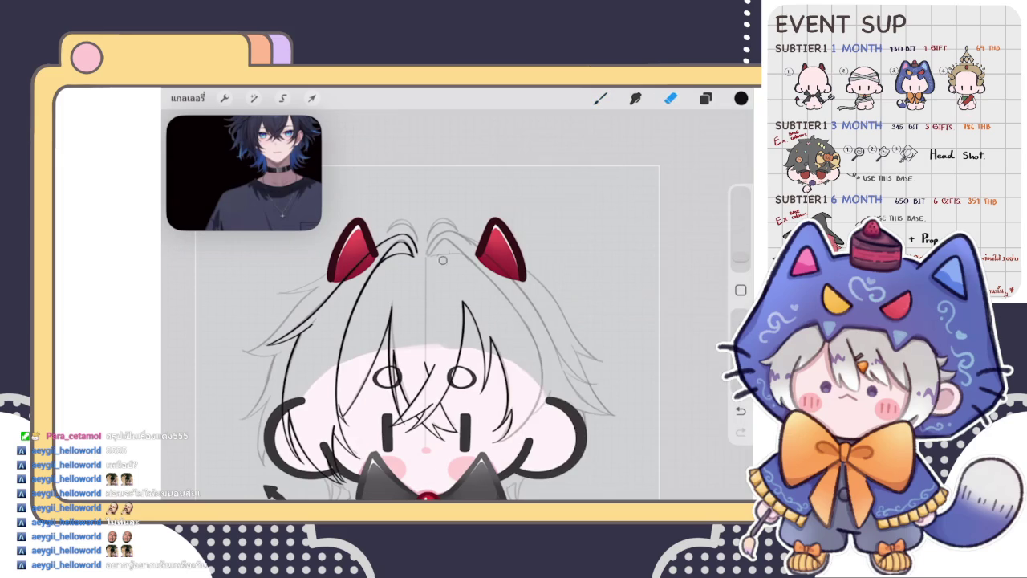
pyautogui.scroll(-3, 442, 260)
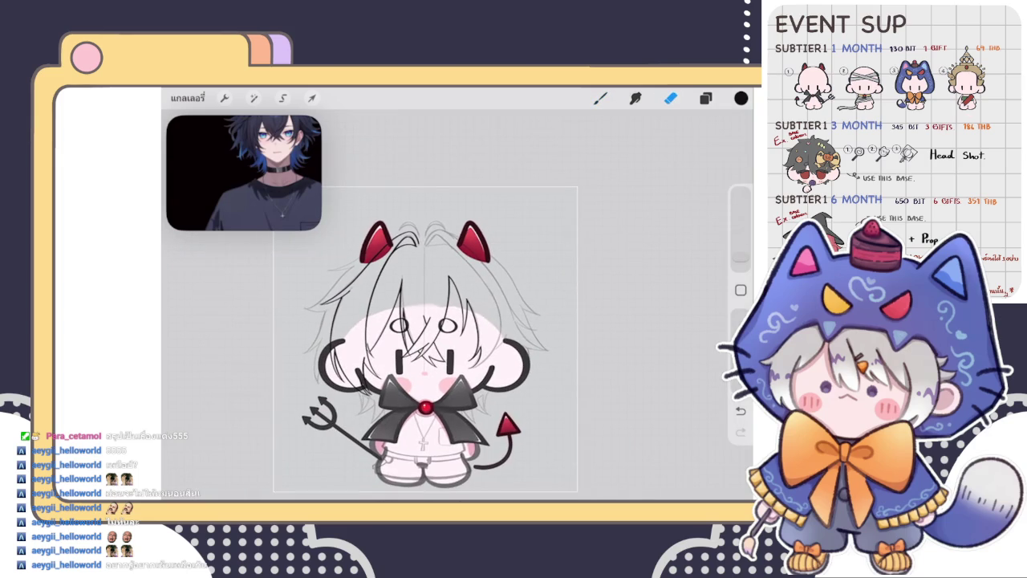
pyautogui.click(705, 97)
pyautogui.click(705, 98)
pyautogui.scroll(3, 425, 321)
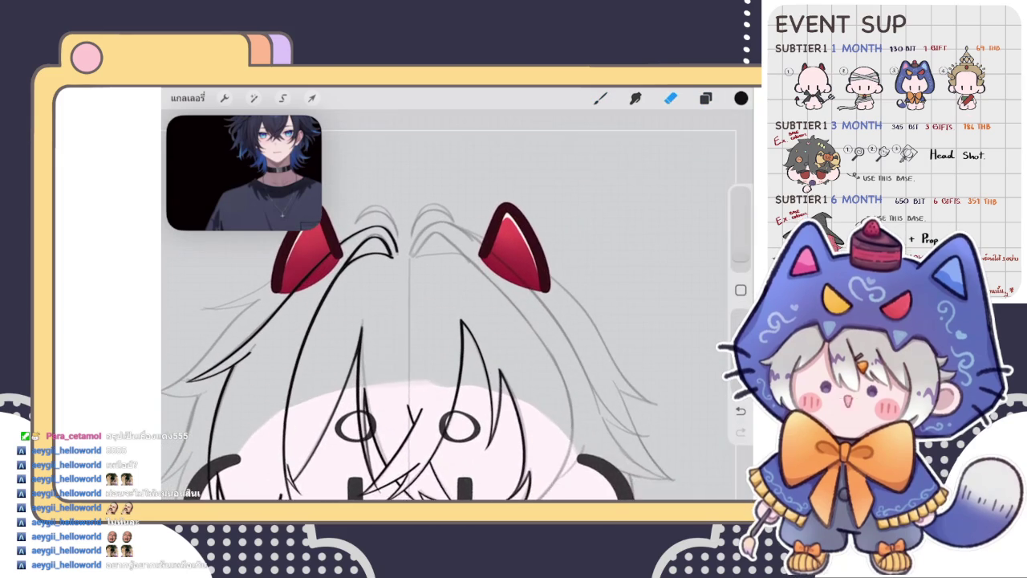
# Freehand-select the hair strands below the right horn, move them into place, then show layers
pyautogui.click(282, 98)
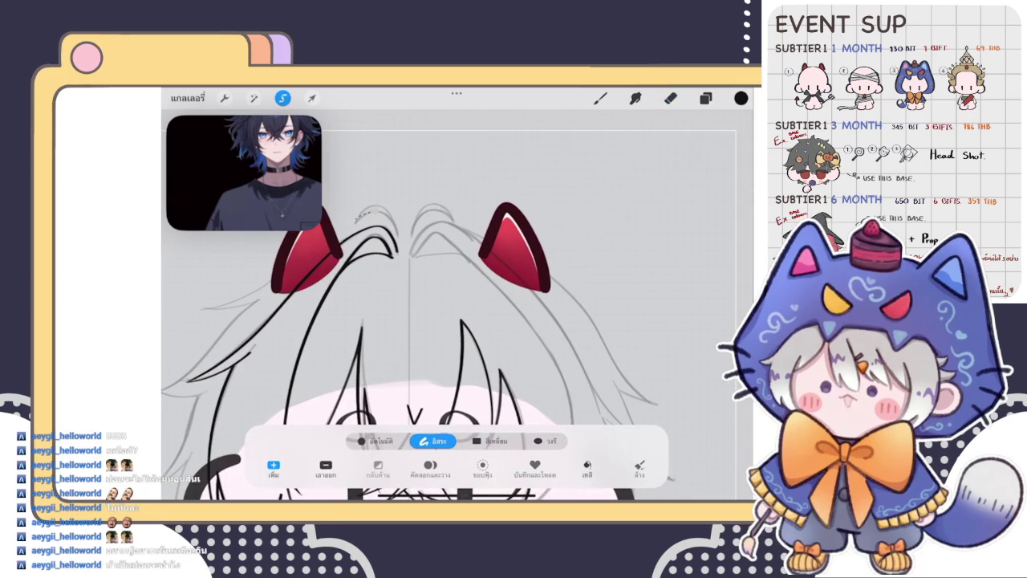
pyautogui.moveTo(317, 265)
pyautogui.mouseDown()
pyautogui.moveTo(378, 293)
pyautogui.moveTo(466, 260)
pyautogui.mouseUp()
pyautogui.click(313, 97)
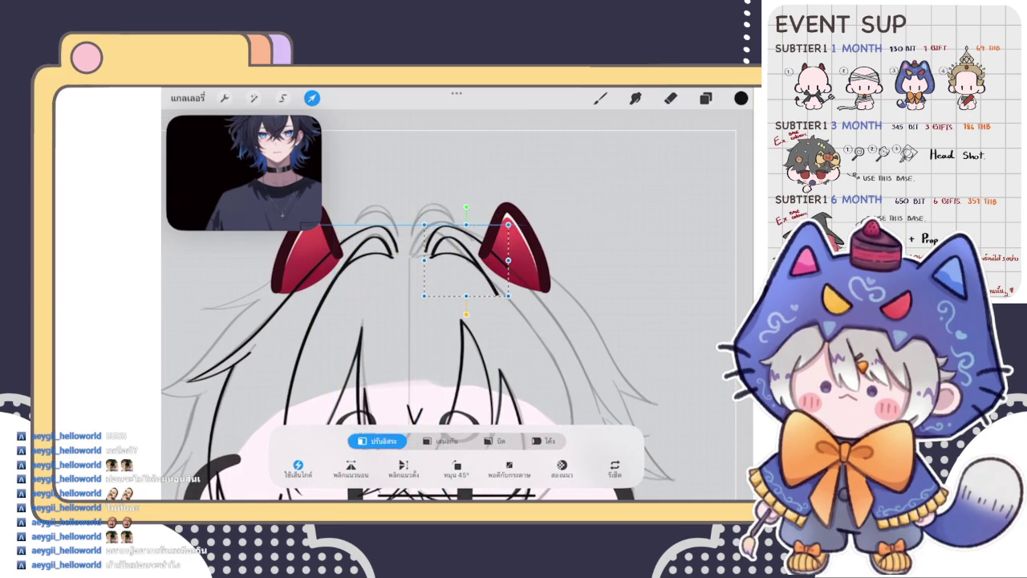
pyautogui.click(600, 98)
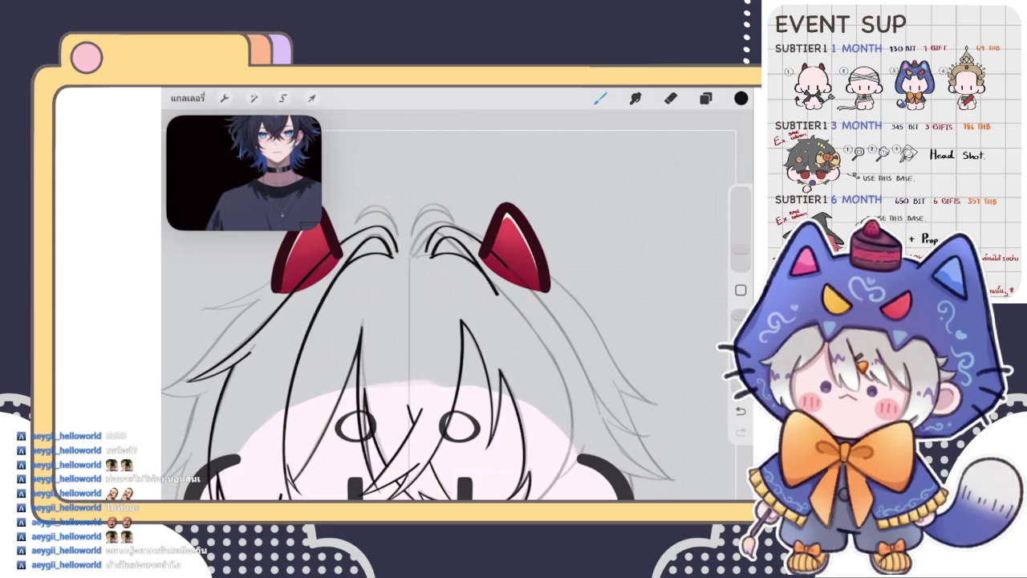
pyautogui.click(705, 98)
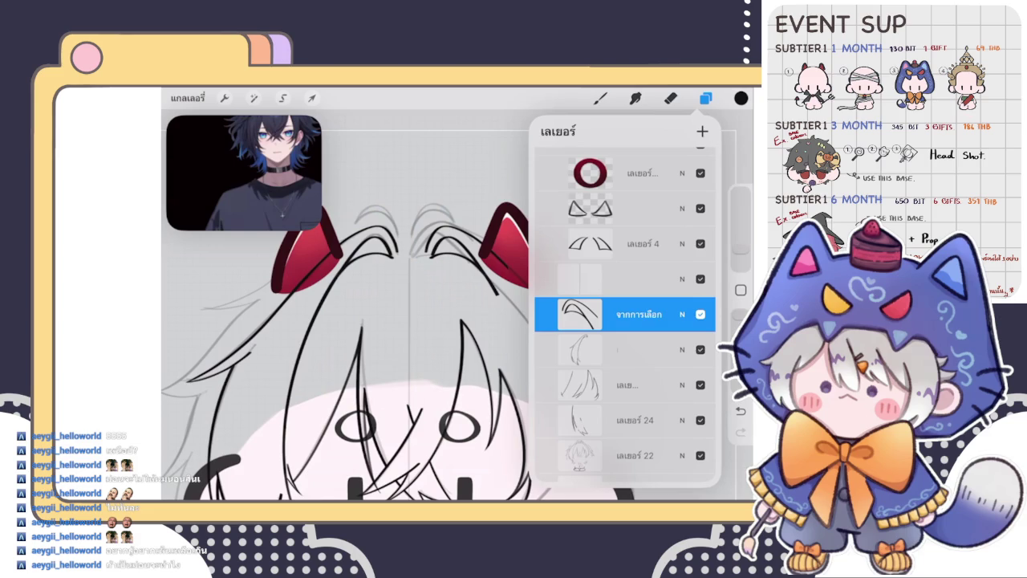
# Undo the stray stroke and look over the eraser's brush choices
pyautogui.click(600, 98)
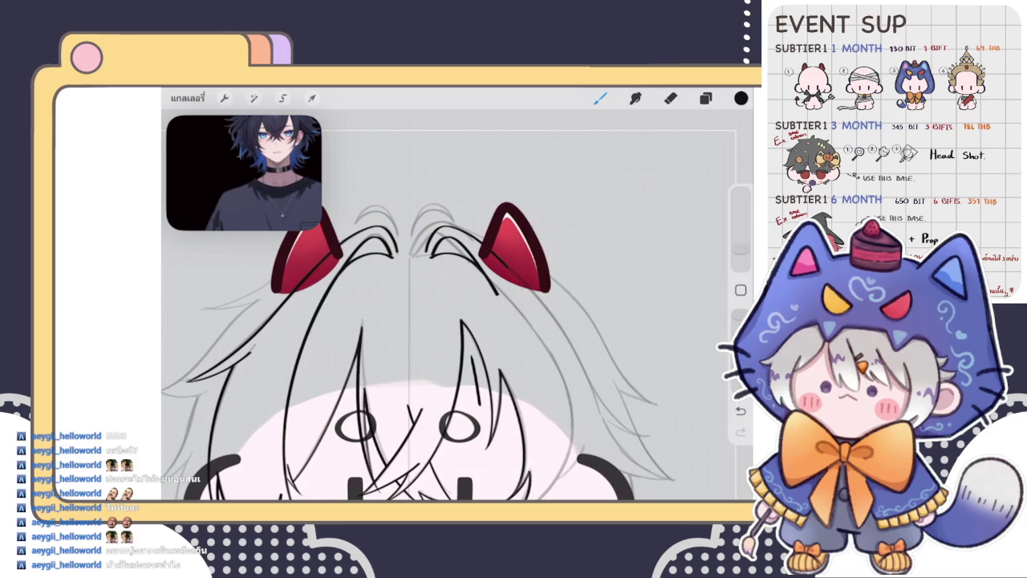
pyautogui.scroll(-3, 446, 321)
pyautogui.hotkey('ctrl', 'z')
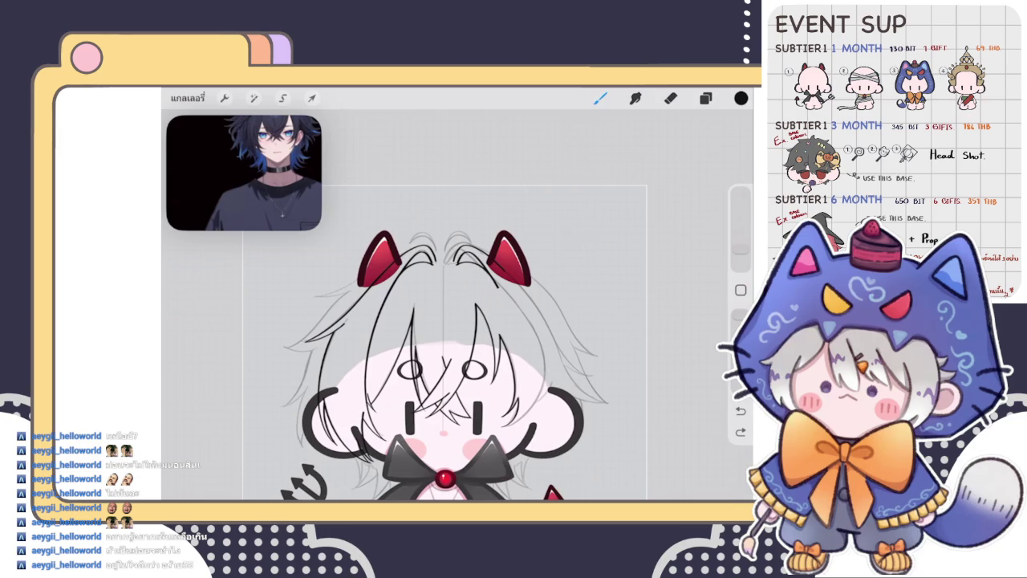
pyautogui.press('e')
pyautogui.press('l')
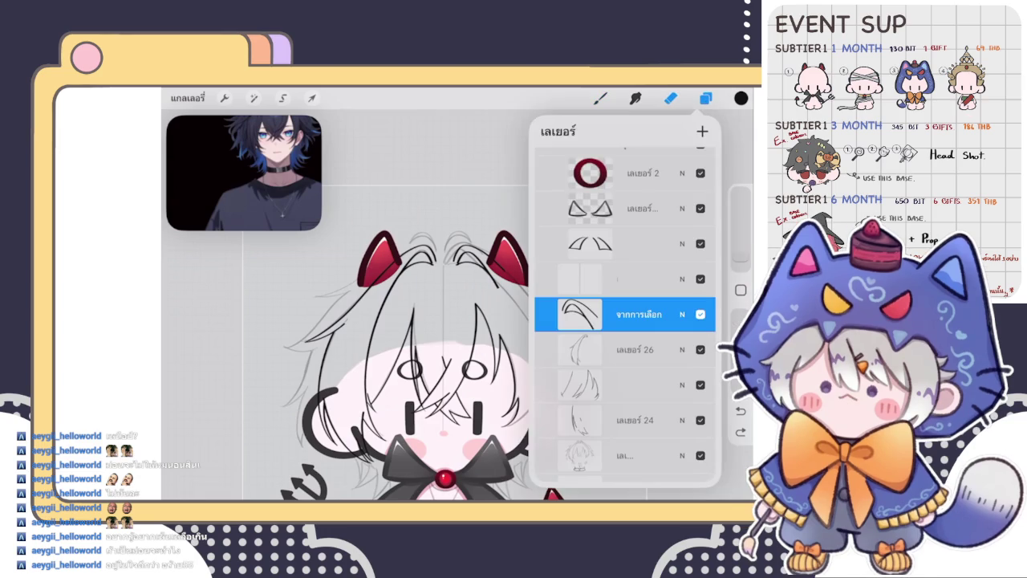
pyautogui.click(670, 98)
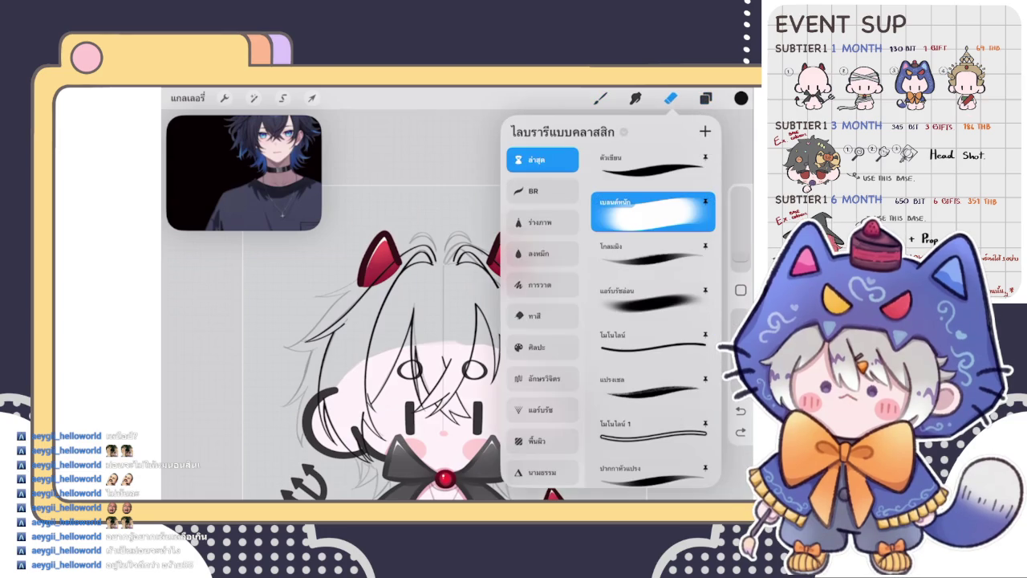
pyautogui.scroll(5, 457, 305)
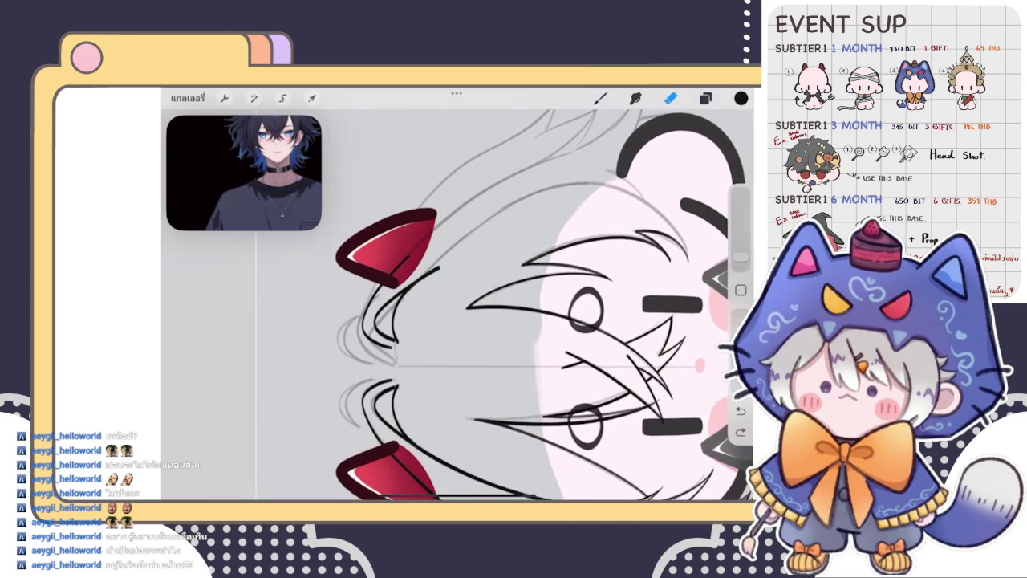
pyautogui.scroll(3, 457, 305)
# Nudge the hair strokes near the horn with Liquify Push
pyautogui.click(254, 98)
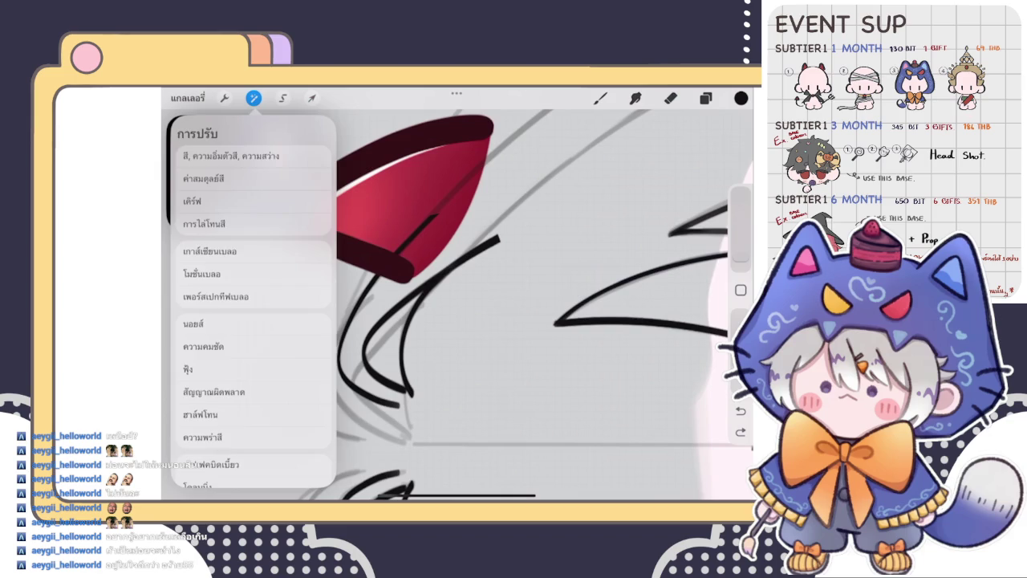
pyautogui.click(210, 465)
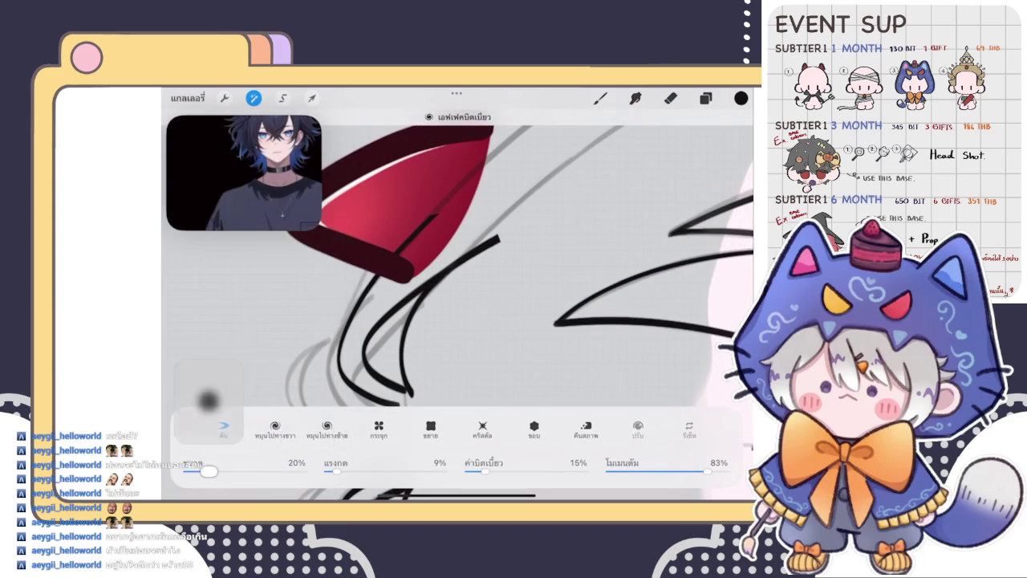
pyautogui.click(218, 397)
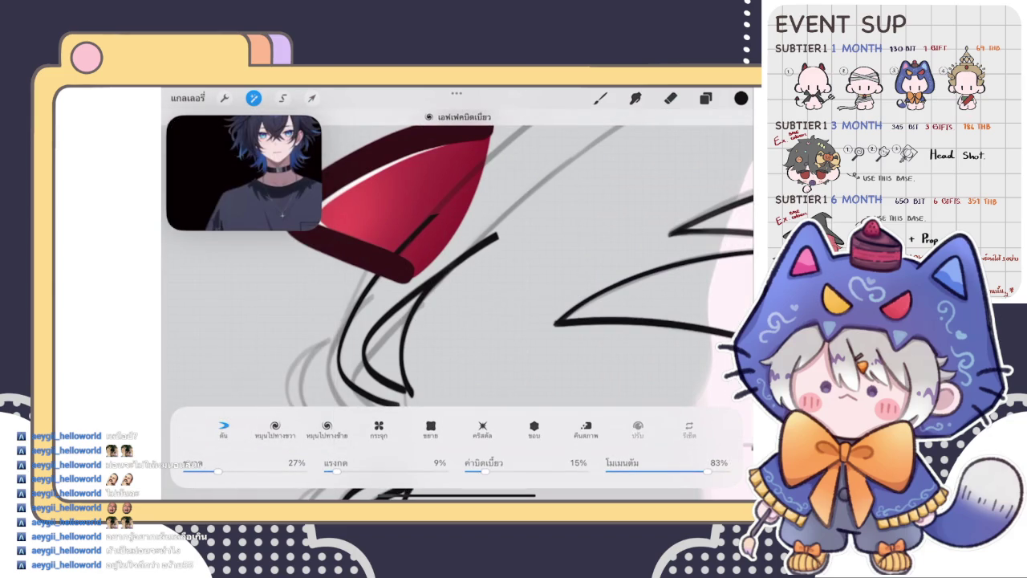
pyautogui.moveTo(489, 237); pyautogui.dragTo(497, 231)
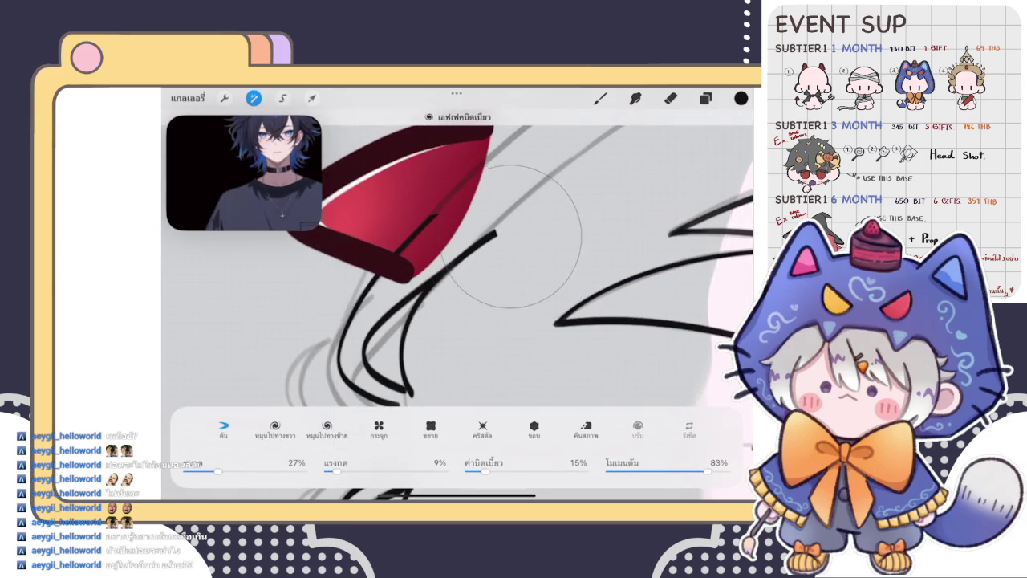
pyautogui.click(600, 98)
pyautogui.moveTo(459, 418); pyautogui.dragTo(463, 440)
pyautogui.hotkey('ctrl', 'z')
# Draw a long curved hair strand from below the left horn across the head
pyautogui.moveTo(482, 281); pyautogui.dragTo(385, 353)
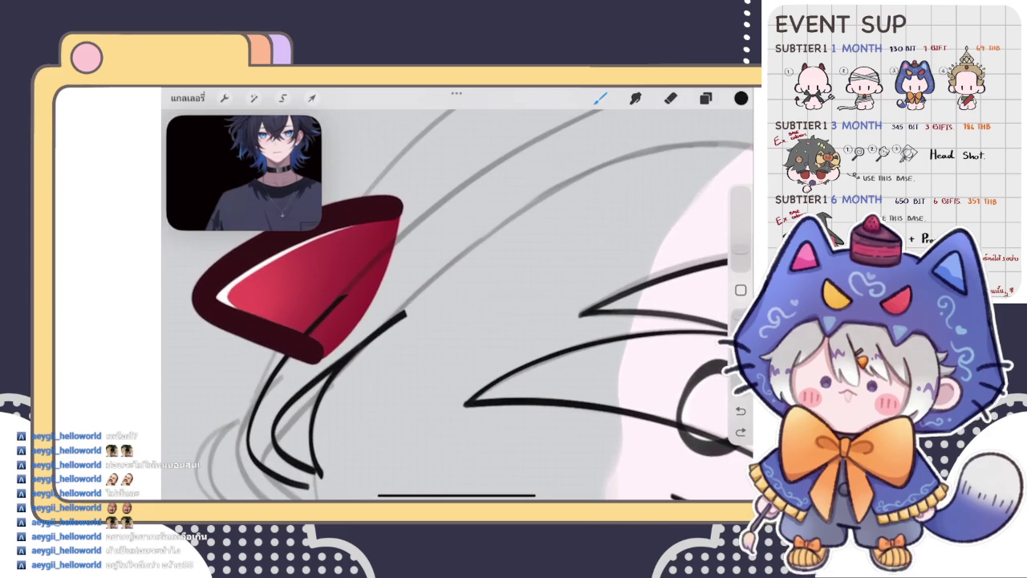
pyautogui.scroll(-2, 457, 293)
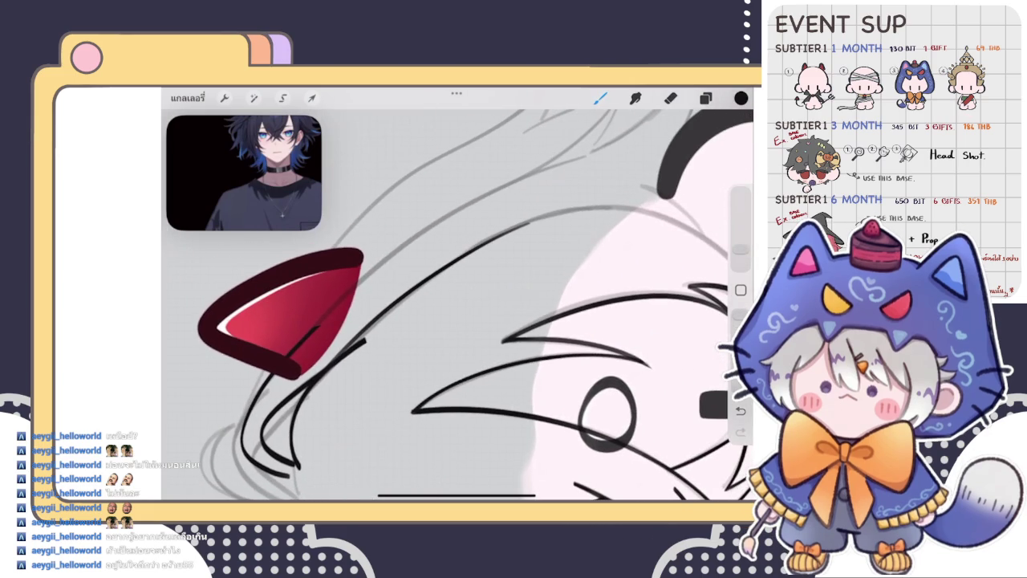
pyautogui.hotkey('ctrl', 'z')
pyautogui.press('e')
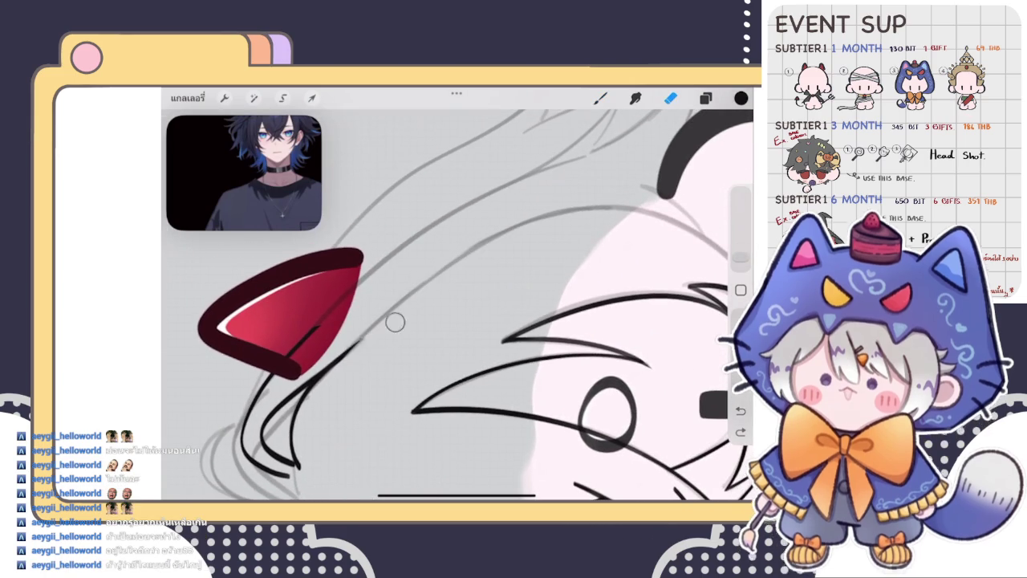
pyautogui.click(395, 322)
pyautogui.press('b')
pyautogui.moveTo(319, 378)
pyautogui.mouseDown()
pyautogui.moveTo(481, 245)
pyautogui.moveTo(617, 205)
pyautogui.mouseUp()
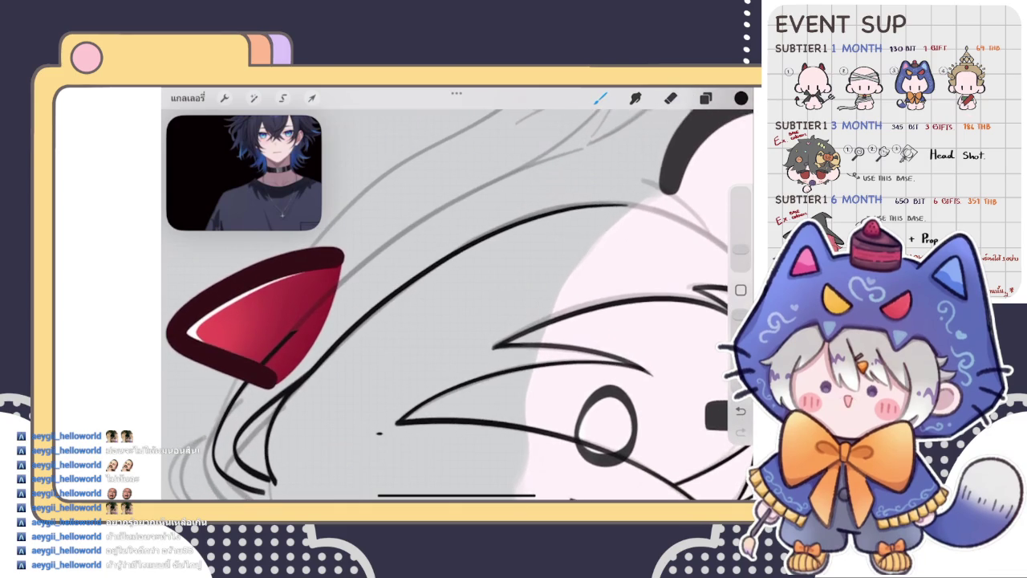
pyautogui.hotkey('ctrl', 'z')
pyautogui.moveTo(305, 383); pyautogui.dragTo(586, 196)
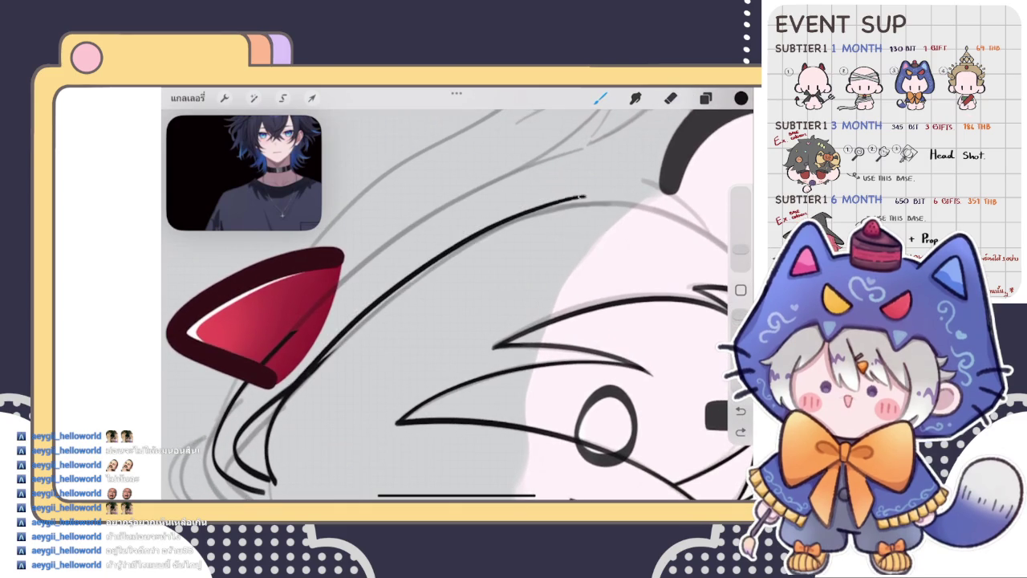
pyautogui.hotkey('ctrl', 'z')
pyautogui.moveTo(305, 384)
pyautogui.mouseDown()
pyautogui.moveTo(393, 297)
pyautogui.moveTo(634, 215)
pyautogui.mouseUp()
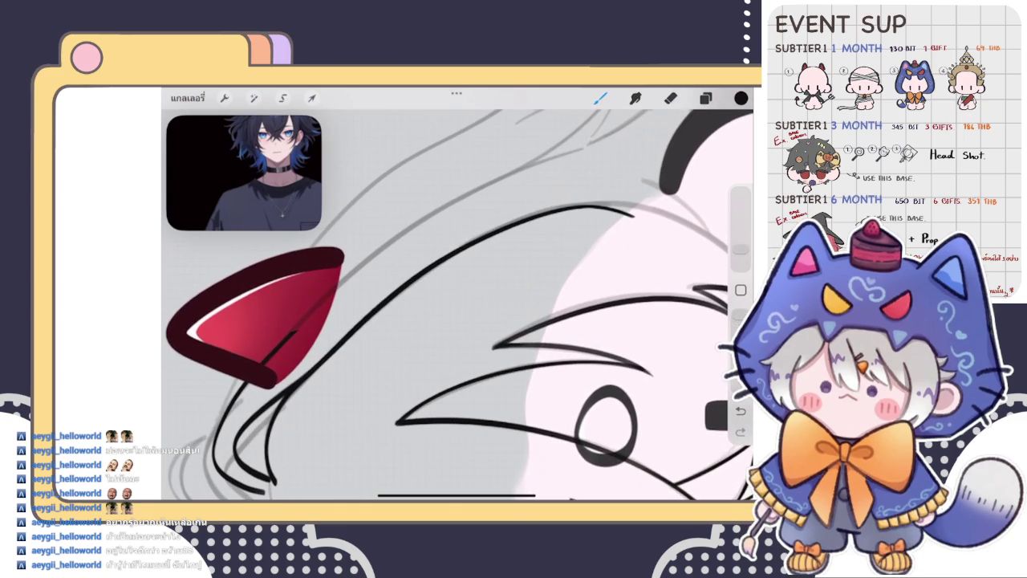
# Erase the overlapping end of the new hair strand
pyautogui.click(671, 98)
pyautogui.moveTo(533, 256)
pyautogui.mouseDown()
pyautogui.moveTo(566, 237)
pyautogui.moveTo(507, 246)
pyautogui.mouseUp()
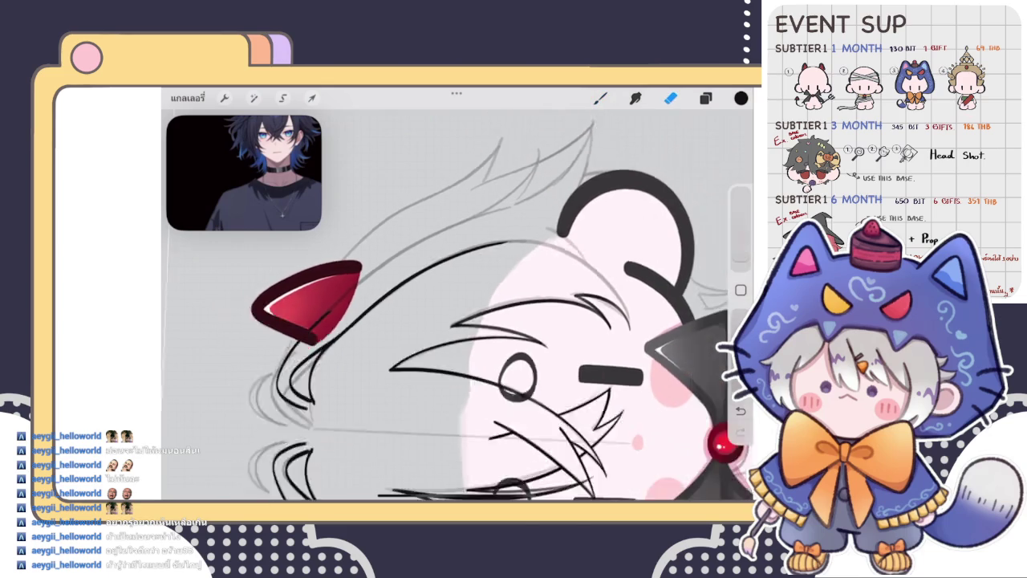
pyautogui.scroll(-3, 498, 305)
pyautogui.scroll(-5, 456, 305)
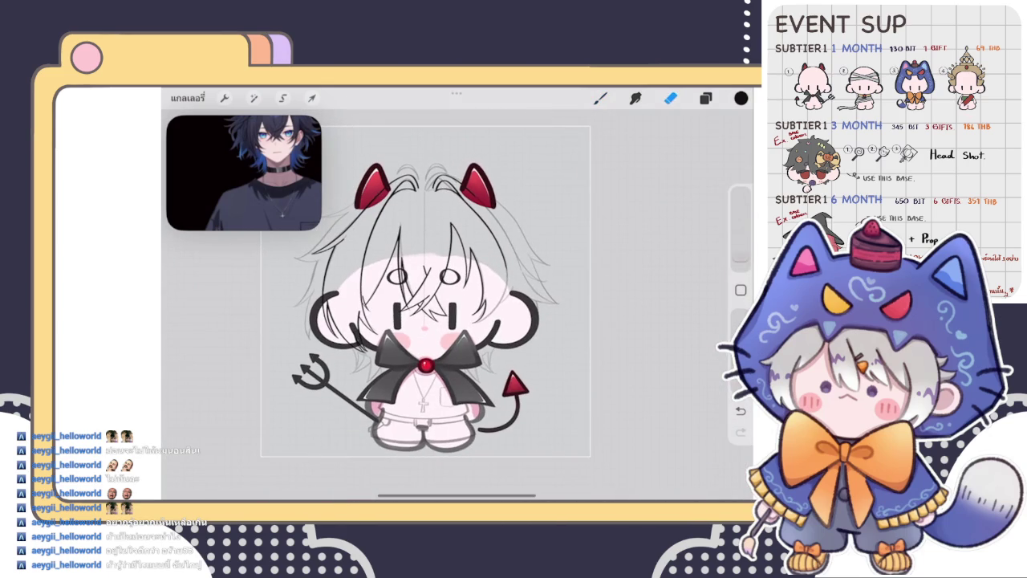
pyautogui.scroll(5, 474, 184)
pyautogui.click(253, 98)
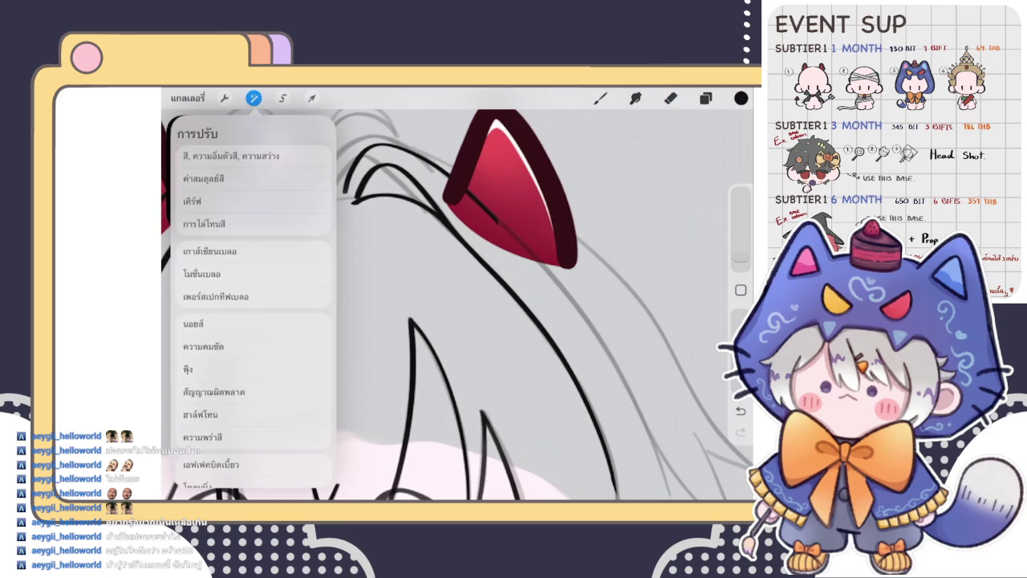
# Liquify-push the hair line under the horn, shrinking the warp brush to 21%
pyautogui.click(221, 438)
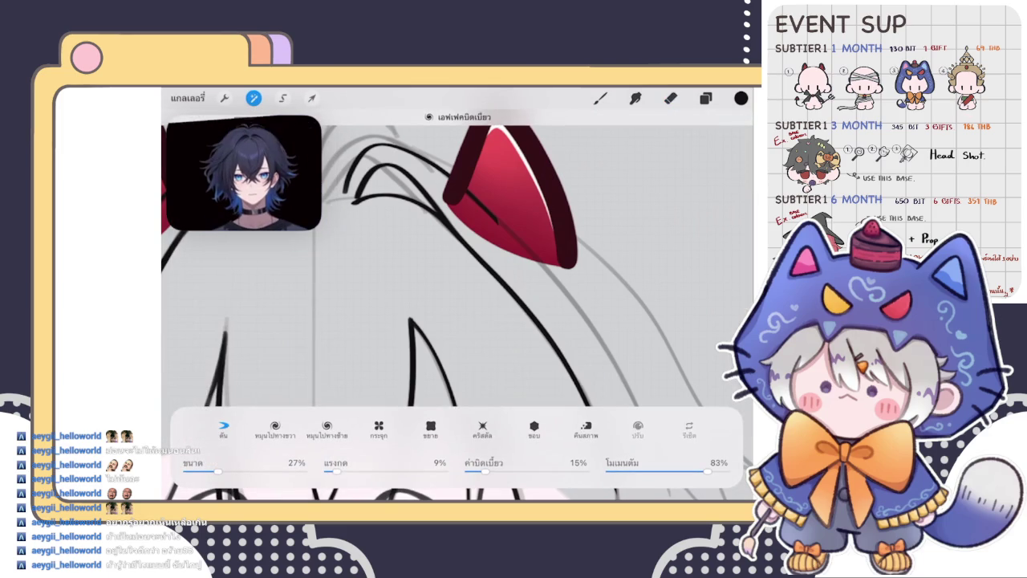
pyautogui.moveTo(428, 241); pyautogui.dragTo(455, 236)
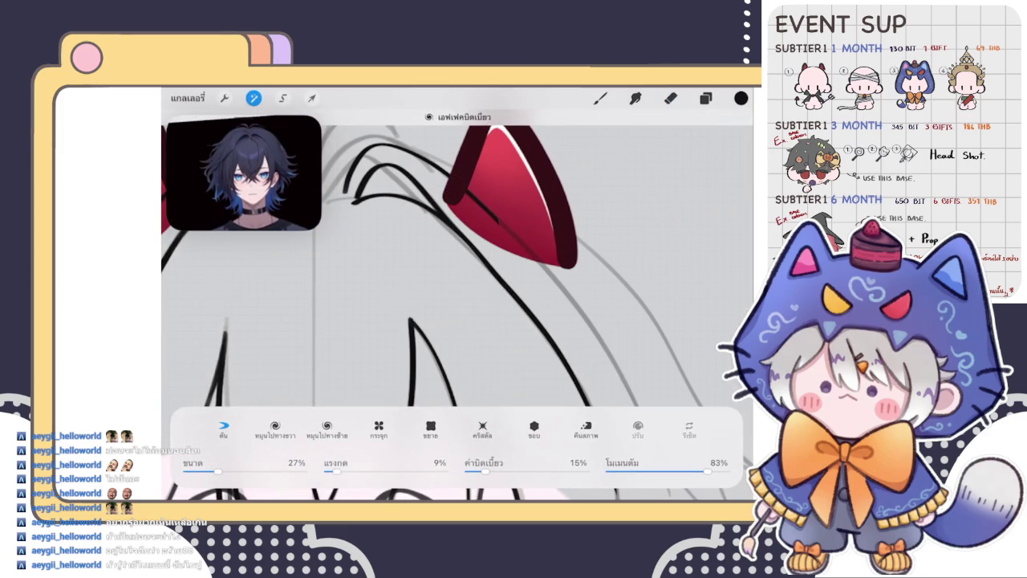
pyautogui.moveTo(217, 471); pyautogui.dragTo(211, 471)
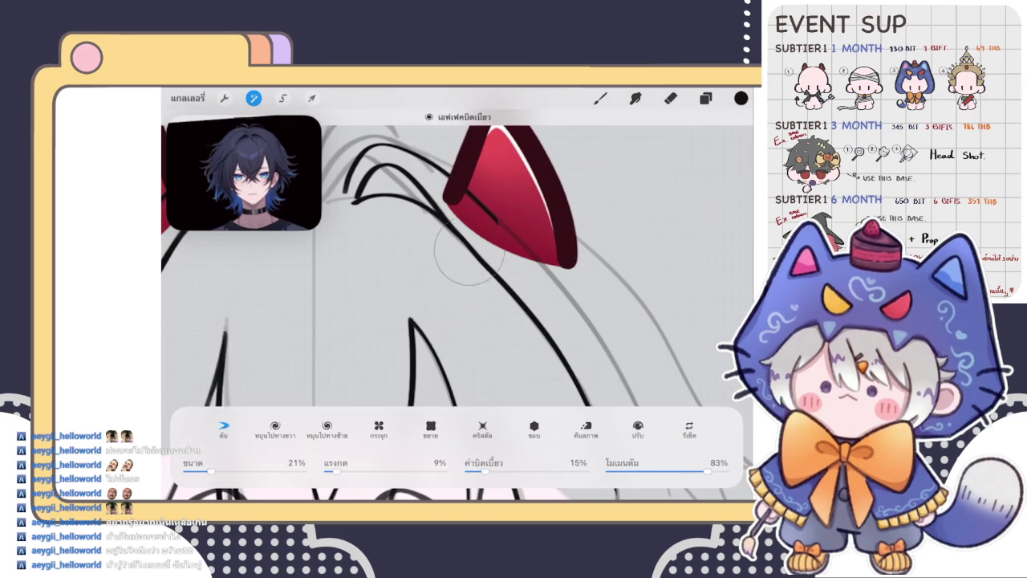
pyautogui.moveTo(474, 257)
pyautogui.mouseDown()
pyautogui.moveTo(482, 271)
pyautogui.moveTo(433, 243)
pyautogui.moveTo(471, 274)
pyautogui.mouseUp()
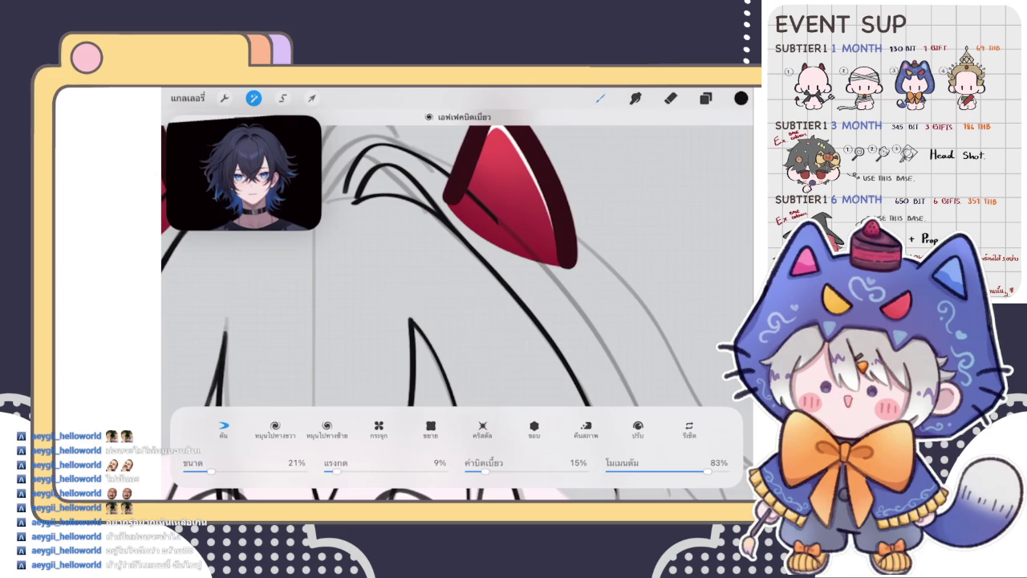
pyautogui.scroll(-5, 458, 305)
pyautogui.hotkey('ctrl', 'shift', 'z')
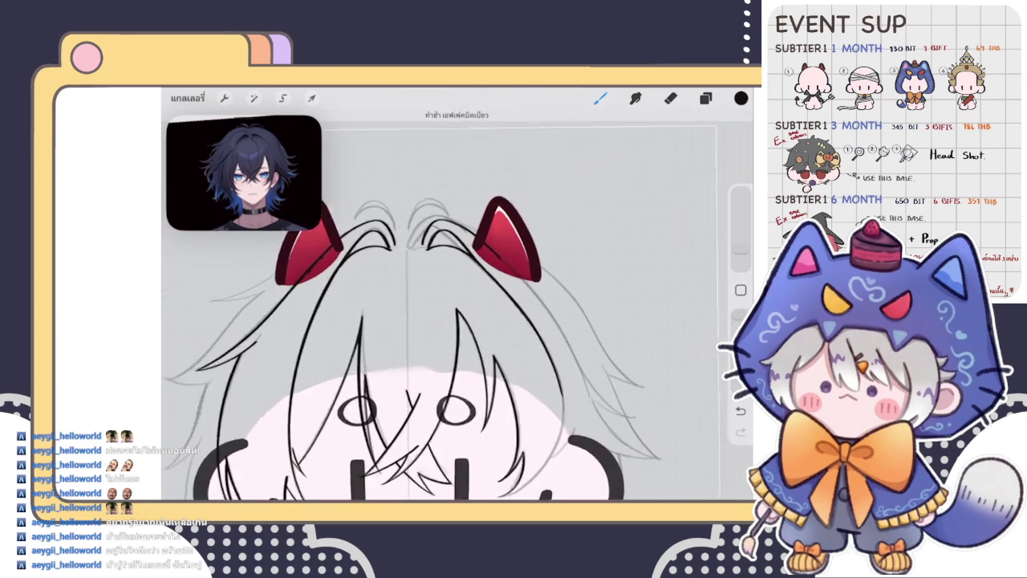
# Navigate the canvas and erase stray marks before returning to the brush
pyautogui.scroll(-2, 425, 321)
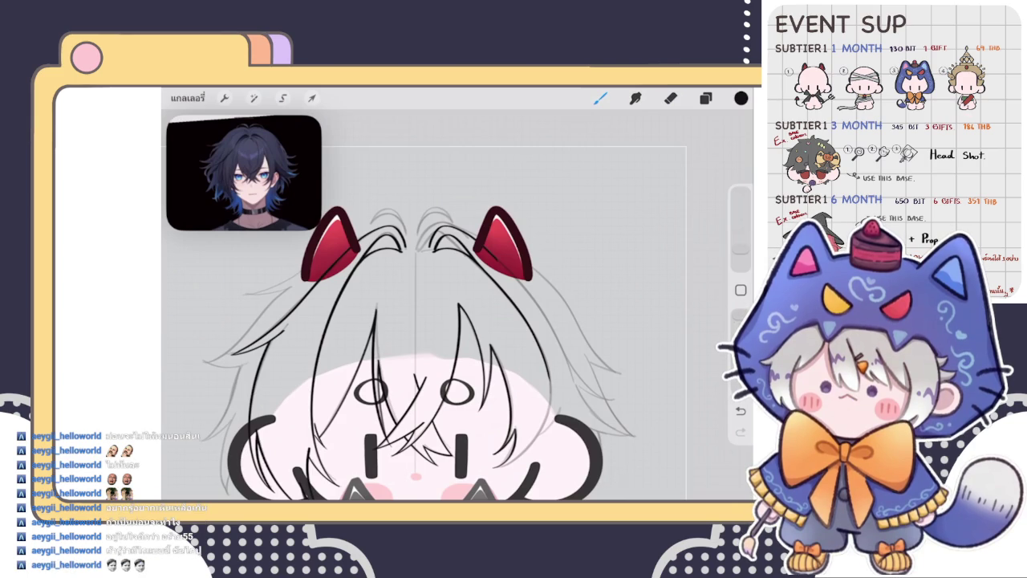
pyautogui.scroll(-5, 458, 305)
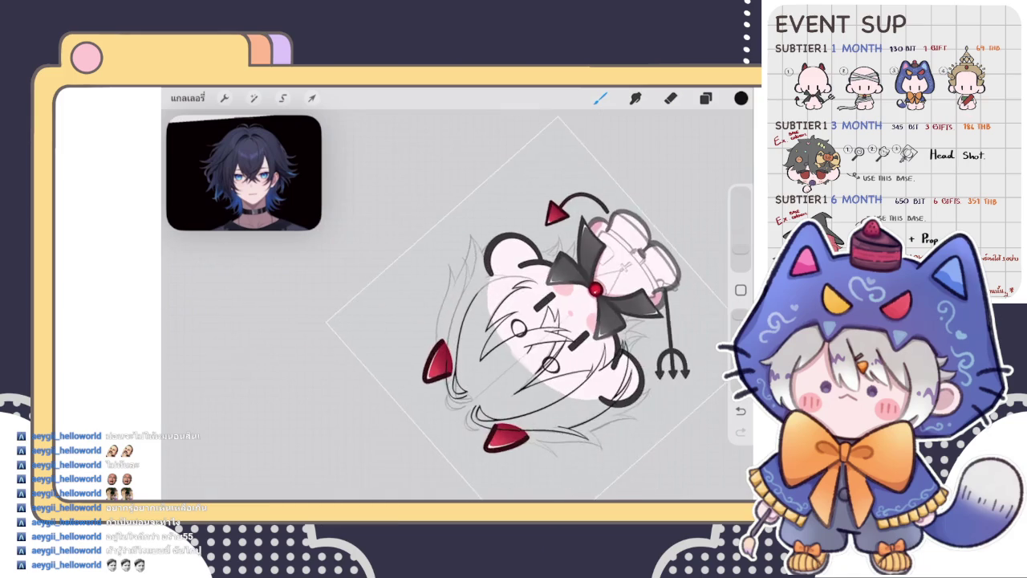
pyautogui.scroll(3, 458, 305)
pyautogui.scroll(3, 457, 305)
pyautogui.scroll(3, 458, 305)
pyautogui.scroll(1, 457, 305)
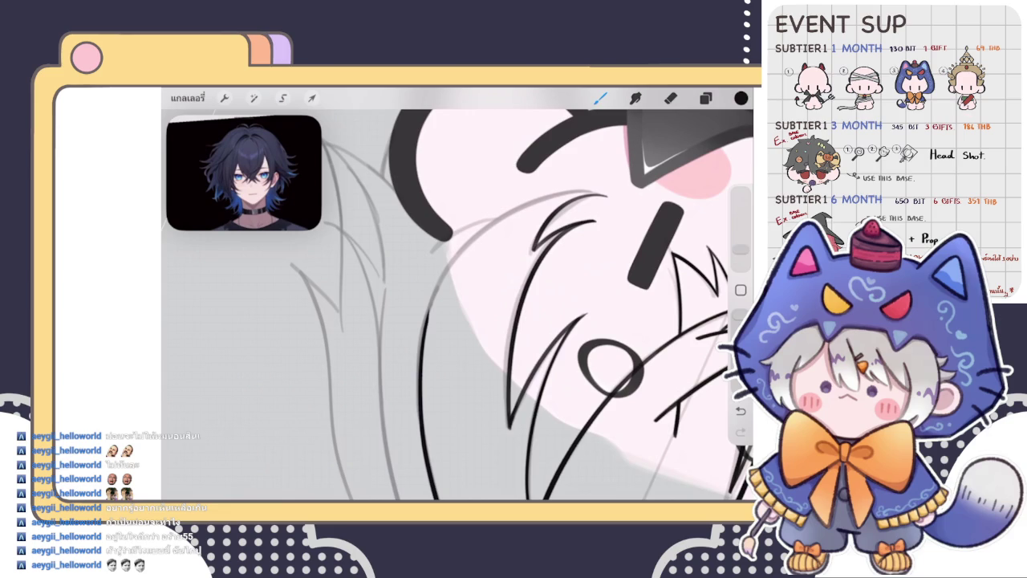
pyautogui.press('e')
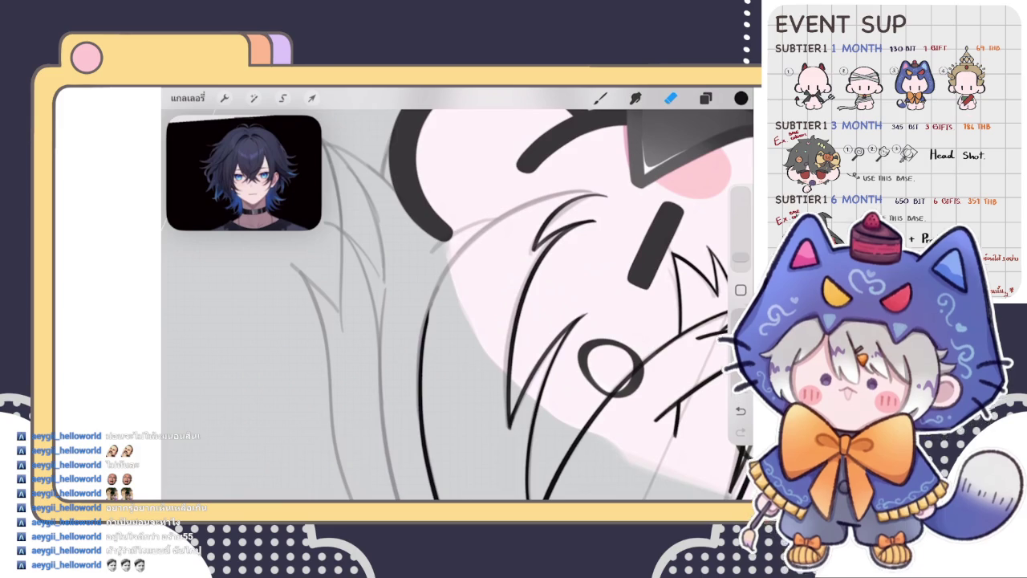
pyautogui.scroll(3, 457, 305)
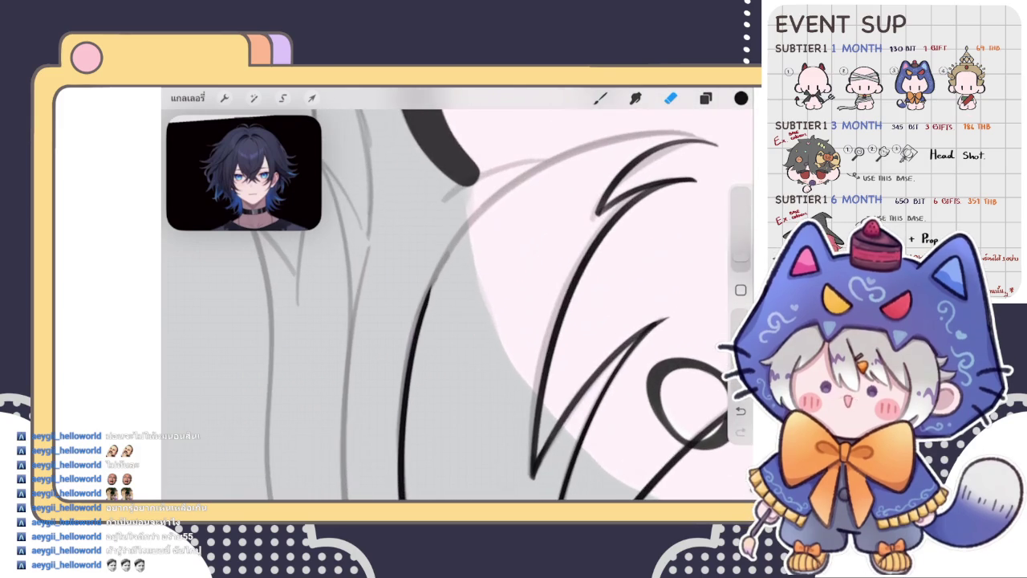
pyautogui.scroll(2, 457, 305)
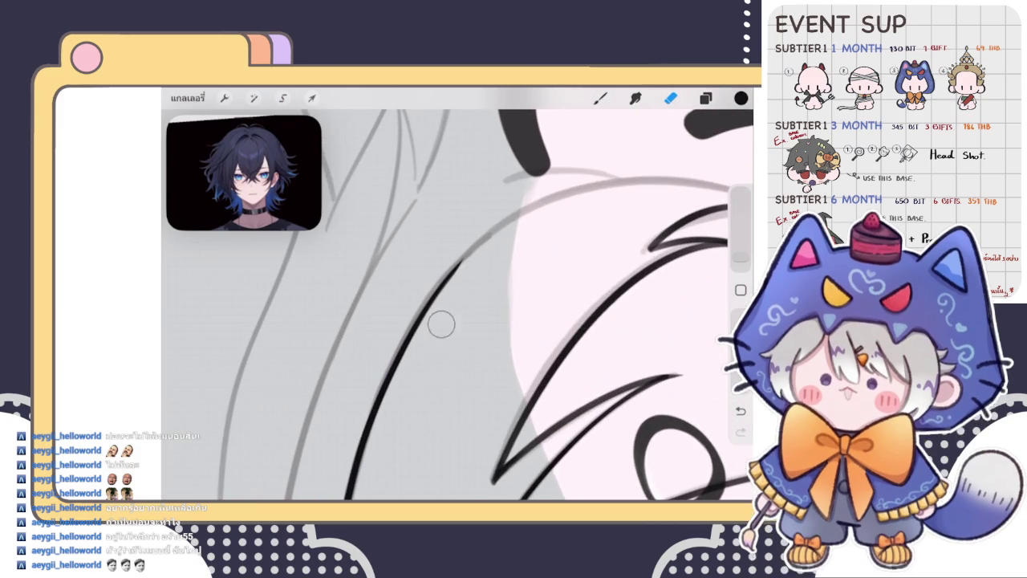
pyautogui.press('b')
pyautogui.scroll(2, 458, 305)
# Ink a long black hair strand across the face, retrying until it follows the sketch
pyautogui.moveTo(353, 409); pyautogui.dragTo(562, 210)
pyautogui.scroll(-2, 457, 305)
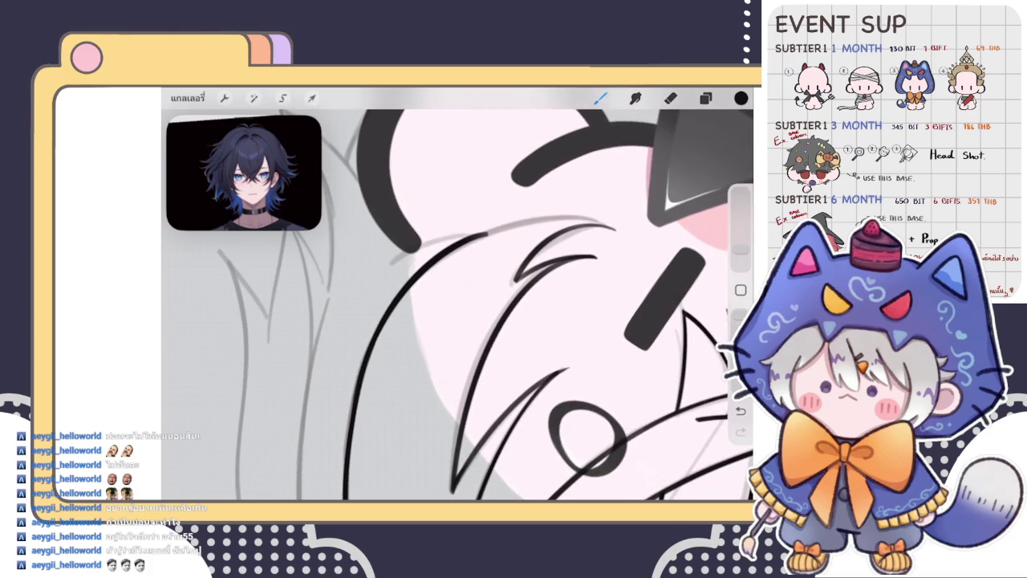
pyautogui.scroll(1, 458, 304)
pyautogui.hotkey('ctrl', 'z')
pyautogui.moveTo(347, 454); pyautogui.dragTo(383, 321)
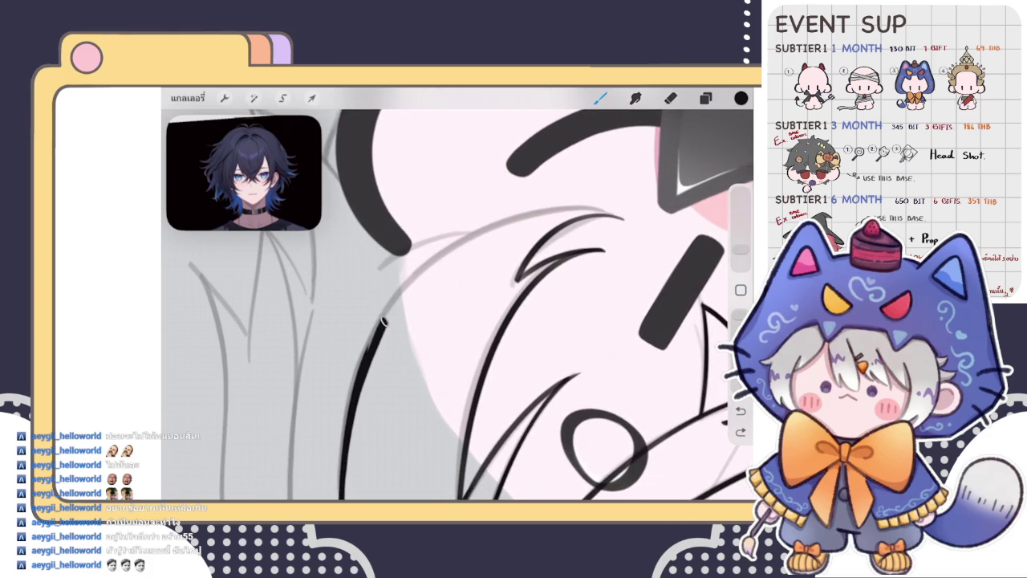
pyautogui.scroll(1, 457, 304)
pyautogui.hotkey('ctrl', 'z')
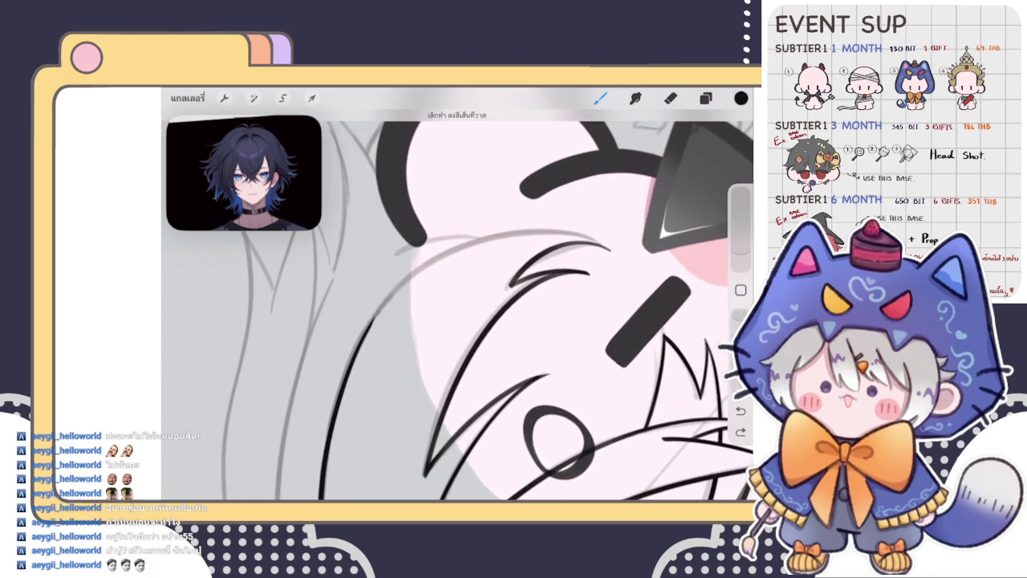
pyautogui.moveTo(353, 394)
pyautogui.mouseDown()
pyautogui.moveTo(373, 331)
pyautogui.moveTo(526, 227)
pyautogui.mouseUp()
pyautogui.hotkey('ctrl', 'z')
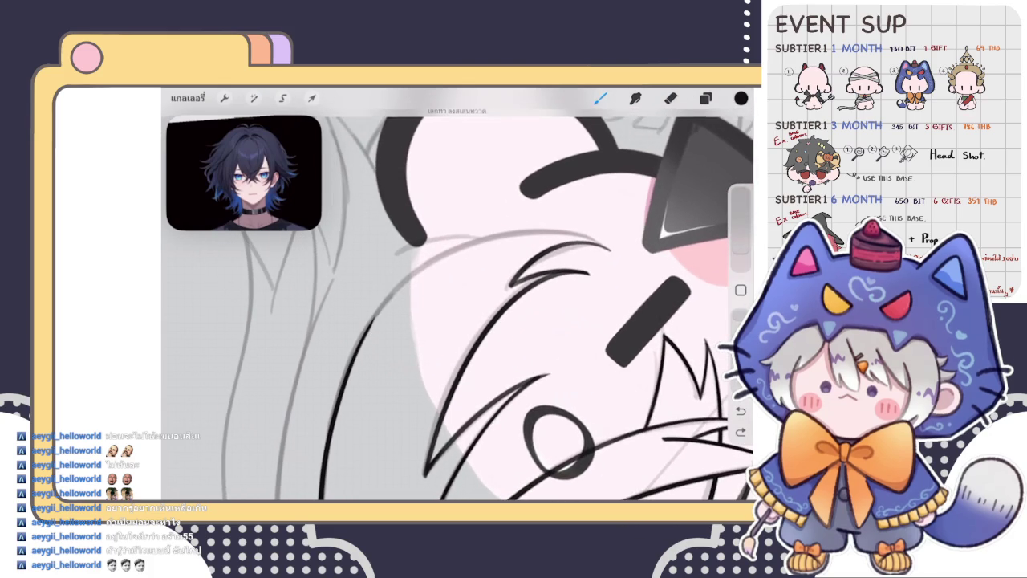
pyautogui.moveTo(361, 353)
pyautogui.mouseDown()
pyautogui.moveTo(446, 254)
pyautogui.moveTo(571, 230)
pyautogui.mouseUp()
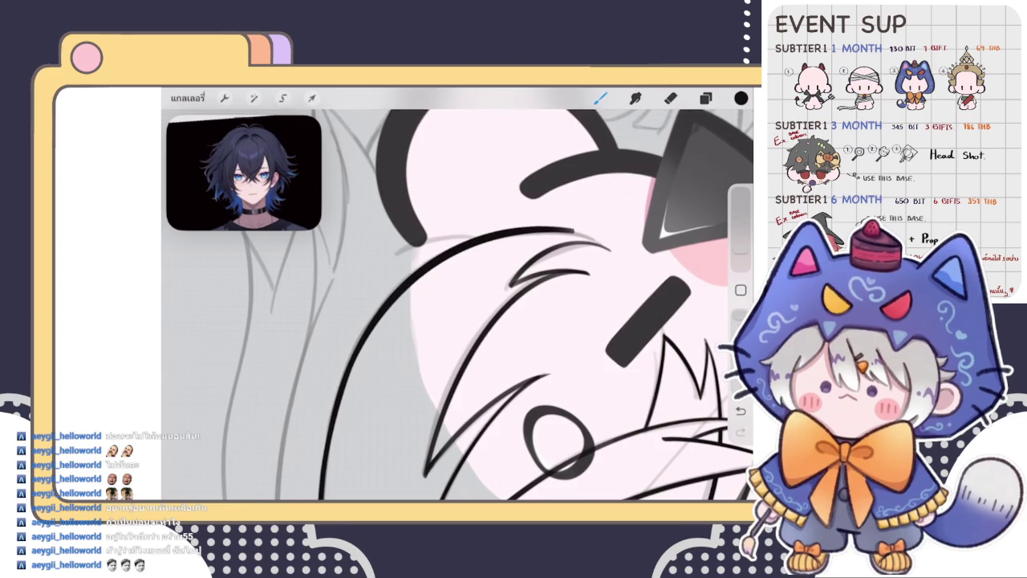
# Trim with the eraser and add another hair stroke
pyautogui.scroll(-3, 457, 305)
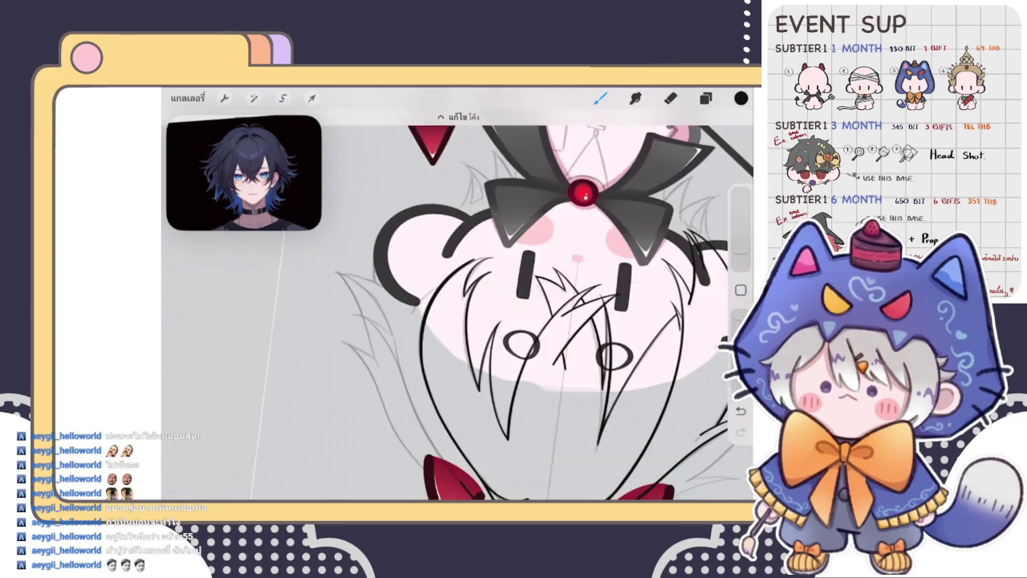
pyautogui.scroll(5, 458, 305)
pyautogui.click(670, 98)
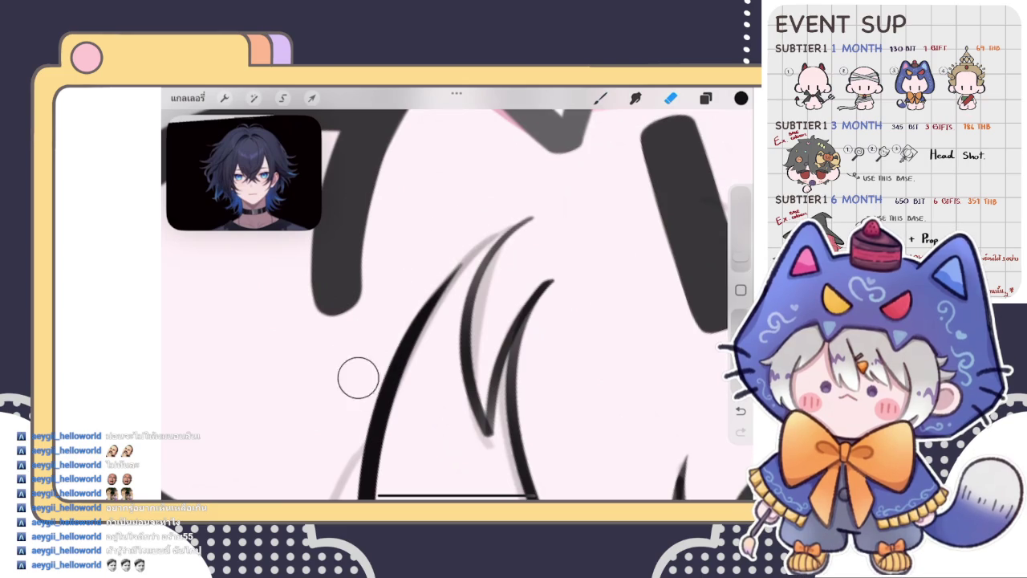
pyautogui.click(600, 97)
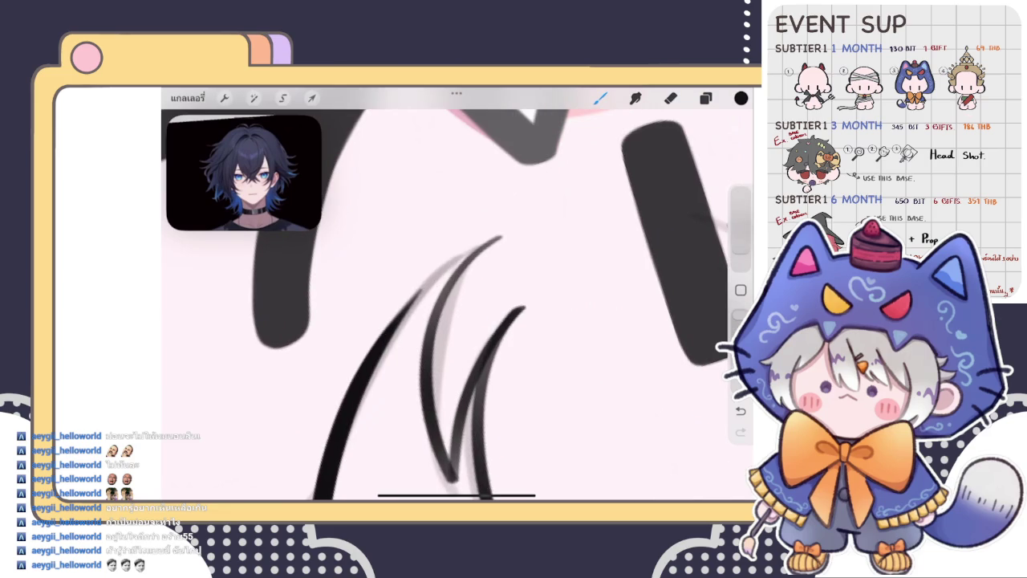
pyautogui.moveTo(371, 348); pyautogui.dragTo(464, 247)
pyautogui.hotkey('ctrl', 'z')
pyautogui.hotkey('ctrl', 'shift', 'z')
# Trace the long curved strand three times to darken it and trim its tip
pyautogui.moveTo(337, 405); pyautogui.dragTo(474, 224)
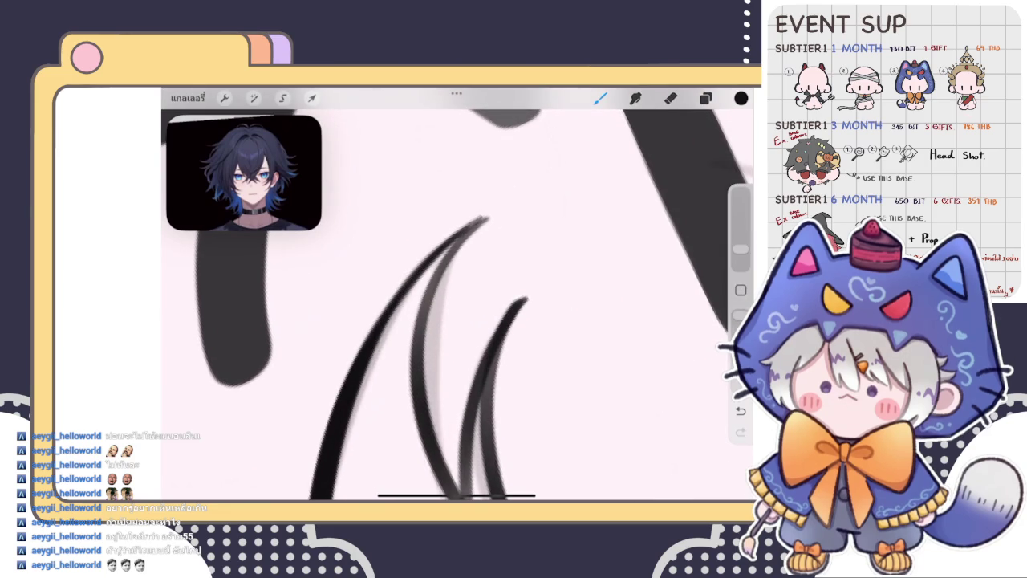
pyautogui.moveTo(333, 407); pyautogui.dragTo(463, 232)
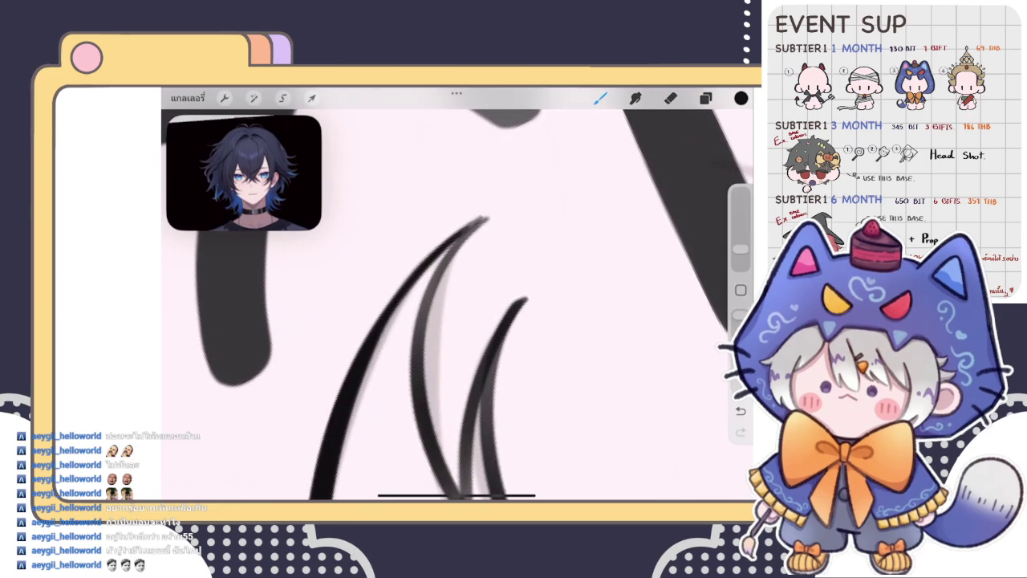
pyautogui.moveTo(330, 443)
pyautogui.mouseDown()
pyautogui.moveTo(451, 241)
pyautogui.moveTo(486, 215)
pyautogui.moveTo(415, 220)
pyautogui.mouseUp()
pyautogui.press('e')
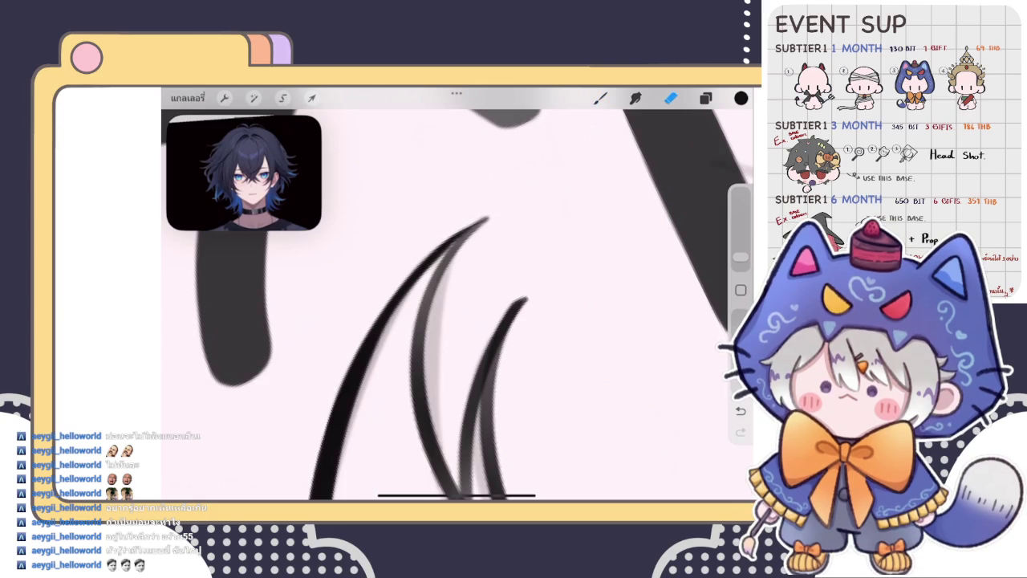
pyautogui.scroll(-3, 457, 305)
pyautogui.scroll(3, 457, 305)
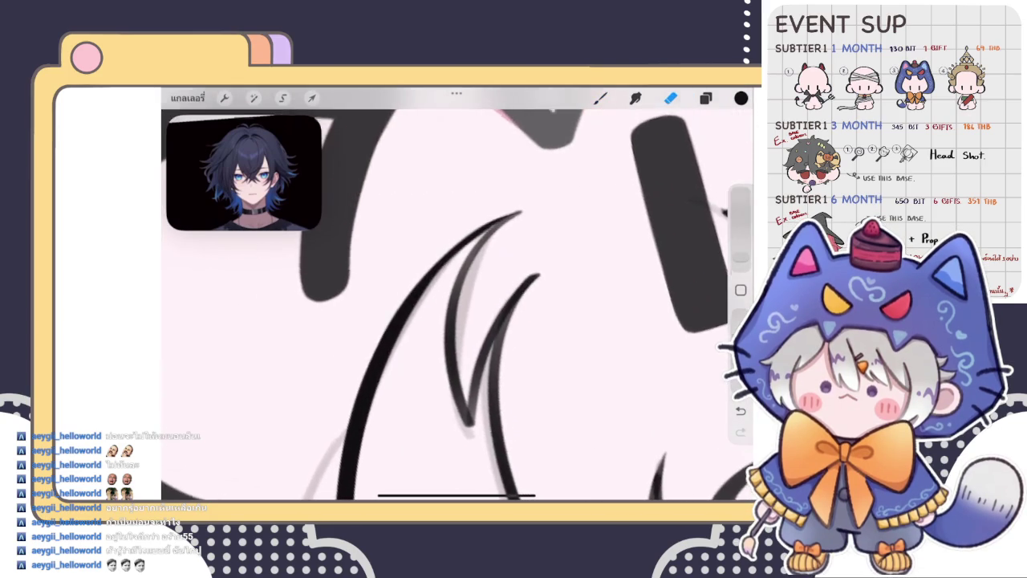
pyautogui.press('b')
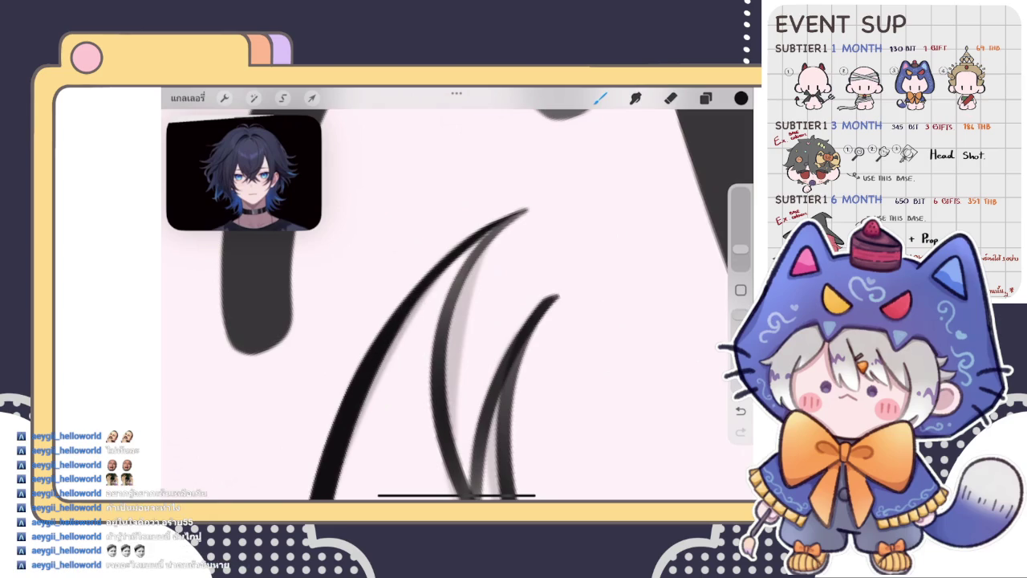
pyautogui.scroll(-5, 457, 297)
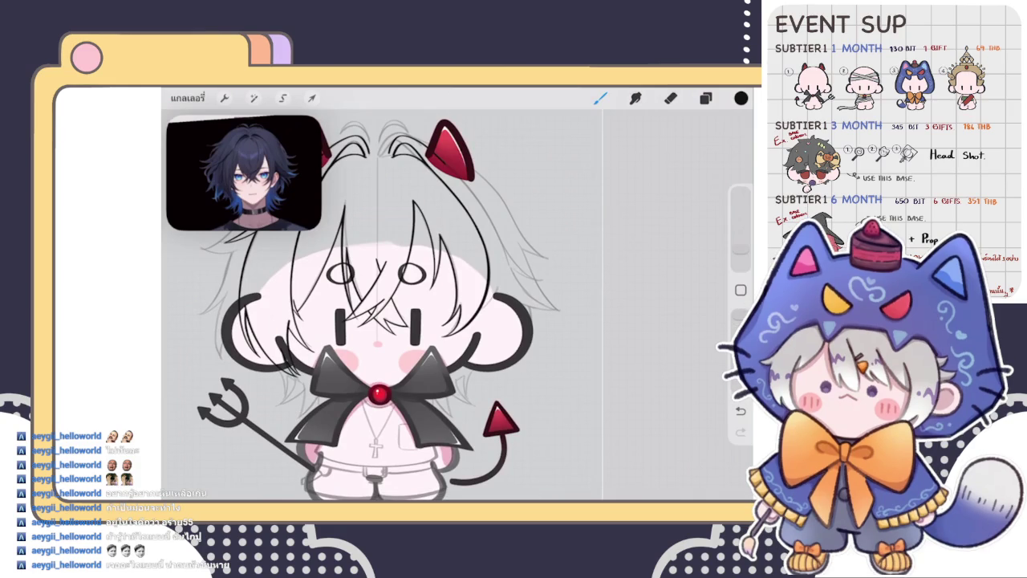
# Push the hair lines beside the right red horn with Liquify at 31% size
pyautogui.scroll(-1, 386, 305)
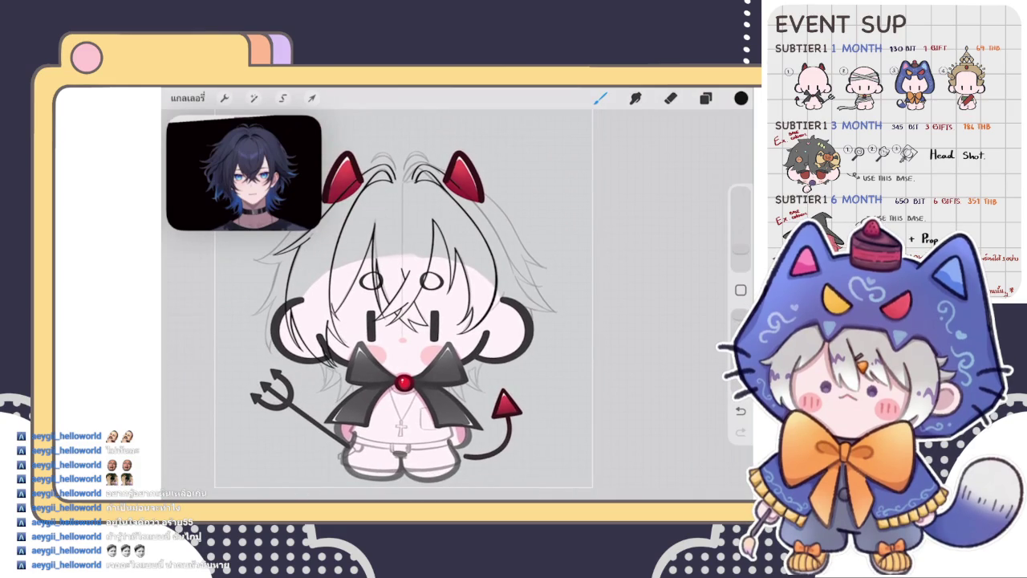
pyautogui.scroll(3, 401, 153)
pyautogui.click(253, 98)
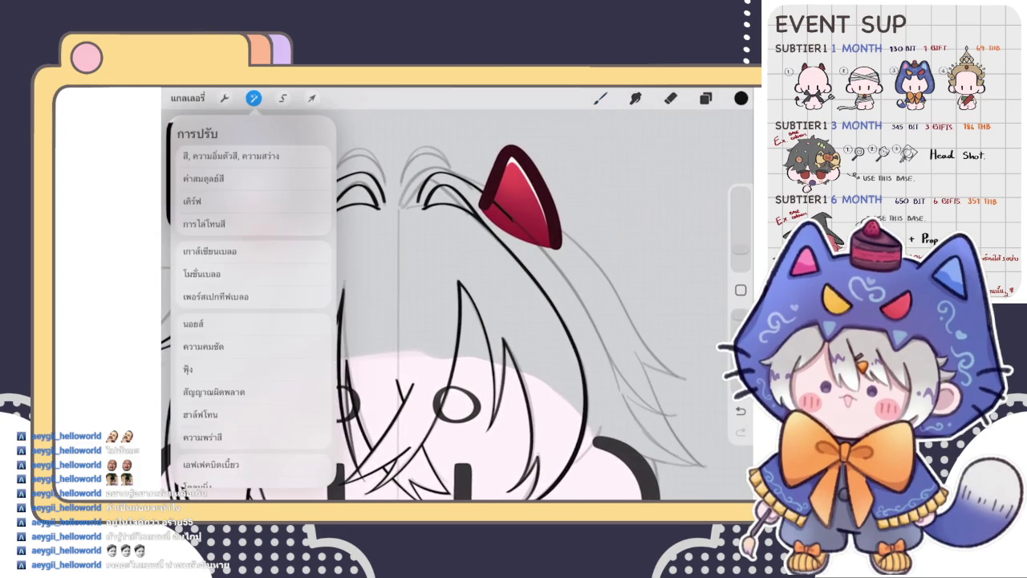
pyautogui.click(211, 463)
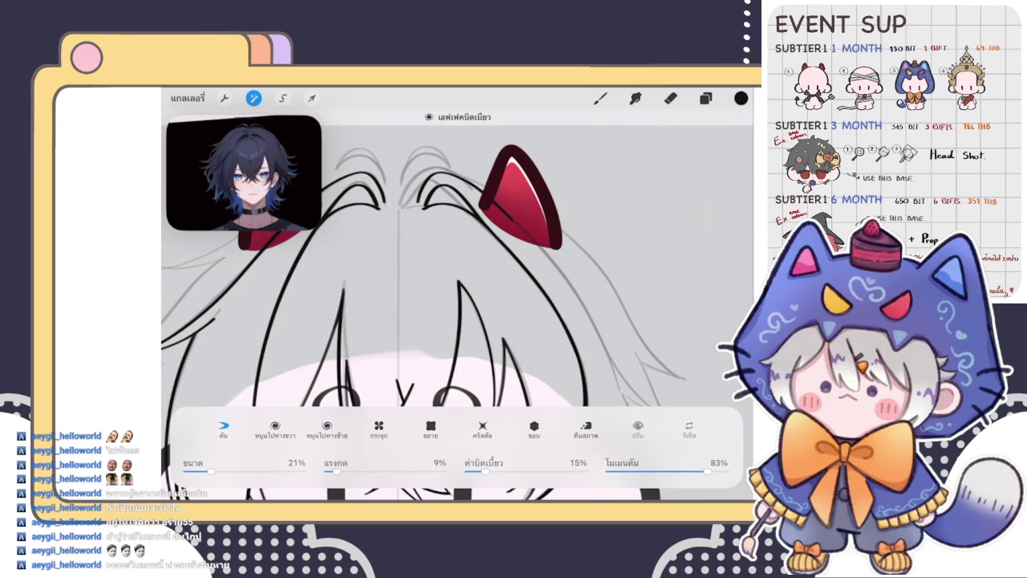
pyautogui.moveTo(462, 210); pyautogui.dragTo(498, 241)
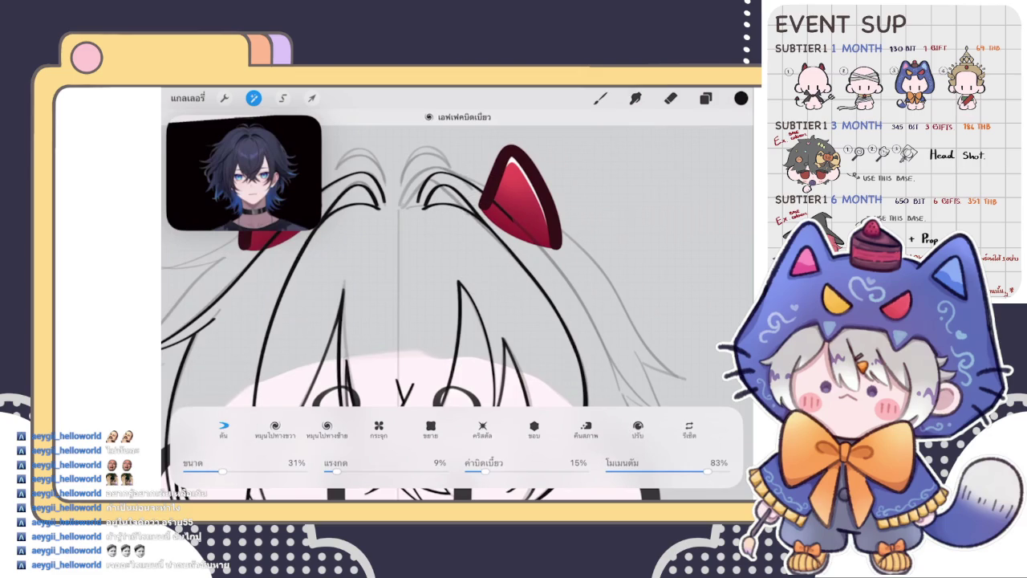
pyautogui.click(601, 97)
pyautogui.scroll(-5, 386, 321)
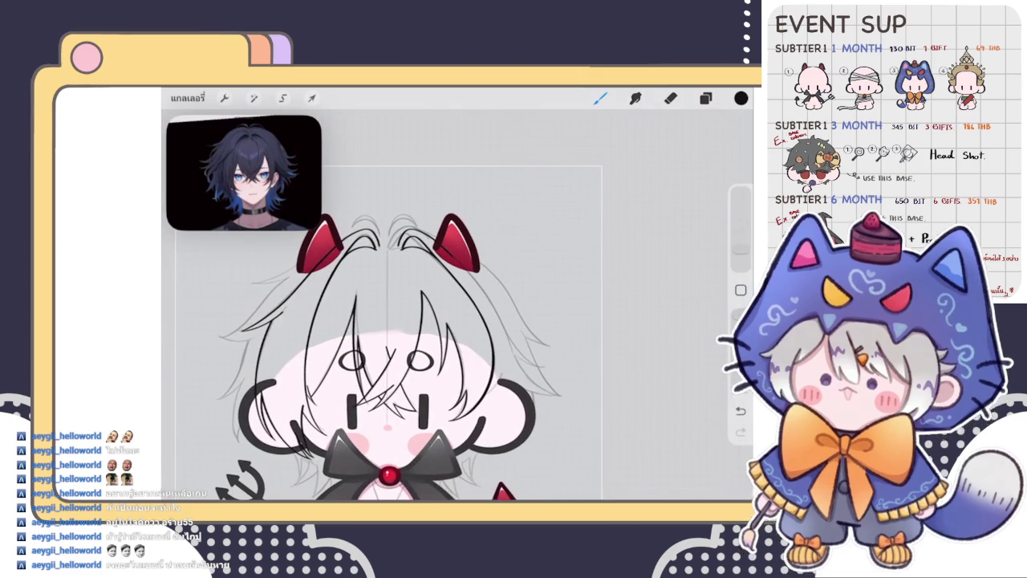
# Show the Layers panel from the top-right toolbar icon
pyautogui.scroll(-2, 385, 321)
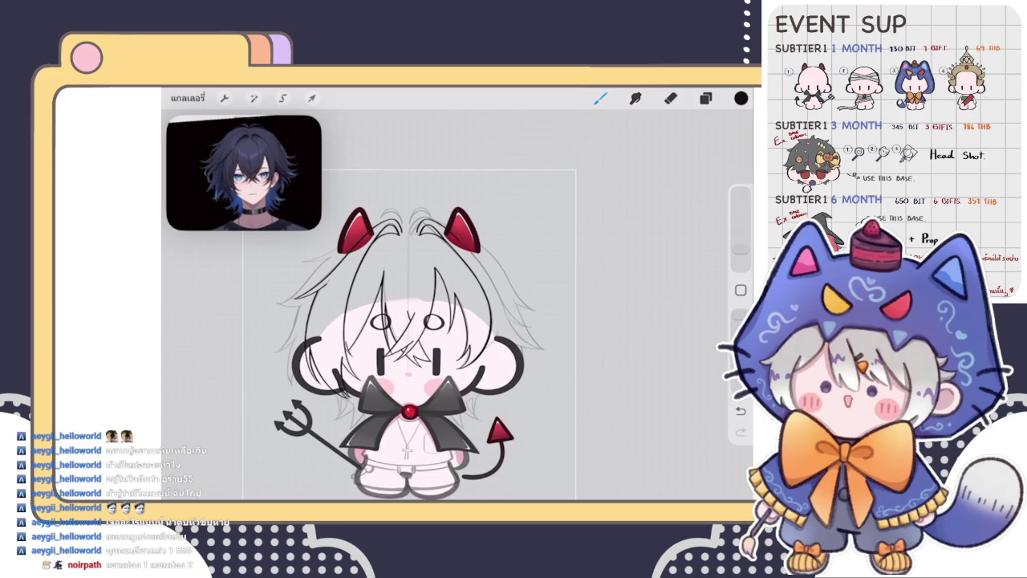
pyautogui.click(705, 98)
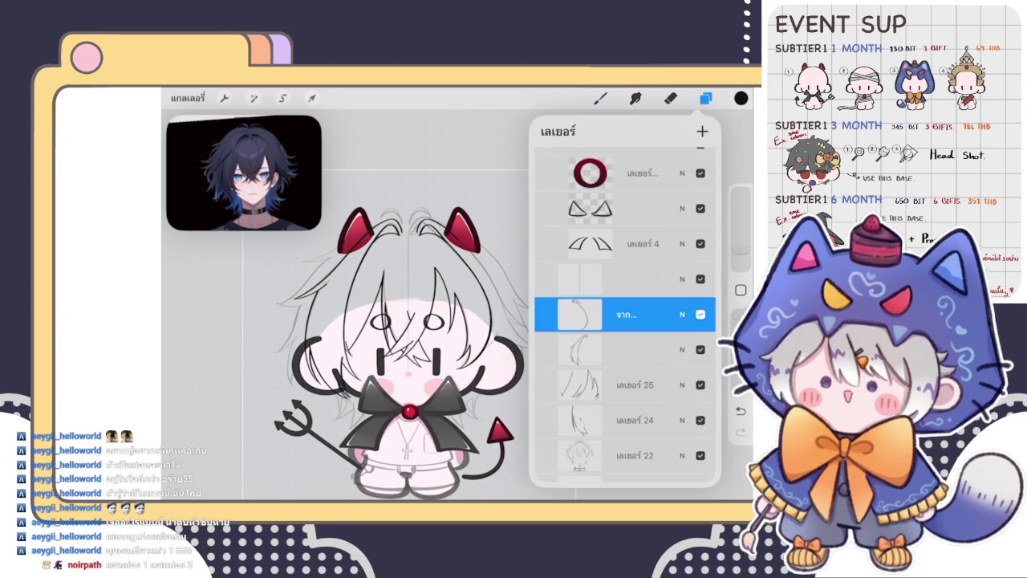
# Duplicate layer 7 in the Layers panel
pyautogui.scroll(-1, 625, 313)
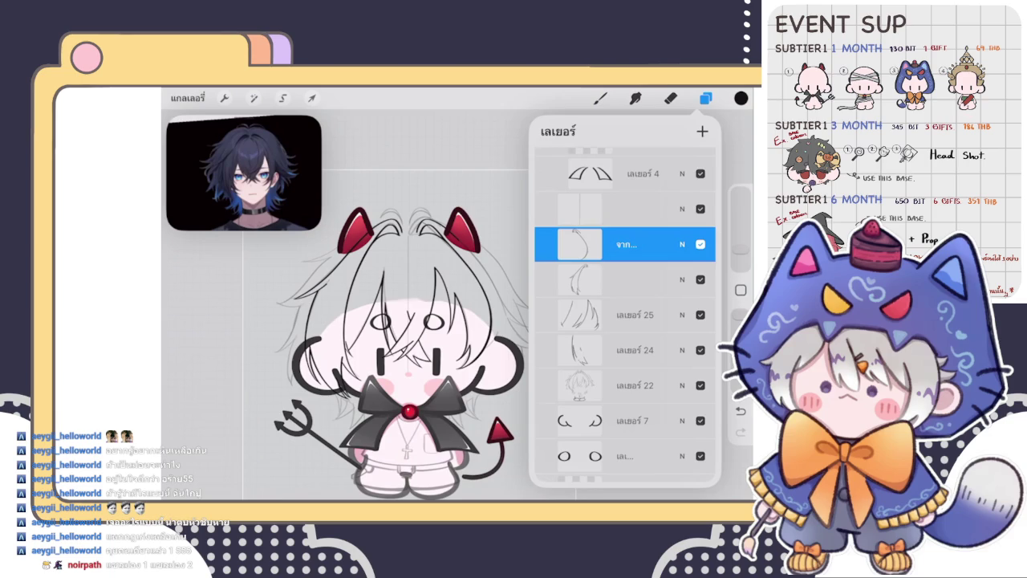
pyautogui.scroll(-5, 625, 321)
pyautogui.moveTo(666, 227); pyautogui.dragTo(578, 227)
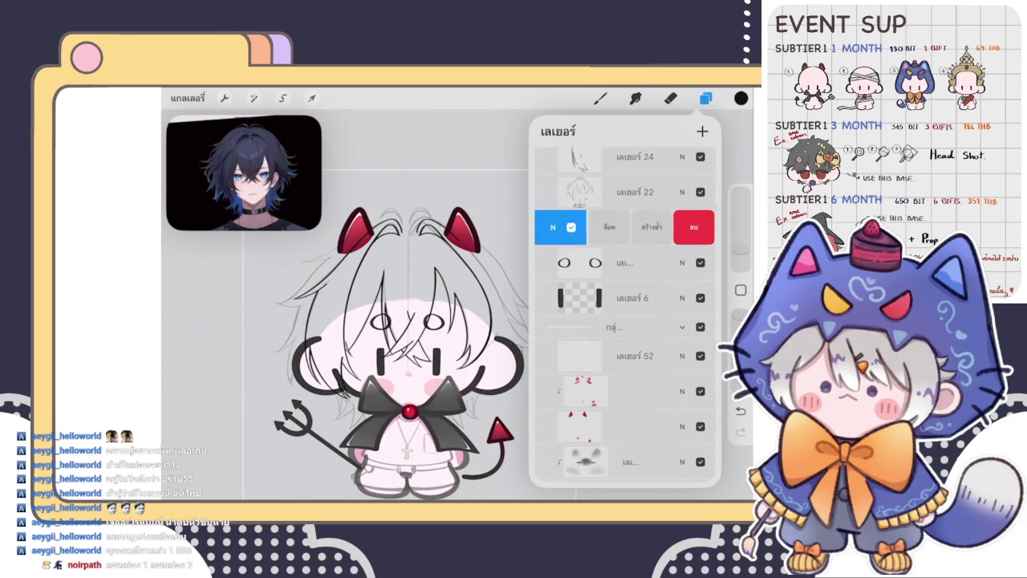
pyautogui.click(682, 227)
# With the Eraser, erase a gap in the thick dark face stroke
pyautogui.click(671, 98)
pyautogui.scroll(3, 450, 321)
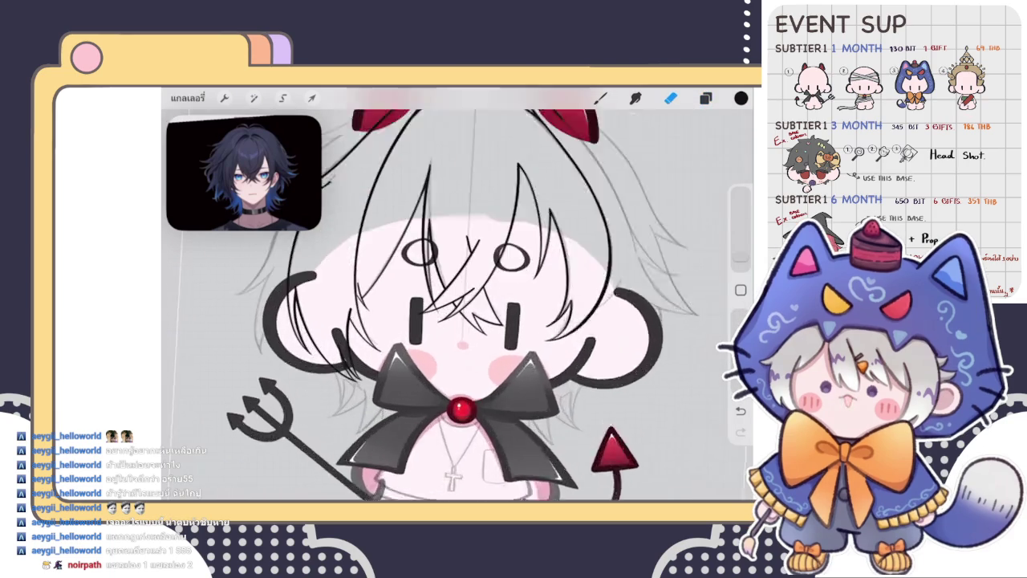
pyautogui.scroll(3, 450, 321)
pyautogui.scroll(3, 450, 321)
pyautogui.moveTo(377, 241)
pyautogui.mouseDown()
pyautogui.moveTo(367, 262)
pyautogui.moveTo(362, 245)
pyautogui.moveTo(390, 241)
pyautogui.moveTo(461, 251)
pyautogui.mouseUp()
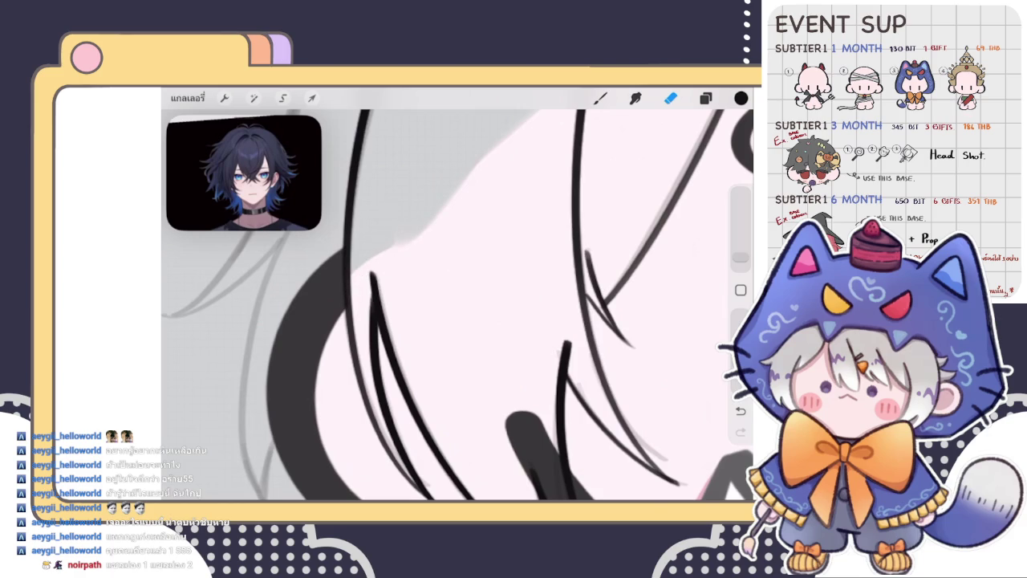
# Erase the overlapping ends of the thin black hair lines near the left eye and bow
pyautogui.scroll(-3, 449, 321)
pyautogui.scroll(-3, 521, 305)
pyautogui.scroll(1, 482, 305)
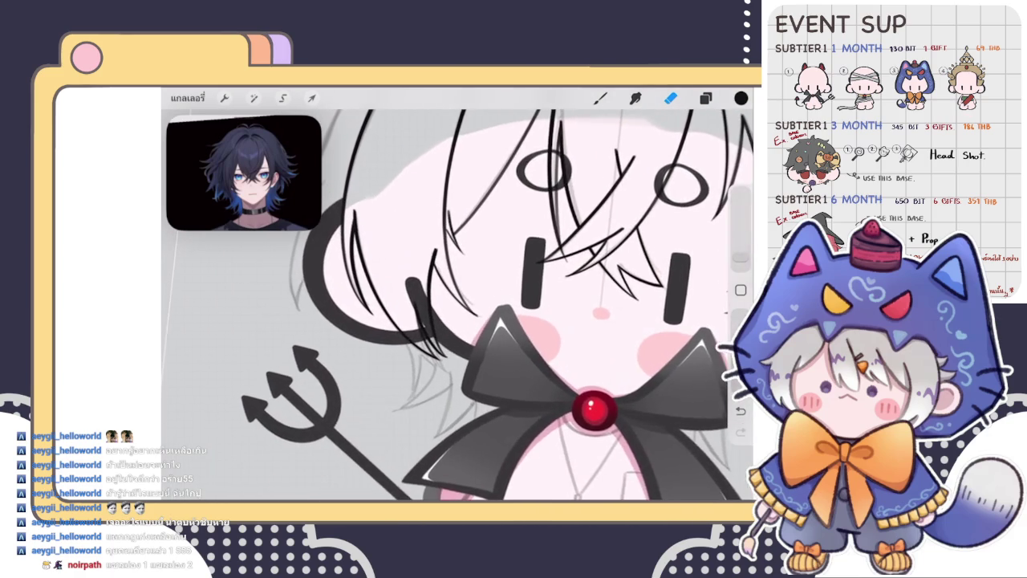
pyautogui.scroll(1, 482, 305)
pyautogui.scroll(1, 482, 305)
pyautogui.scroll(2, 481, 305)
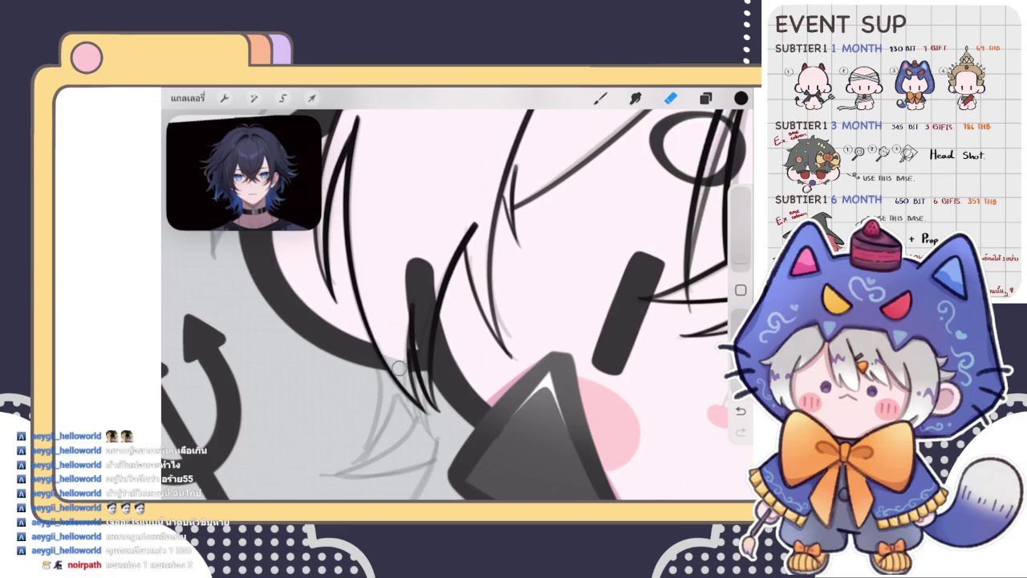
pyautogui.moveTo(741, 265); pyautogui.dragTo(741, 263)
pyautogui.moveTo(422, 341)
pyautogui.mouseDown()
pyautogui.moveTo(422, 378)
pyautogui.moveTo(433, 301)
pyautogui.moveTo(422, 349)
pyautogui.moveTo(417, 313)
pyautogui.moveTo(420, 342)
pyautogui.mouseUp()
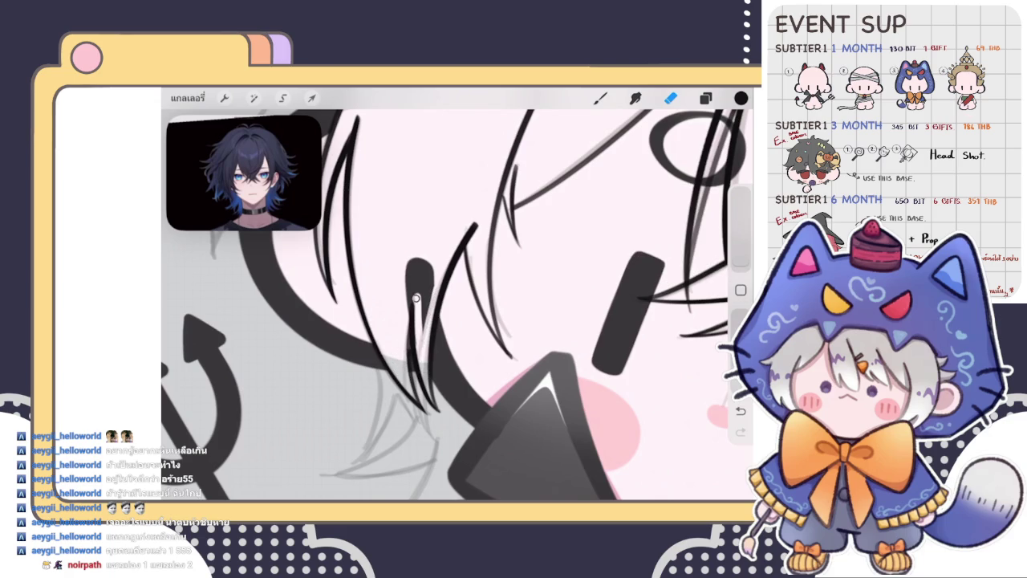
pyautogui.moveTo(411, 293)
pyautogui.mouseDown()
pyautogui.moveTo(419, 350)
pyautogui.moveTo(432, 280)
pyautogui.moveTo(405, 282)
pyautogui.moveTo(419, 248)
pyautogui.moveTo(419, 298)
pyautogui.moveTo(429, 259)
pyautogui.moveTo(422, 298)
pyautogui.moveTo(420, 270)
pyautogui.moveTo(465, 225)
pyautogui.mouseUp()
# Zoom out and back in to check the whole character
pyautogui.scroll(-3, 458, 297)
pyautogui.scroll(-3, 458, 297)
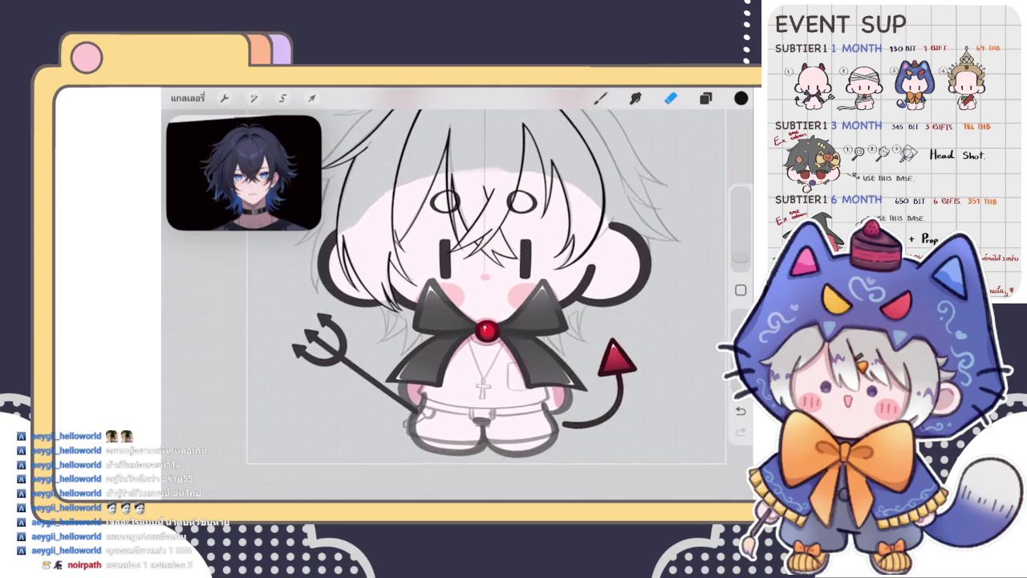
pyautogui.scroll(2, 457, 297)
pyautogui.scroll(-2, 497, 305)
pyautogui.scroll(-3, 497, 305)
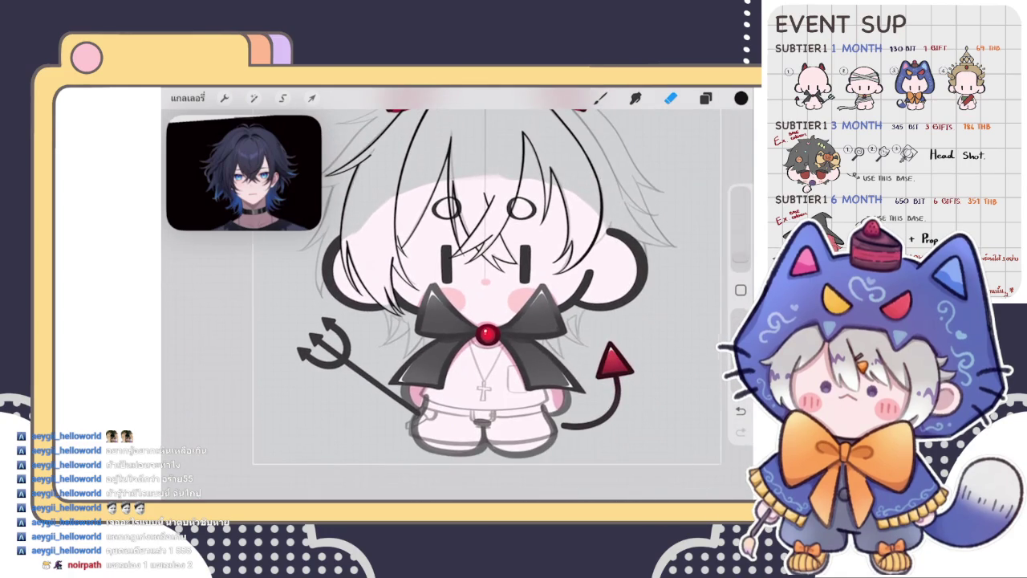
pyautogui.scroll(1, 482, 305)
pyautogui.scroll(3, 481, 305)
pyautogui.scroll(2, 481, 305)
pyautogui.scroll(2, 481, 305)
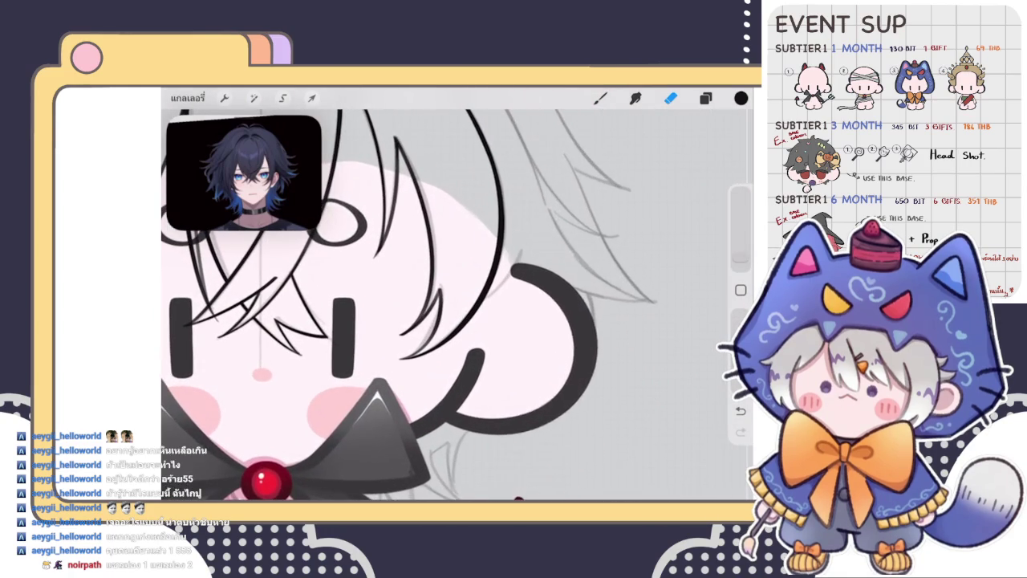
# Select the hair line-art layer in the Layers panel
pyautogui.click(706, 98)
pyautogui.scroll(5, 625, 315)
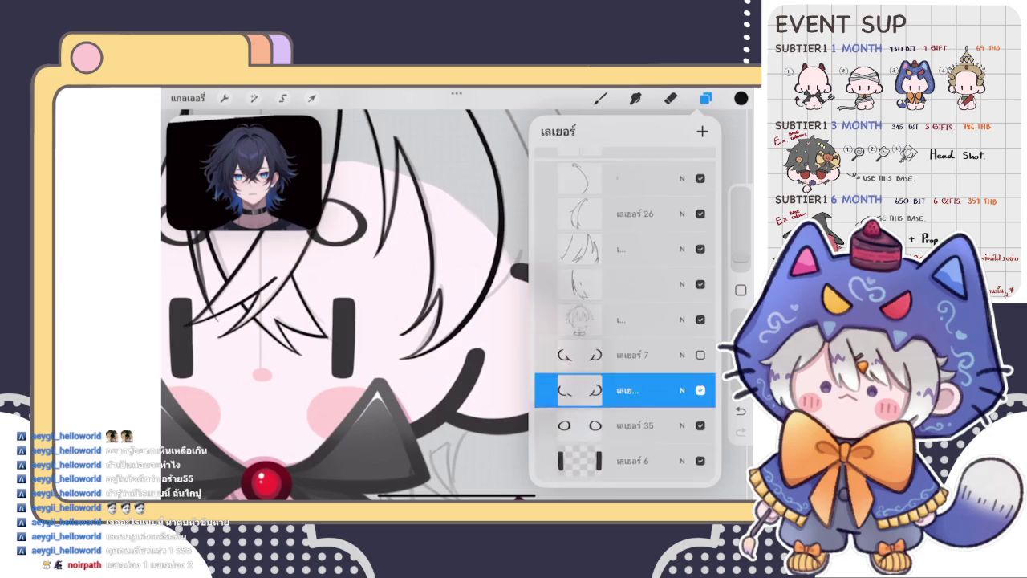
pyautogui.click(625, 291)
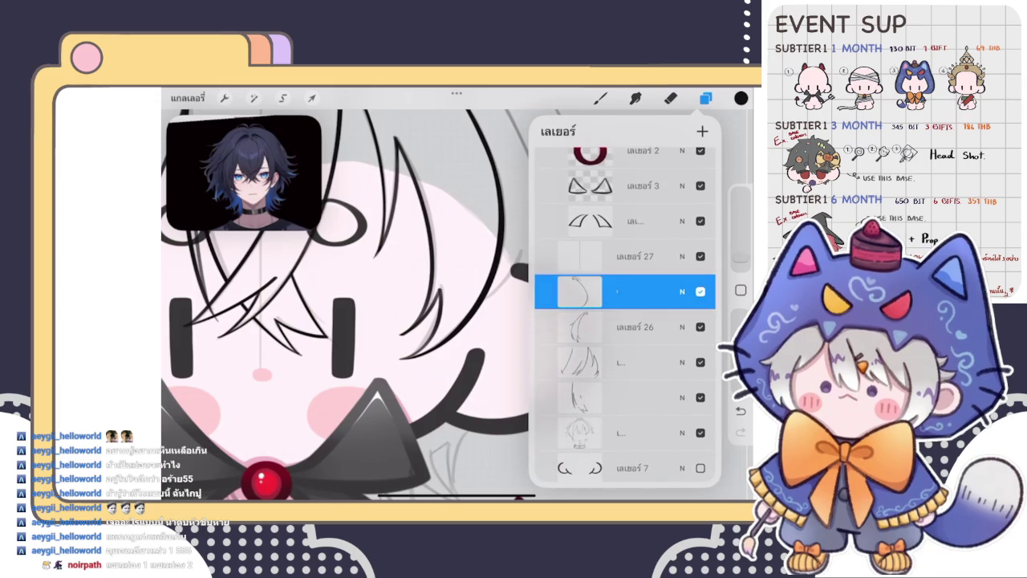
pyautogui.click(706, 98)
# Extend the black hair stroke beside the ear and recheck the layer list
pyautogui.scroll(2, 424, 304)
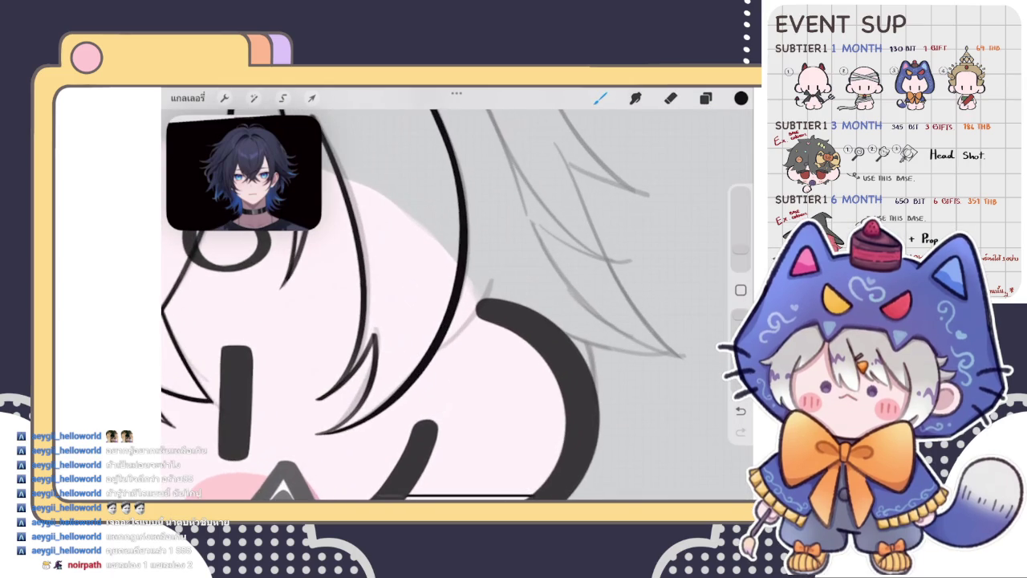
pyautogui.scroll(2, 458, 305)
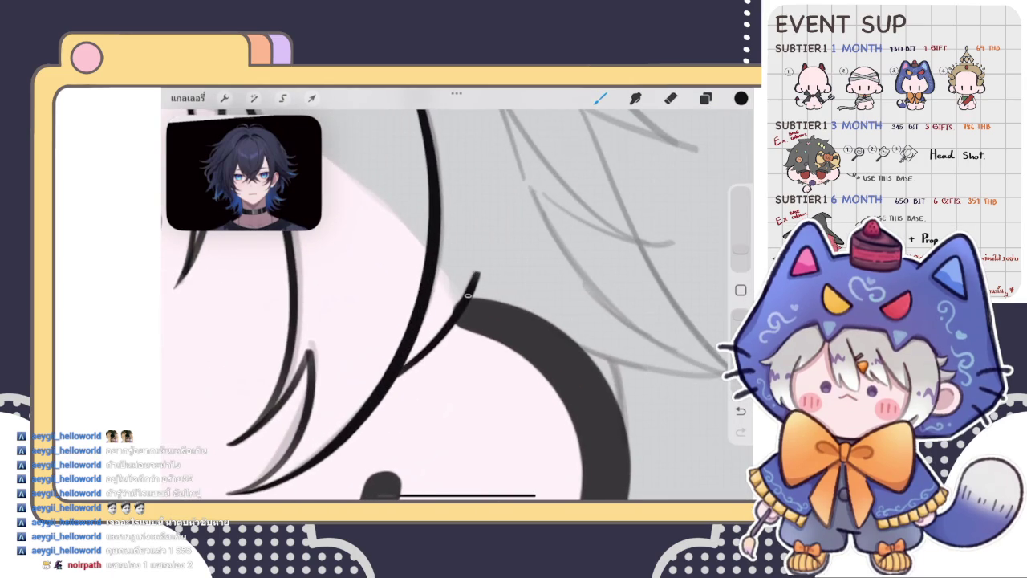
pyautogui.moveTo(457, 310); pyautogui.dragTo(479, 274)
pyautogui.scroll(-2, 449, 305)
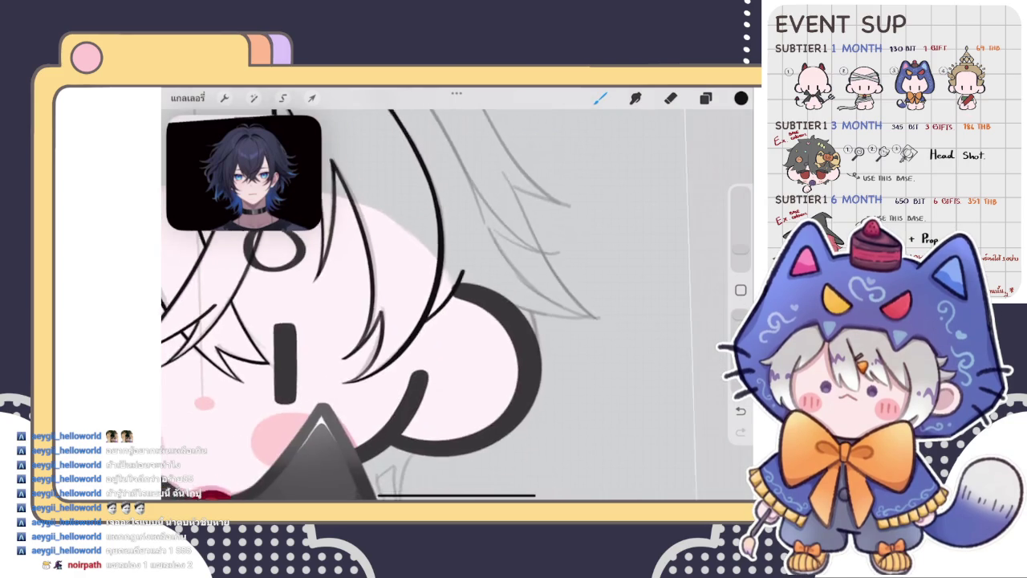
pyautogui.scroll(-2, 449, 305)
pyautogui.scroll(-2, 449, 305)
pyautogui.scroll(-1, 449, 305)
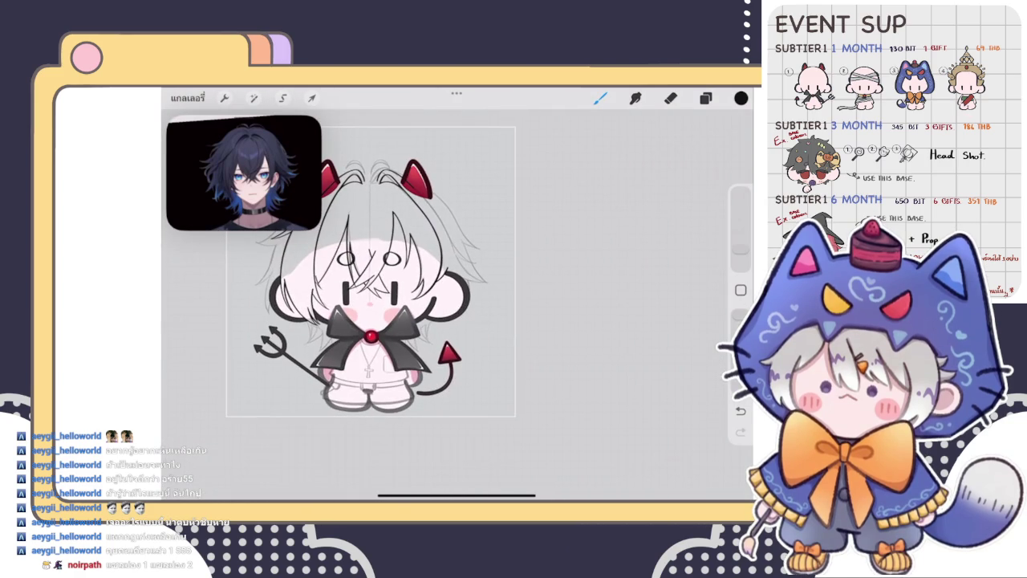
pyautogui.click(706, 98)
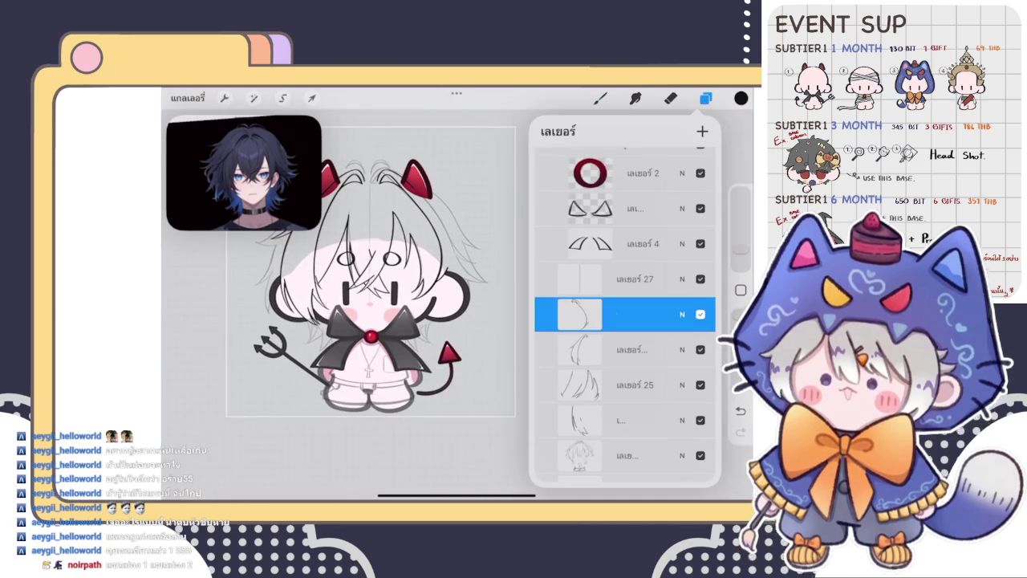
pyautogui.click(705, 98)
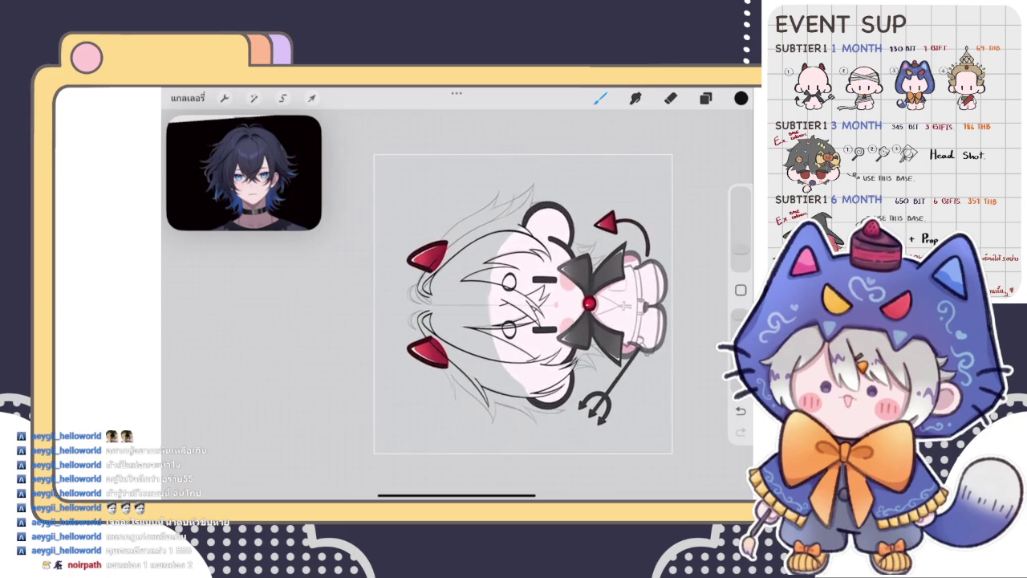
# Try the long hair strand from beside the red horn twice, undoing both attempts
pyautogui.scroll(4, 369, 272)
pyautogui.scroll(2, 482, 321)
pyautogui.scroll(2, 457, 304)
pyautogui.scroll(2, 458, 305)
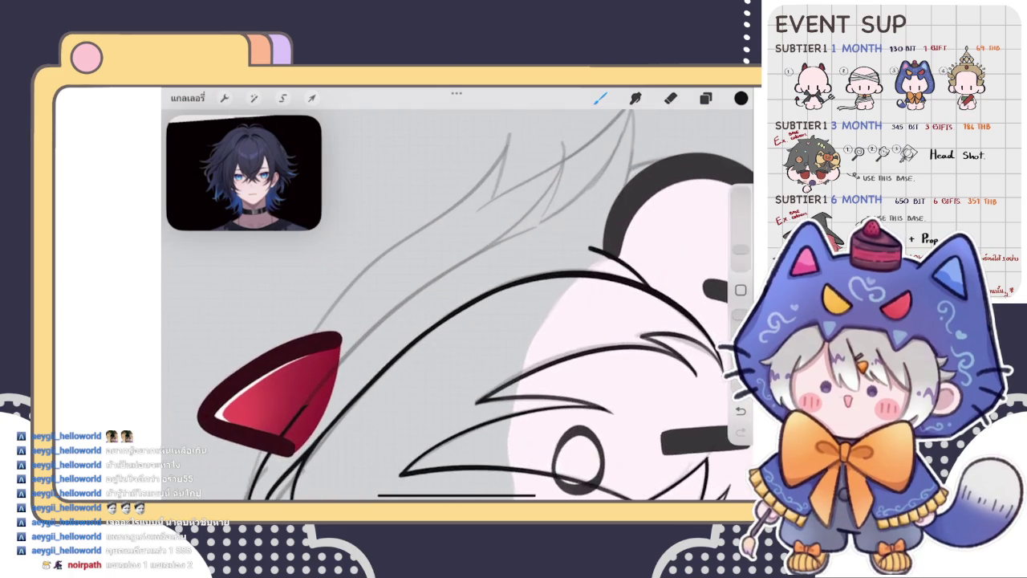
pyautogui.scroll(1, 457, 305)
pyautogui.moveTo(286, 426)
pyautogui.mouseDown()
pyautogui.moveTo(397, 310)
pyautogui.moveTo(562, 214)
pyautogui.mouseUp()
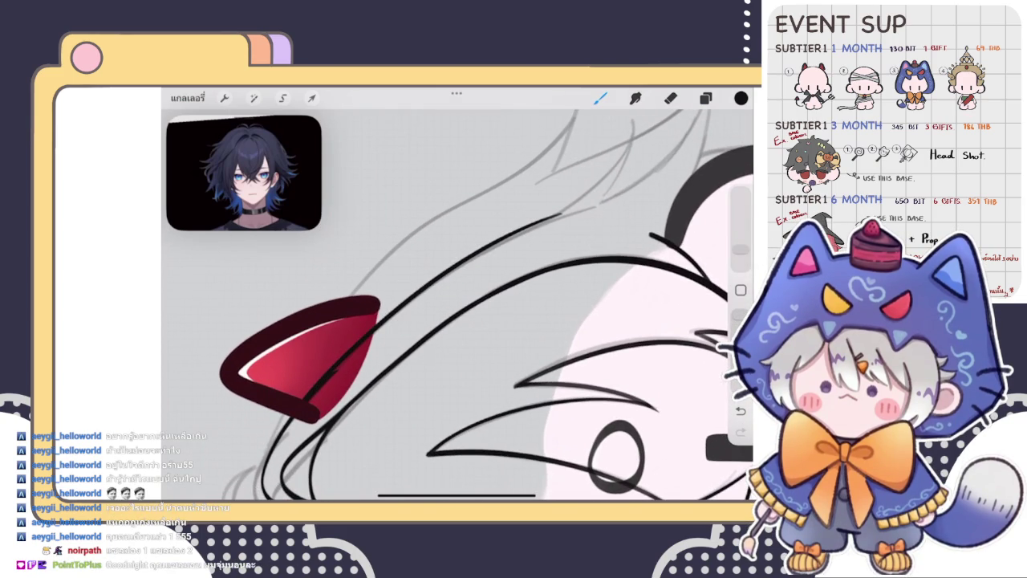
pyautogui.hotkey('ctrl', 'z')
pyautogui.moveTo(317, 397)
pyautogui.mouseDown()
pyautogui.moveTo(486, 246)
pyautogui.moveTo(570, 212)
pyautogui.mouseUp()
pyautogui.hotkey('ctrl', 'z')
# Ink the final long hair strand sweeping up and outward from the red horn
pyautogui.press('e')
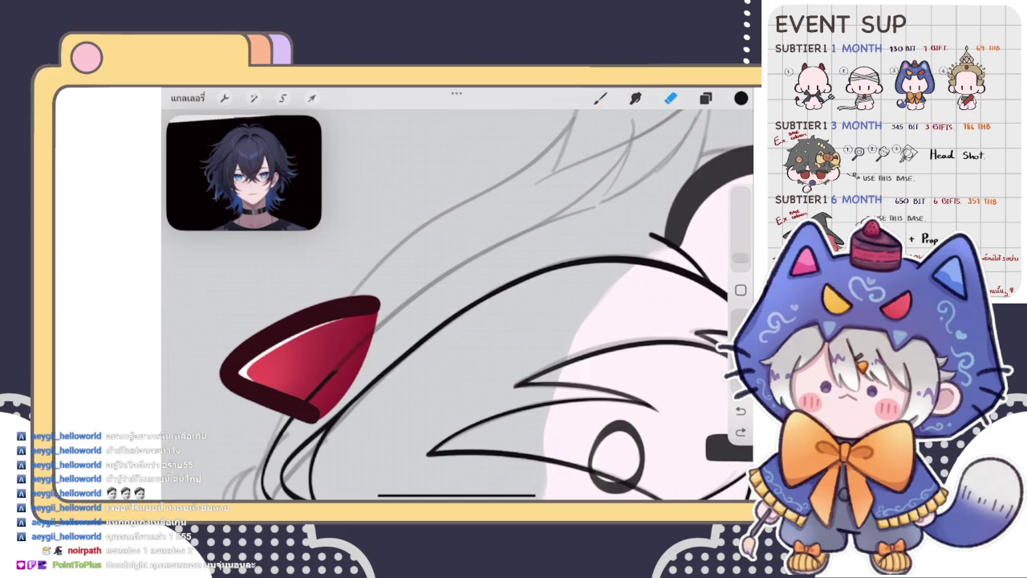
pyautogui.press('b')
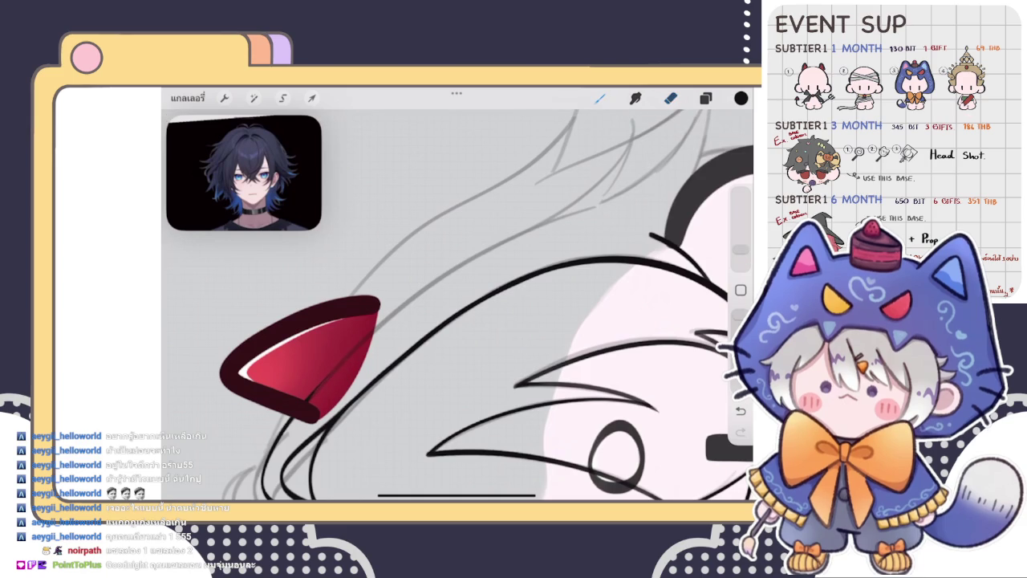
pyautogui.moveTo(304, 401)
pyautogui.mouseDown()
pyautogui.moveTo(457, 267)
pyautogui.moveTo(594, 203)
pyautogui.mouseUp()
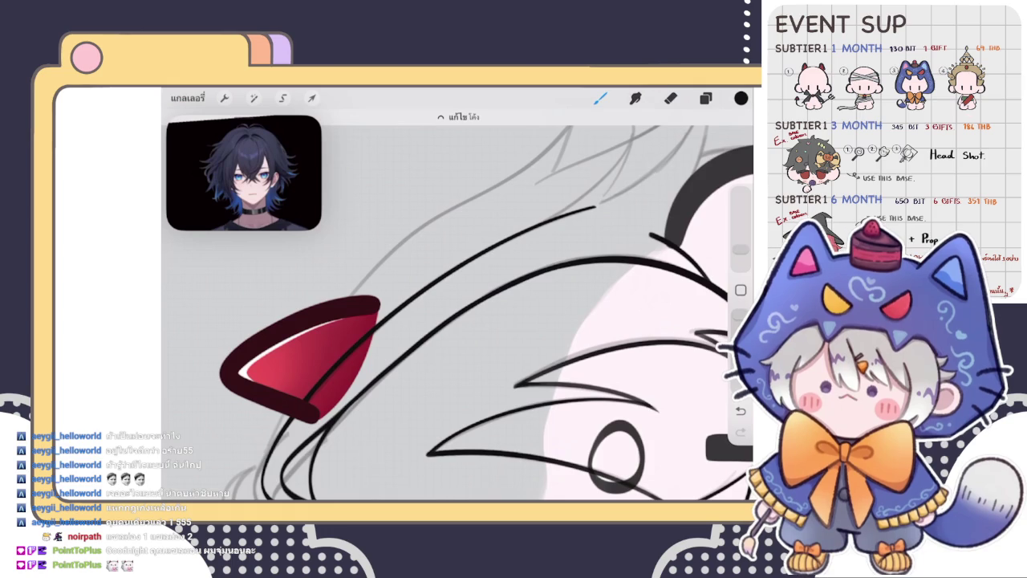
pyautogui.scroll(-3, 495, 305)
pyautogui.scroll(-2, 457, 305)
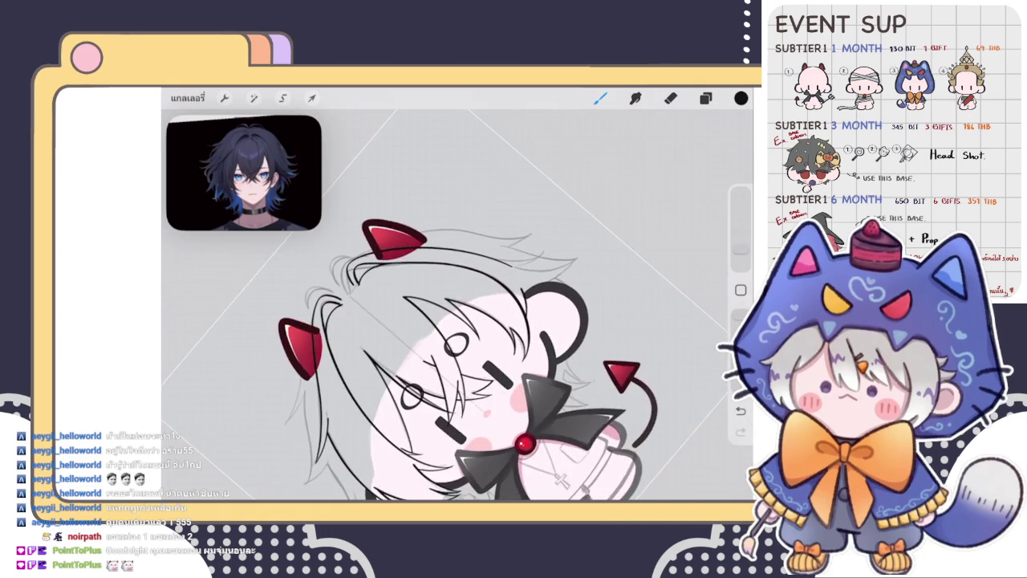
# Erase the lower end of the hair line beside the right ear
pyautogui.scroll(4, 457, 305)
pyautogui.scroll(2, 385, 305)
pyautogui.scroll(2, 385, 305)
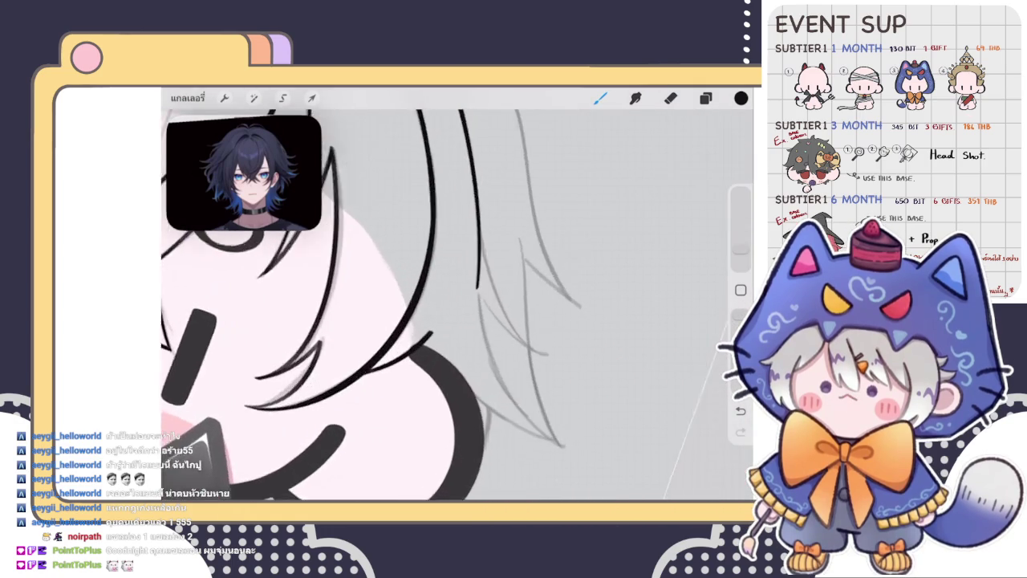
pyautogui.scroll(2, 385, 305)
pyautogui.press('e')
pyautogui.moveTo(434, 345); pyautogui.dragTo(436, 263)
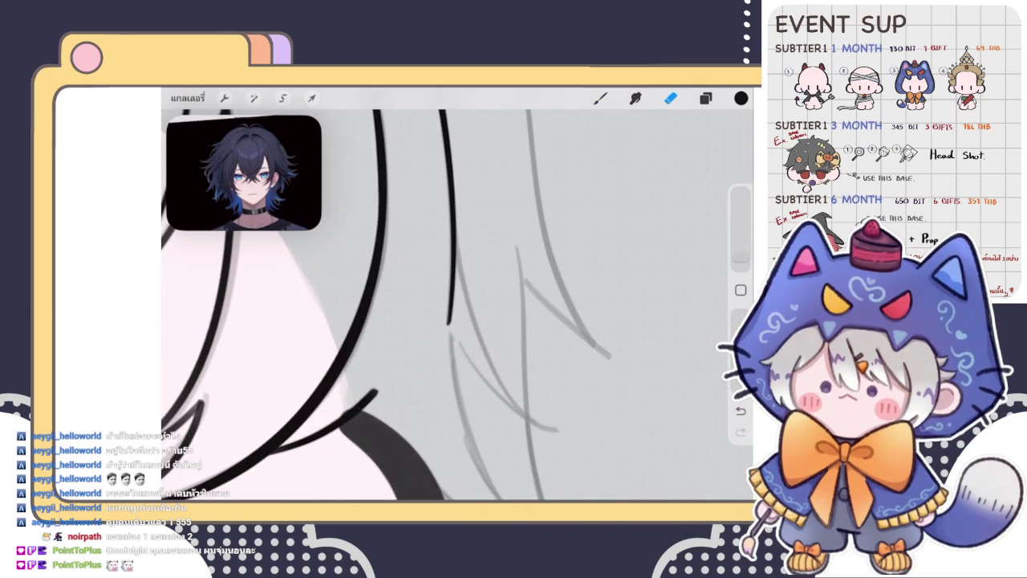
pyautogui.moveTo(435, 345); pyautogui.dragTo(435, 313)
# Re-ink the black line along the left hair strand, undoing a stray short stroke
pyautogui.click(600, 97)
pyautogui.scroll(-2, 458, 305)
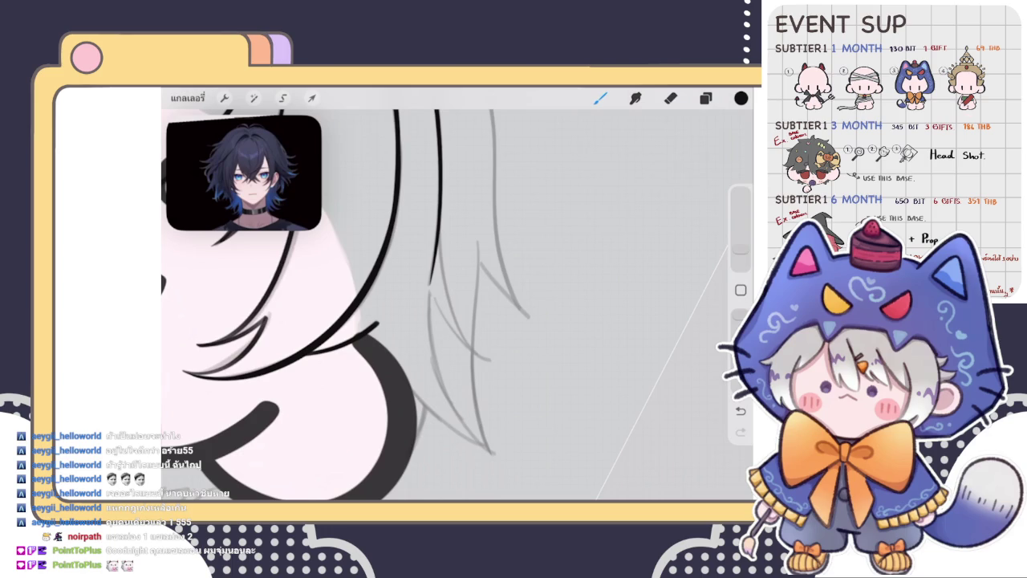
pyautogui.scroll(-2, 353, 305)
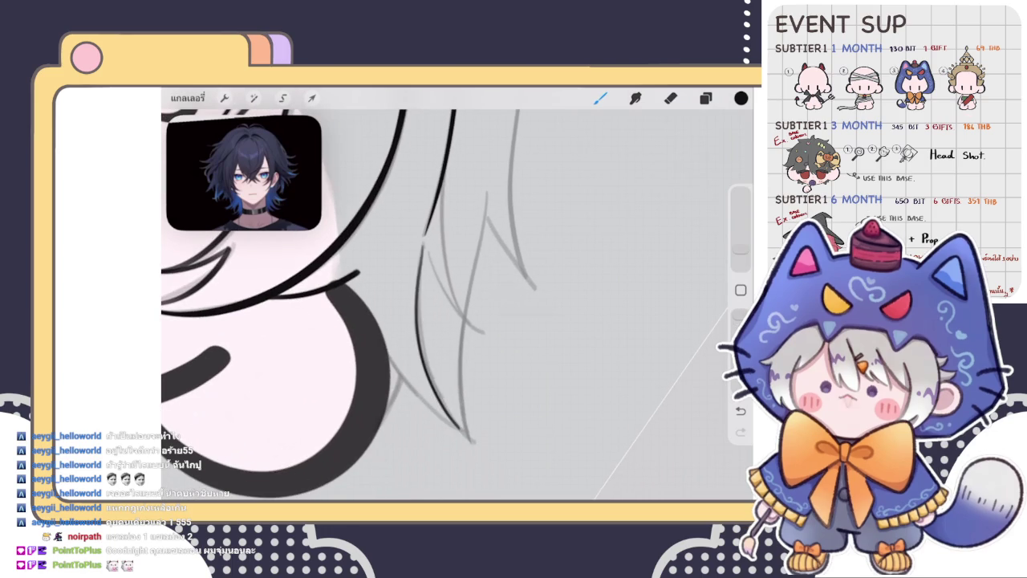
pyautogui.scroll(-2, 353, 305)
pyautogui.hotkey('ctrl', 'z')
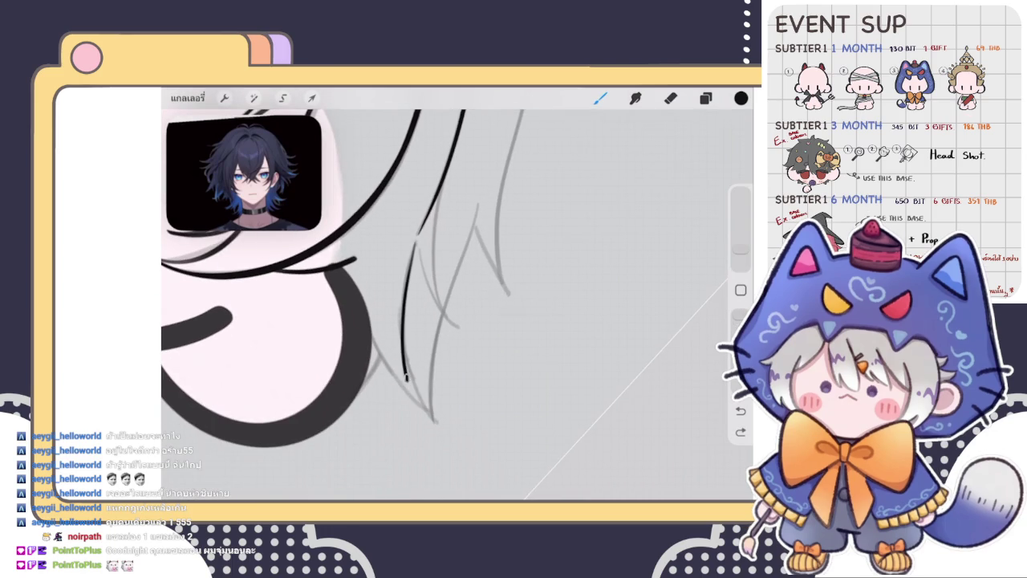
pyautogui.moveTo(417, 241); pyautogui.dragTo(427, 416)
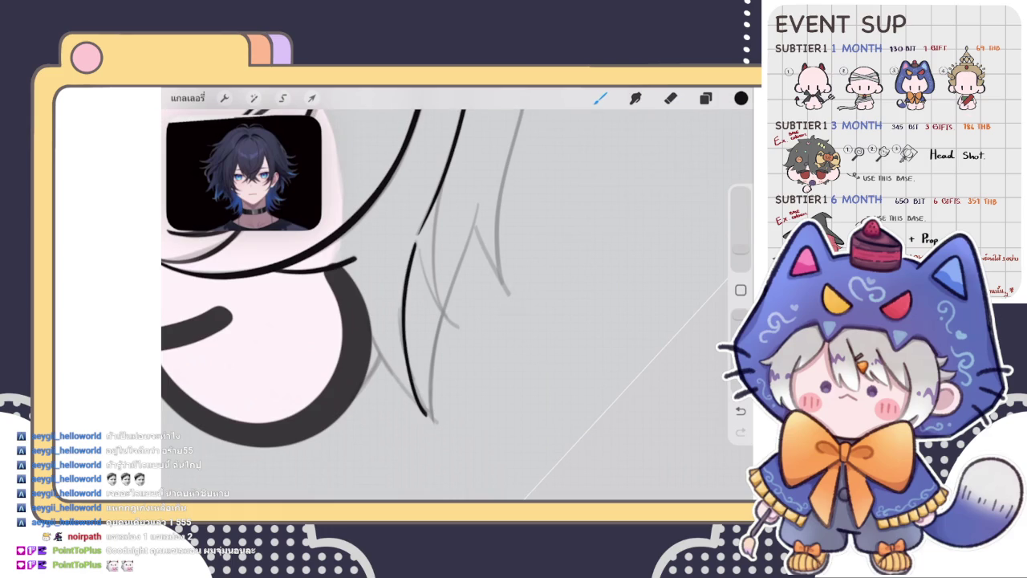
pyautogui.moveTo(374, 337); pyautogui.dragTo(425, 407)
pyautogui.scroll(-2, 458, 305)
pyautogui.hotkey('ctrl', 'z')
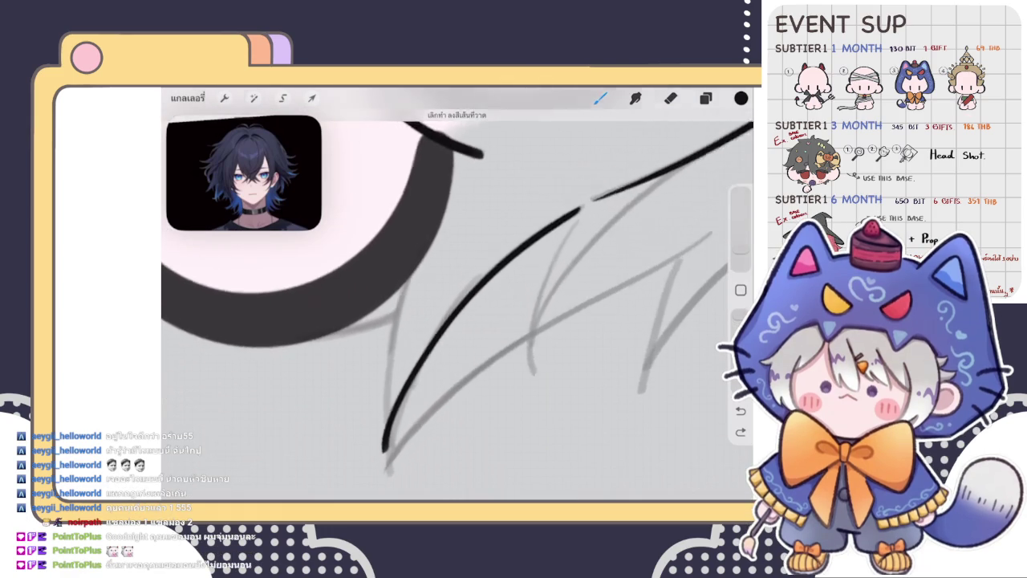
pyautogui.scroll(-3, 457, 305)
pyautogui.scroll(-1, 457, 305)
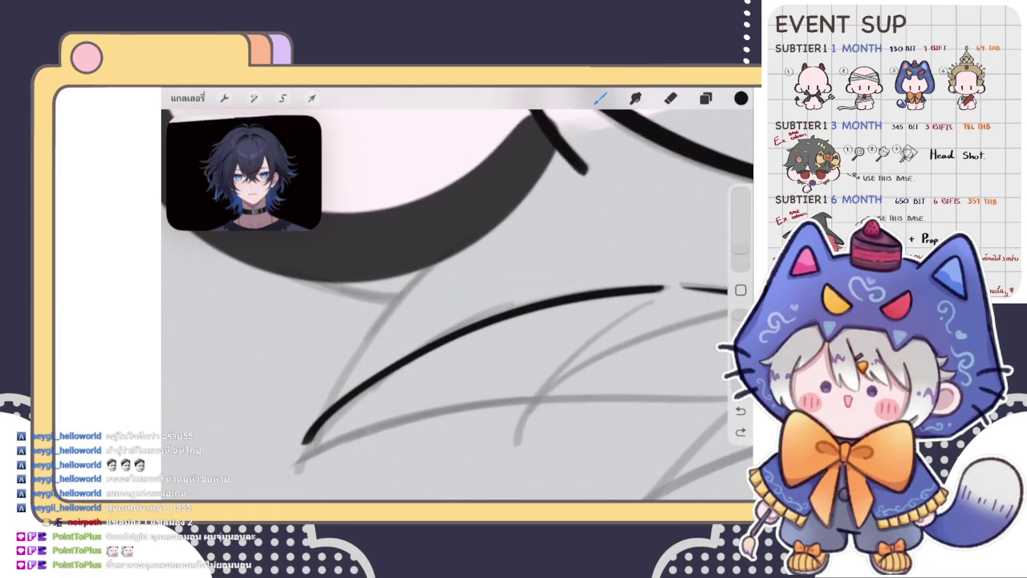
# Redraw the hair strand from the lower left upward after undoing two attempts
pyautogui.moveTo(445, 255); pyautogui.dragTo(305, 441)
pyautogui.hotkey('ctrl', 'z')
pyautogui.moveTo(445, 252)
pyautogui.mouseDown()
pyautogui.moveTo(305, 440)
pyautogui.moveTo(446, 249)
pyautogui.mouseUp()
pyautogui.hotkey('ctrl', 'z')
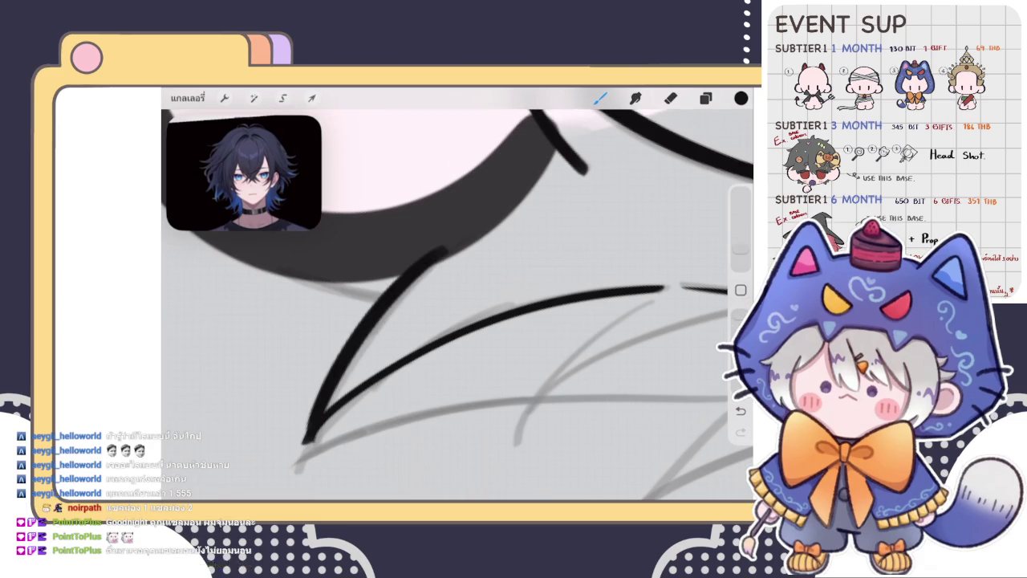
pyautogui.moveTo(449, 321); pyautogui.dragTo(482, 241)
# Toggle Eraser and Brush while rotating and zooming the view on the strand ends
pyautogui.click(671, 98)
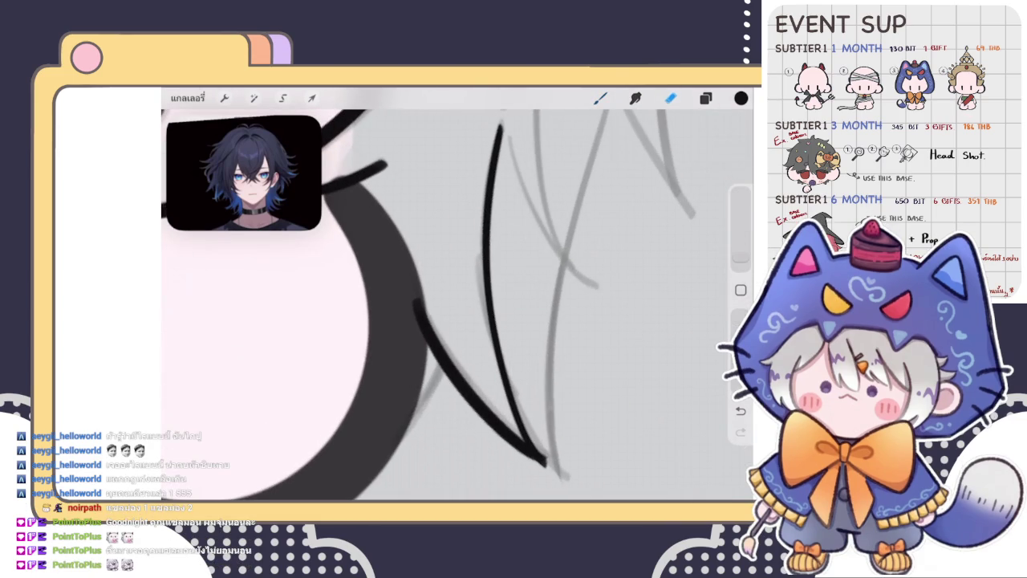
pyautogui.moveTo(450, 321); pyautogui.dragTo(401, 233)
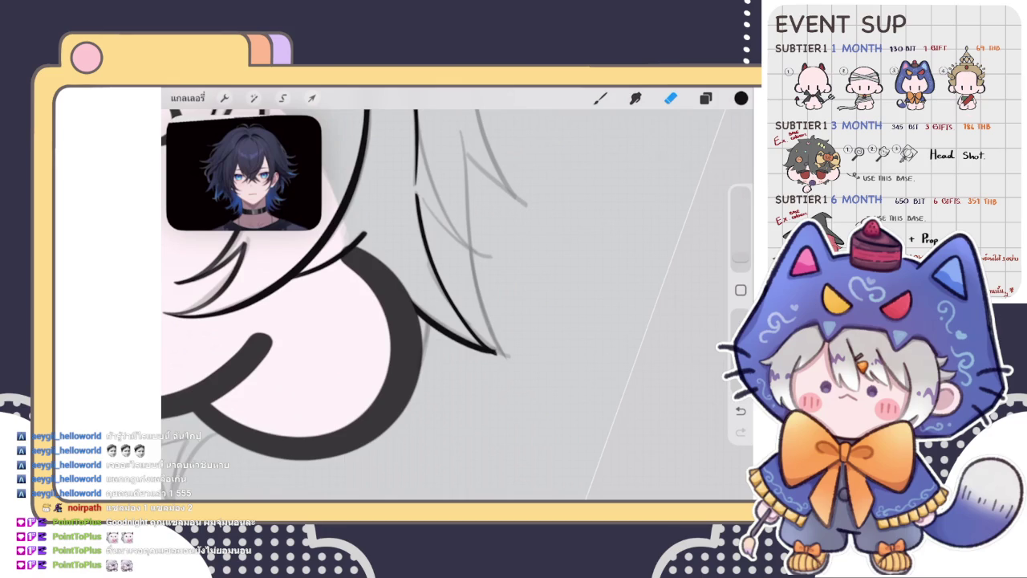
pyautogui.press('b')
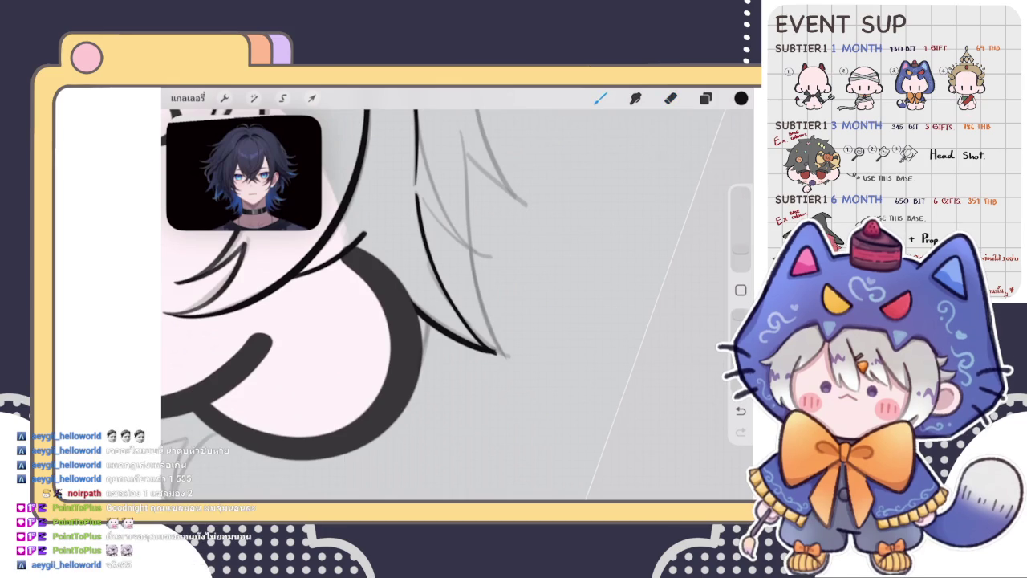
pyautogui.moveTo(450, 321); pyautogui.dragTo(433, 313)
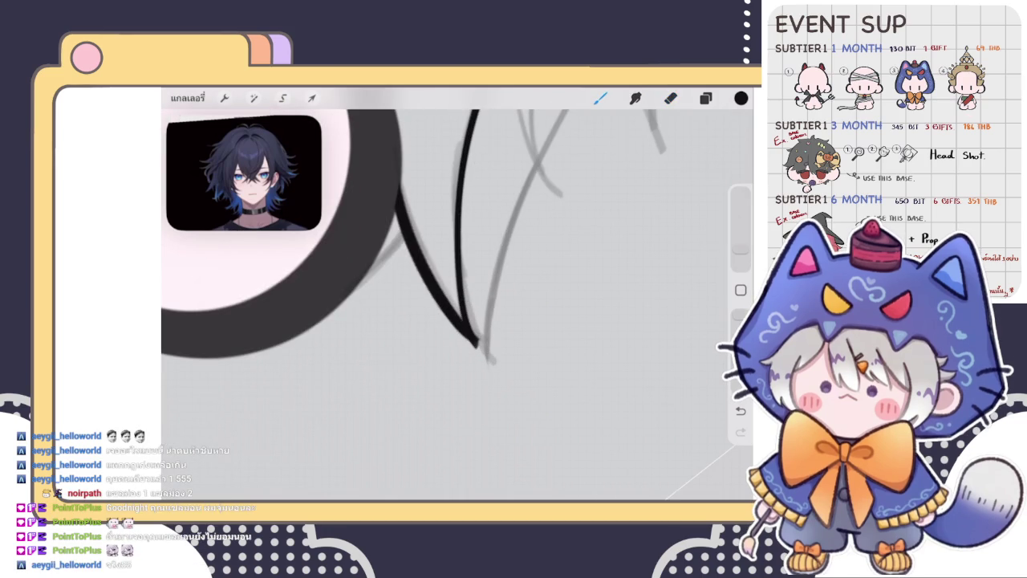
pyautogui.press('e')
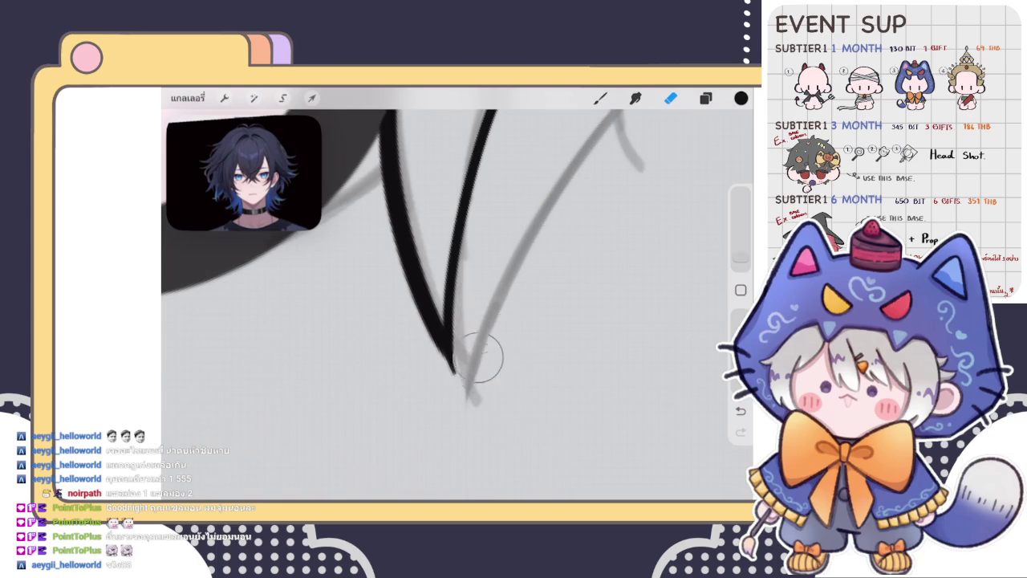
pyautogui.scroll(-5, 481, 368)
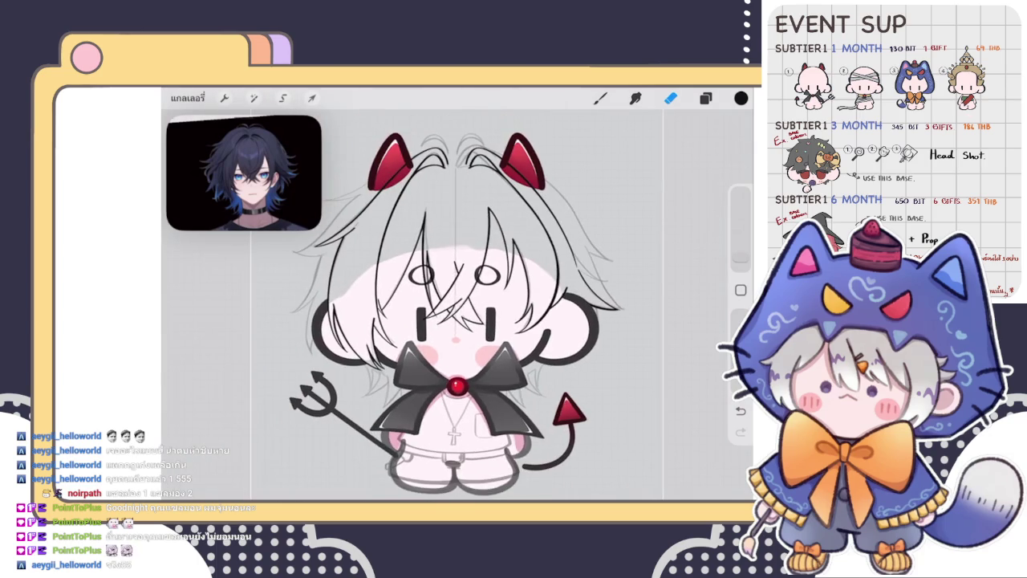
# Ink a curved black hair strand over the grey sketch, undoing unsatisfying tries
pyautogui.scroll(5, 457, 321)
pyautogui.press('b')
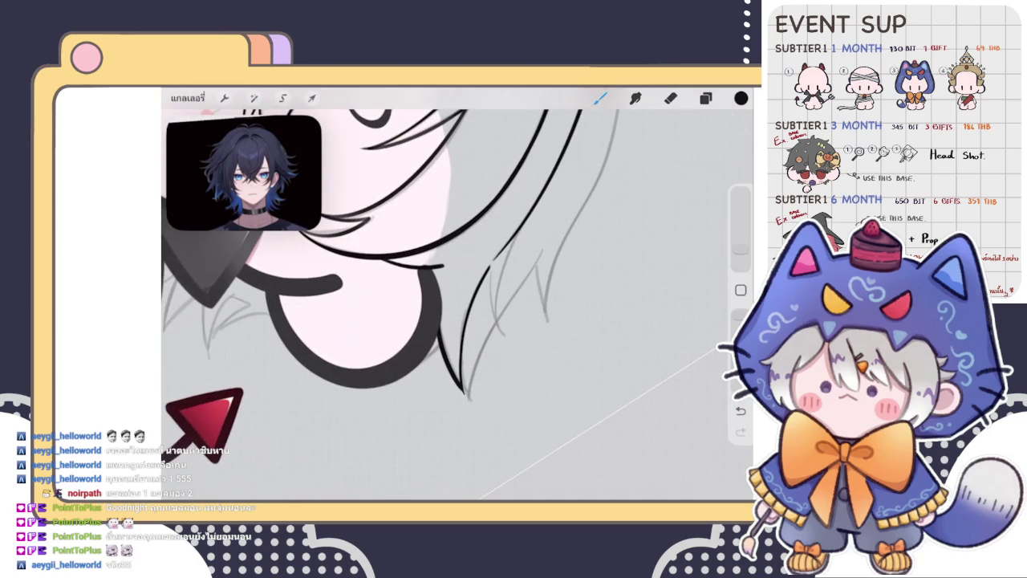
pyautogui.scroll(3, 457, 305)
pyautogui.moveTo(480, 257); pyautogui.dragTo(455, 385)
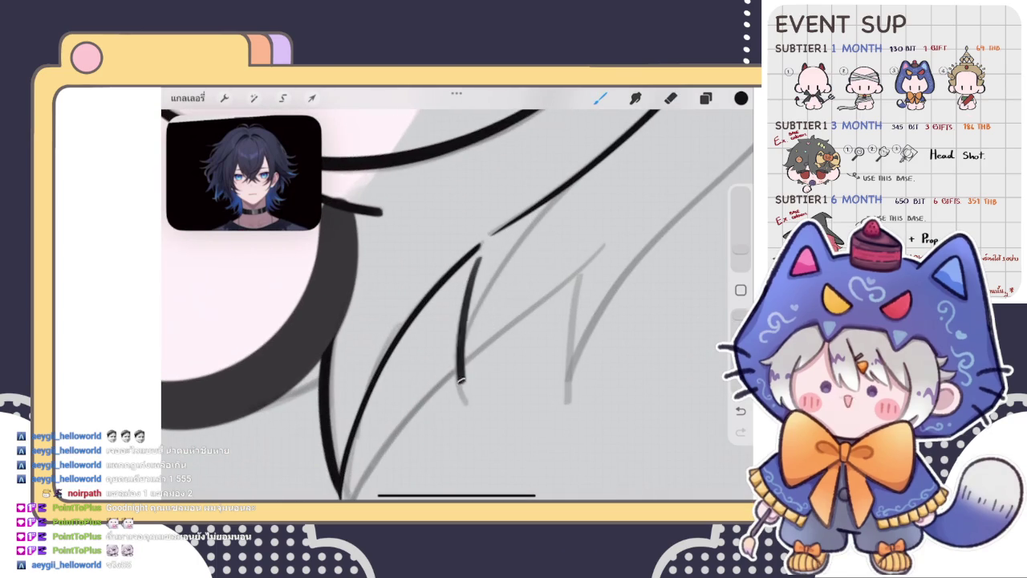
pyautogui.hotkey('ctrl', 'z')
pyautogui.moveTo(573, 156); pyautogui.dragTo(453, 432)
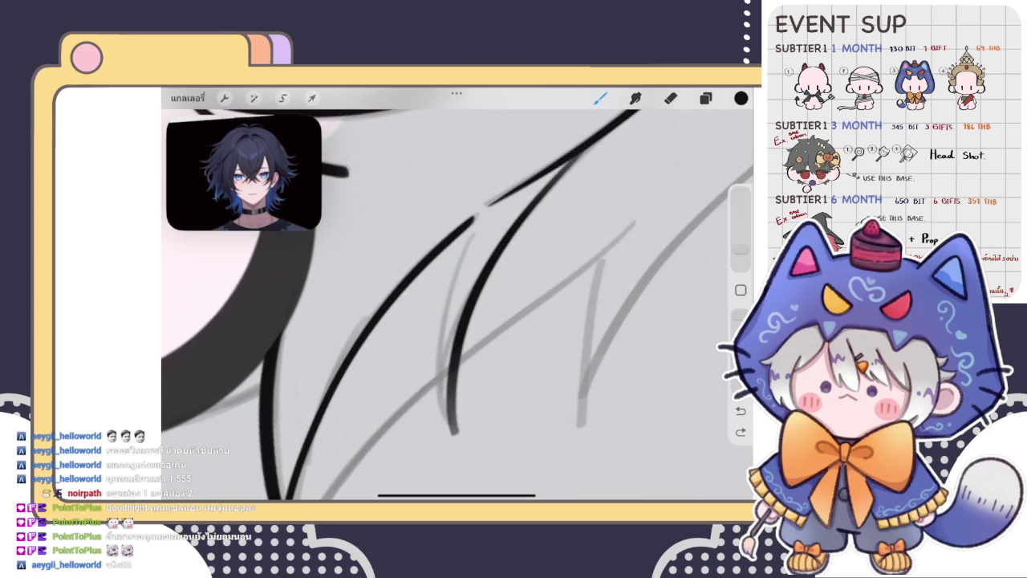
pyautogui.scroll(-2, 458, 305)
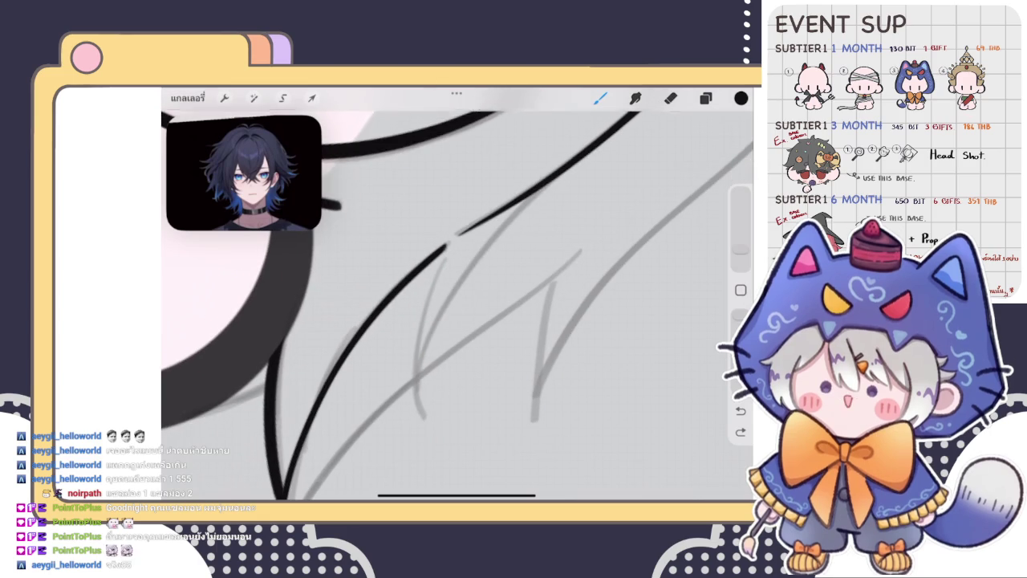
pyautogui.moveTo(434, 319); pyautogui.dragTo(417, 423)
pyautogui.hotkey('ctrl', 'z')
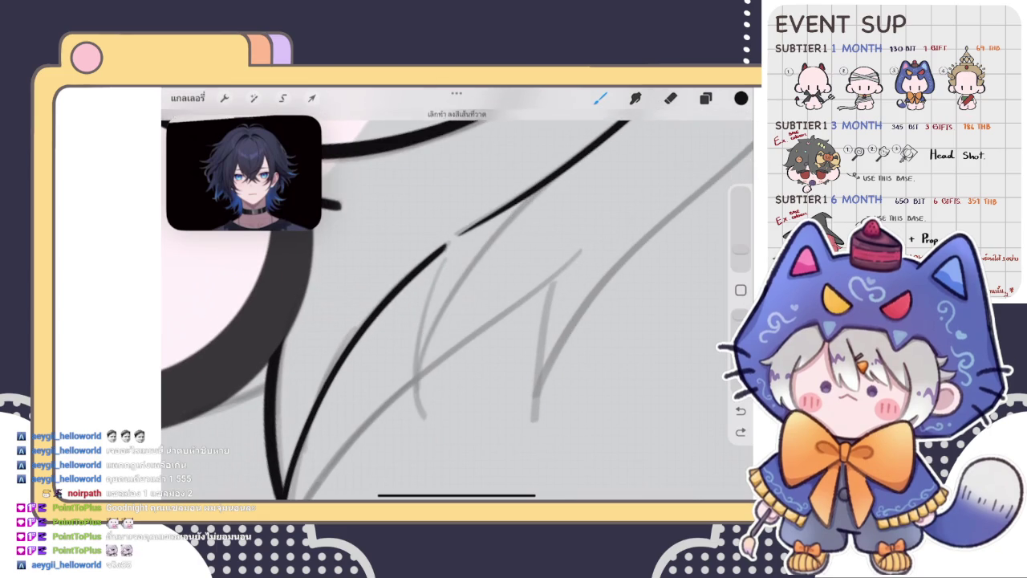
# Redraw the strand thicker and reinforce it with extra strokes
pyautogui.moveTo(536, 197); pyautogui.dragTo(422, 410)
pyautogui.hotkey('ctrl', 'z')
pyautogui.moveTo(551, 178); pyautogui.dragTo(419, 437)
pyautogui.moveTo(443, 257); pyautogui.dragTo(417, 434)
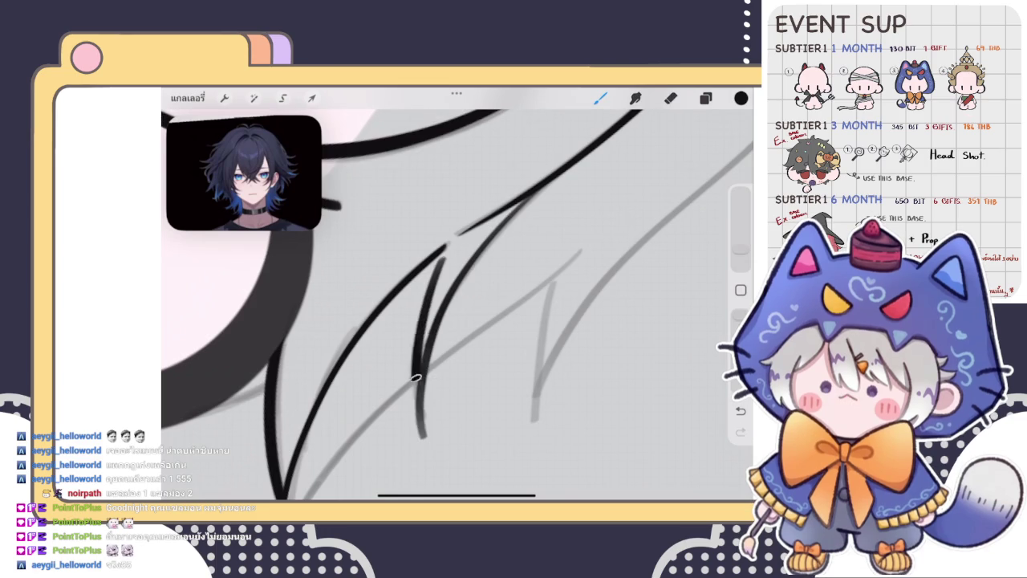
pyautogui.moveTo(449, 321); pyautogui.dragTo(402, 305)
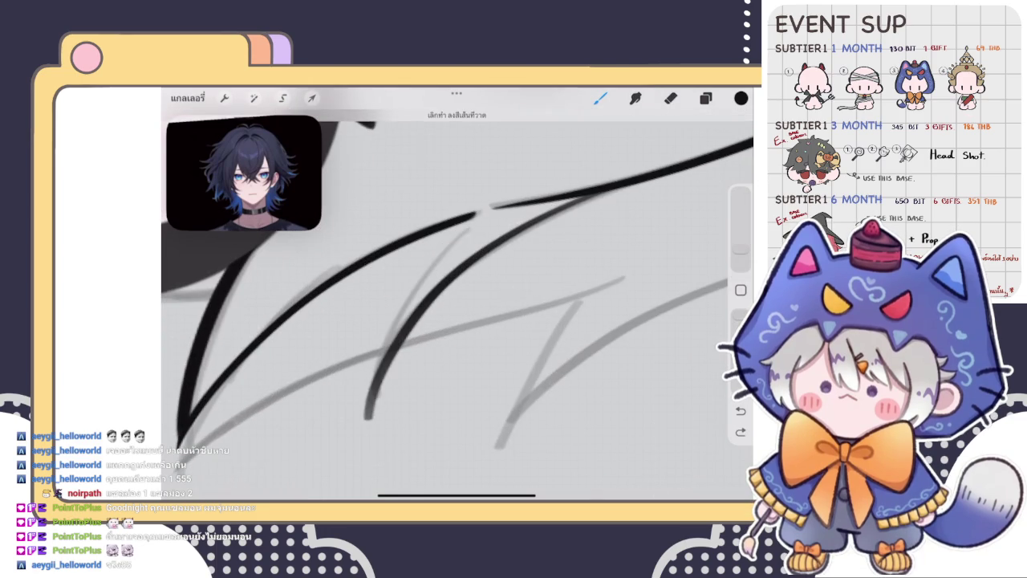
# Ink a second, darker hair strand beside the first, removing a stray dot
pyautogui.moveTo(472, 227); pyautogui.dragTo(365, 422)
pyautogui.click(458, 173)
pyautogui.hotkey('ctrl', 'z')
pyautogui.hotkey('ctrl', 'z')
pyautogui.moveTo(472, 228); pyautogui.dragTo(365, 425)
pyautogui.moveTo(467, 231)
pyautogui.mouseDown()
pyautogui.moveTo(377, 395)
pyautogui.moveTo(434, 361)
pyautogui.moveTo(453, 329)
pyautogui.moveTo(471, 245)
pyautogui.mouseUp()
# Trim the strand ends with the Eraser, then return to the Brush and zoom out
pyautogui.click(671, 97)
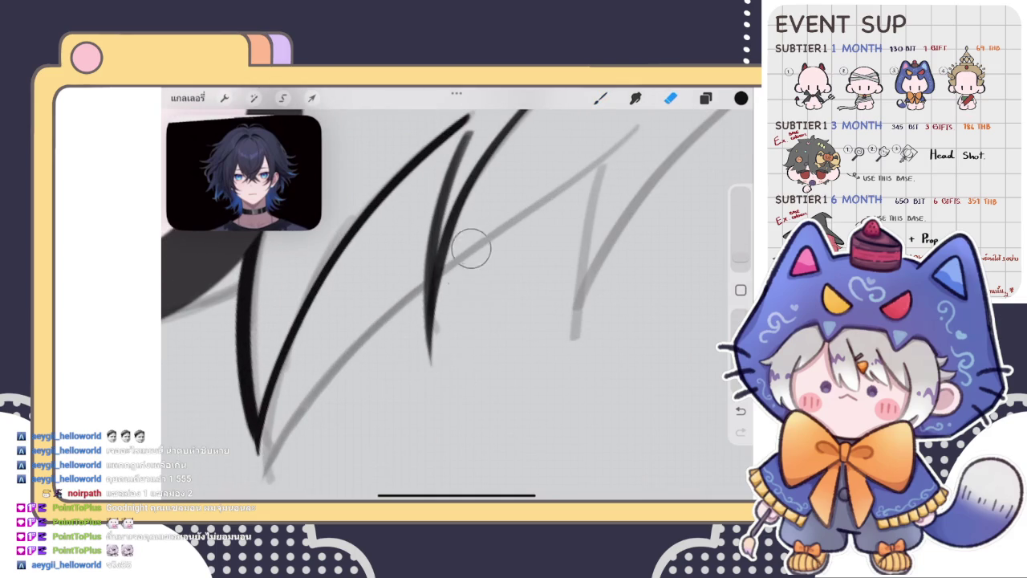
pyautogui.scroll(-5, 449, 304)
pyautogui.click(601, 97)
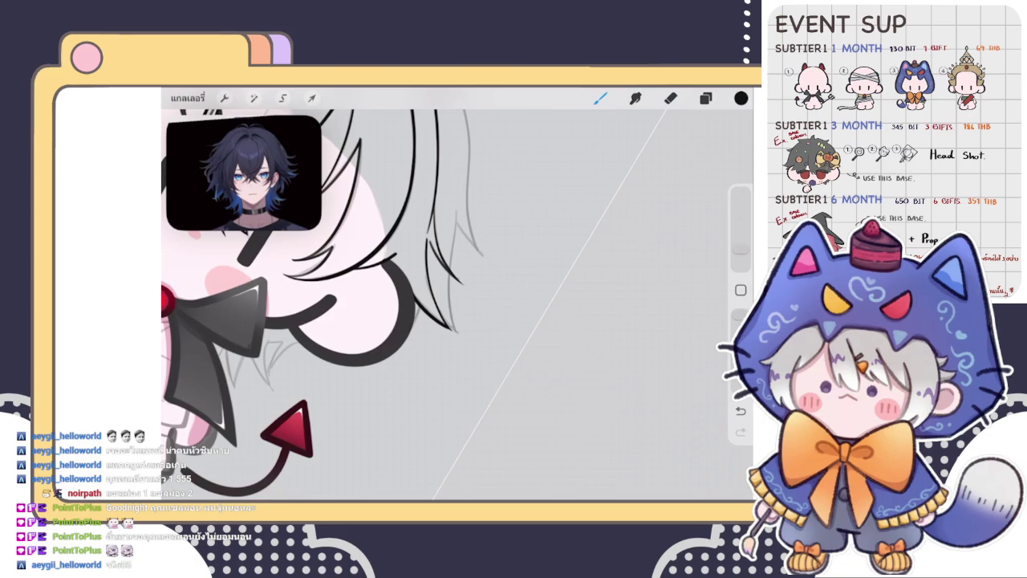
pyautogui.scroll(-3, 337, 305)
pyautogui.scroll(-3, 337, 305)
pyautogui.scroll(-2, 337, 289)
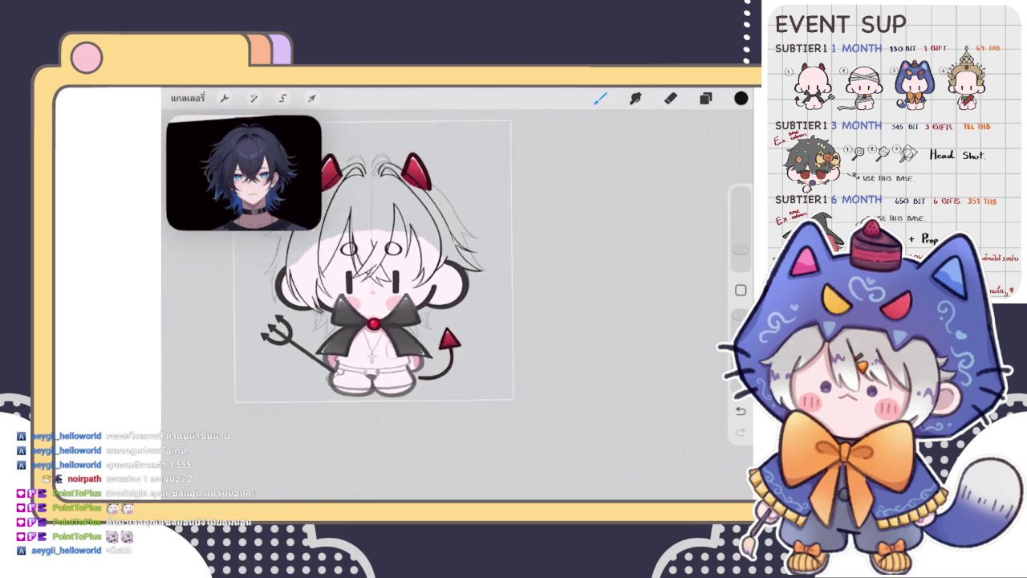
# Use Merge Down on the hair line layer, then close Layers and recentre the canvas
pyautogui.scroll(-1, 386, 273)
pyautogui.click(600, 98)
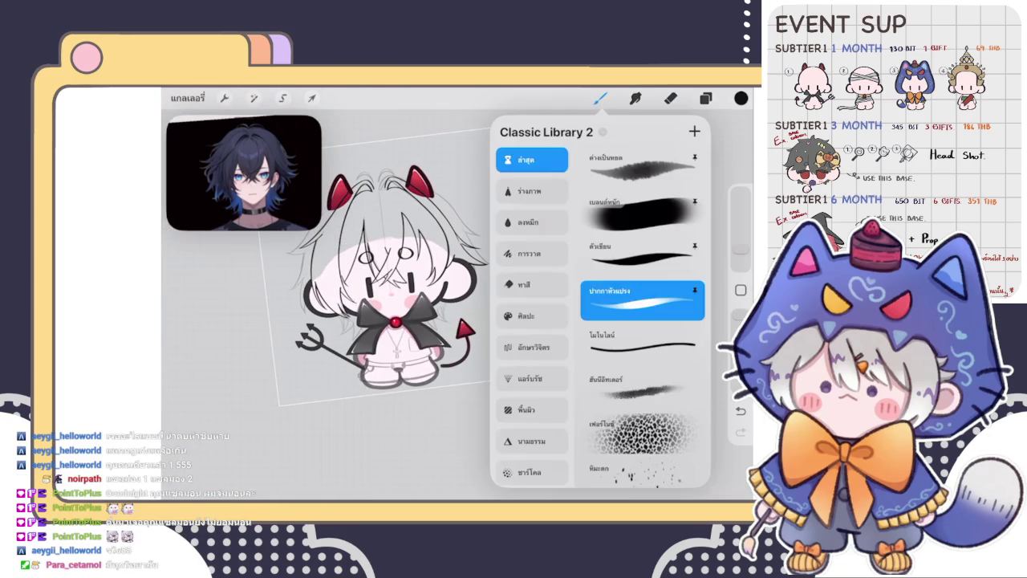
pyautogui.click(600, 97)
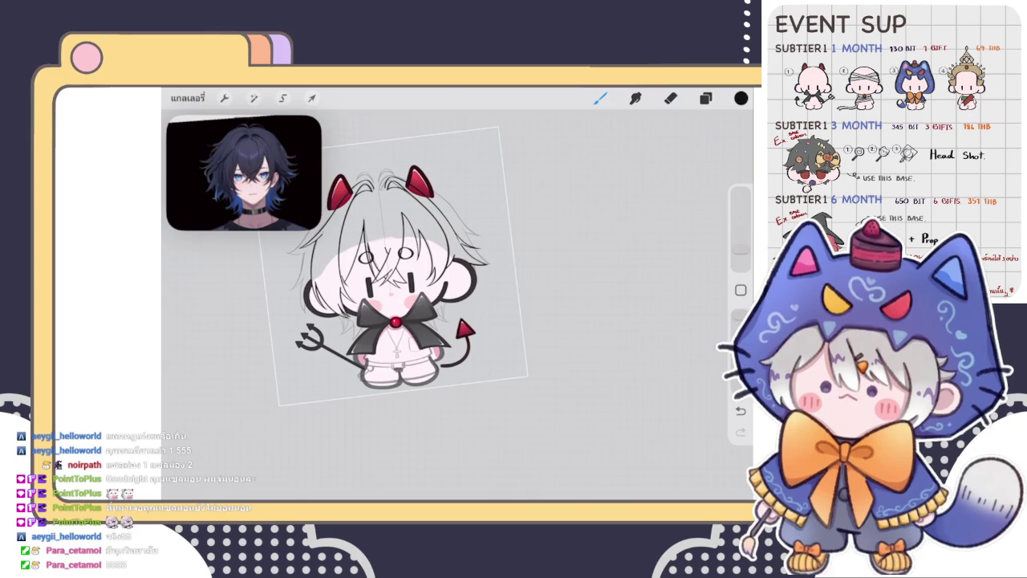
pyautogui.click(705, 98)
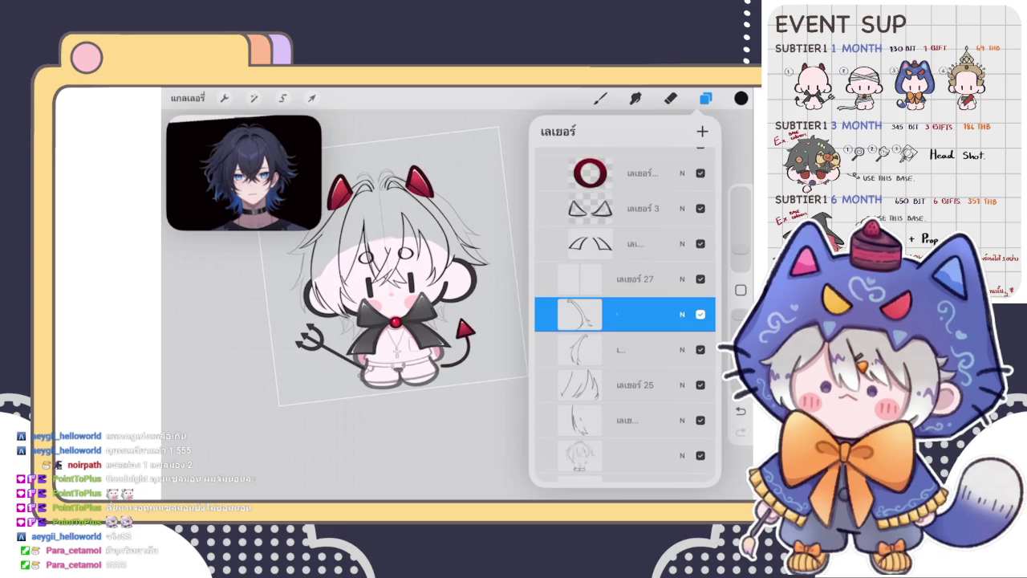
pyautogui.click(618, 314)
pyautogui.click(465, 385)
pyautogui.click(601, 98)
pyautogui.moveTo(386, 281); pyautogui.dragTo(353, 265)
pyautogui.scroll(5, 377, 257)
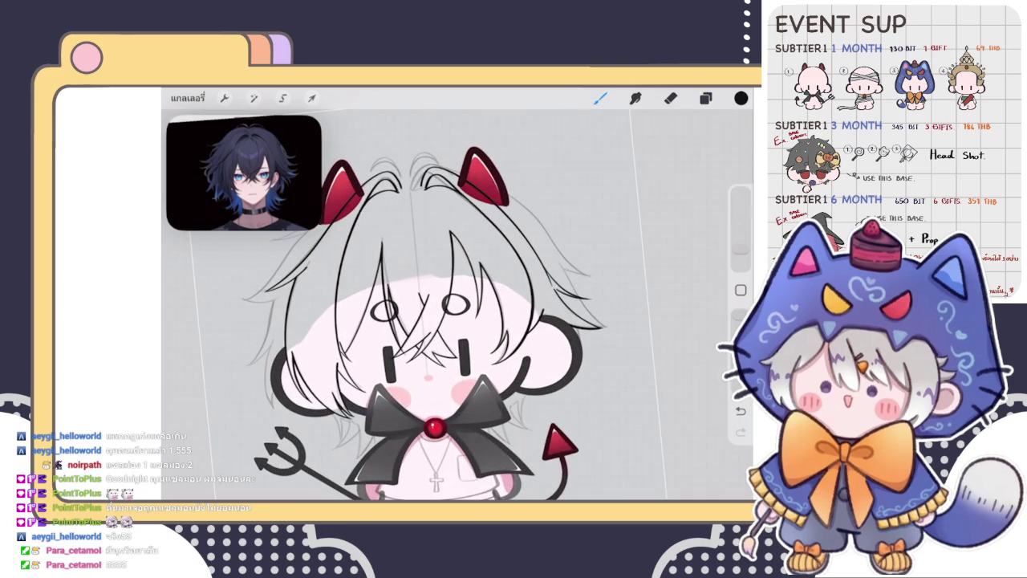
# Try three hair strand strokes along the sketch line, undoing each
pyautogui.scroll(5, 450, 265)
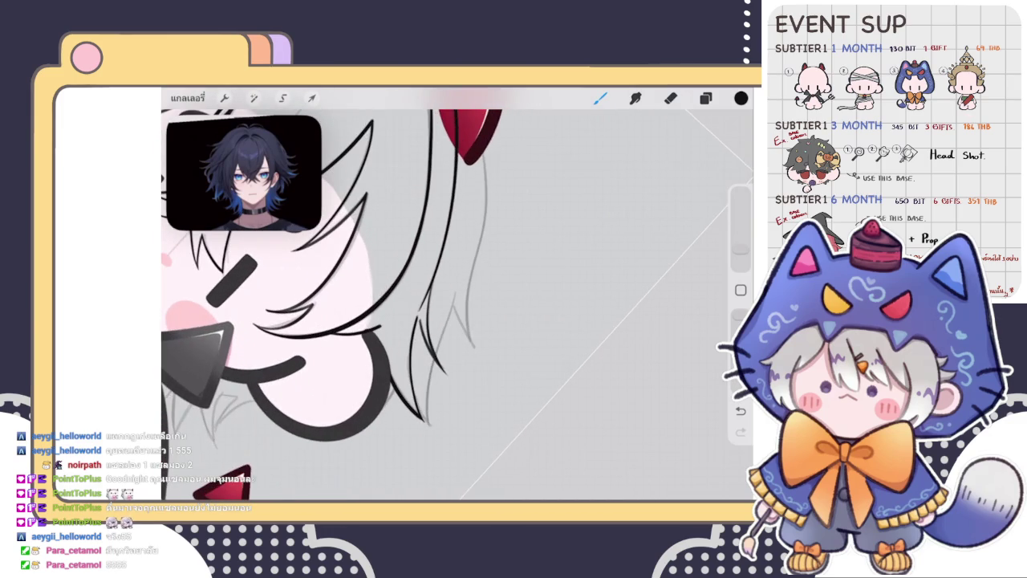
pyautogui.moveTo(485, 156); pyautogui.dragTo(461, 341)
pyautogui.scroll(3, 337, 305)
pyautogui.hotkey('ctrl', 'z')
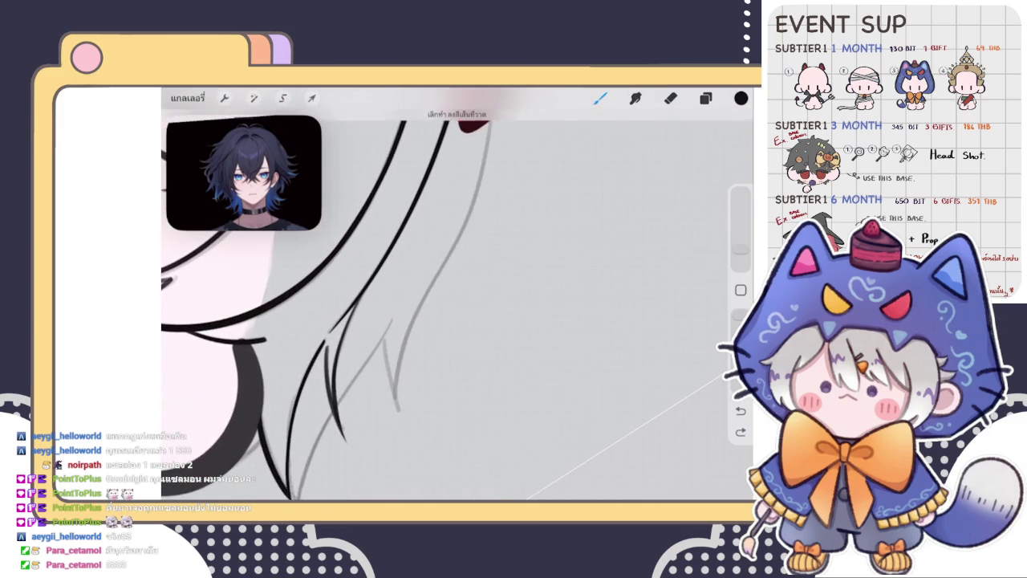
pyautogui.moveTo(477, 150); pyautogui.dragTo(392, 339)
pyautogui.hotkey('ctrl', 'z')
pyautogui.moveTo(474, 143); pyautogui.dragTo(409, 319)
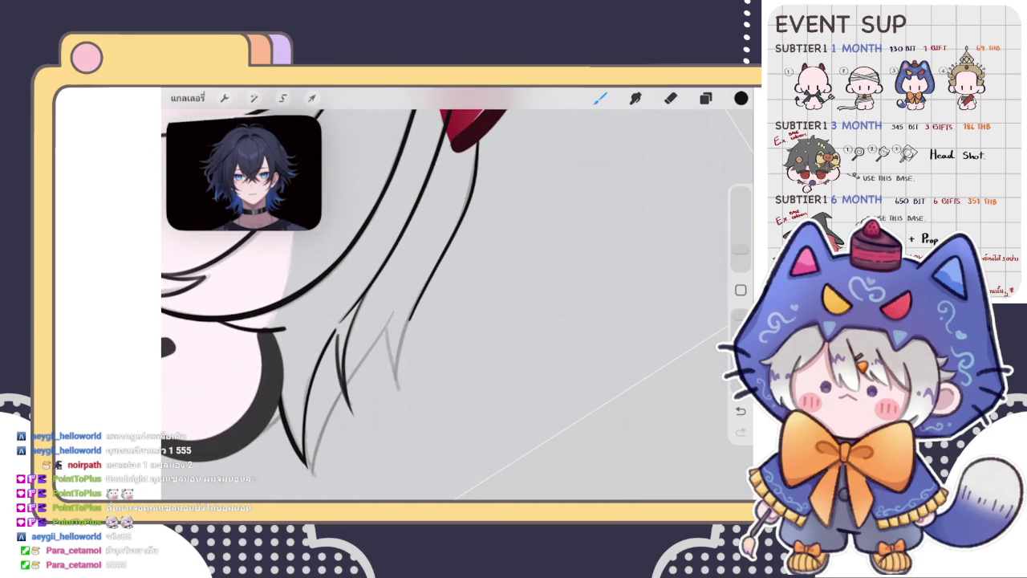
pyautogui.hotkey('ctrl', 'z')
# Toggle Eraser and Brush, reposition the view, and open the Adjustments menu
pyautogui.scroll(2, 345, 305)
pyautogui.press('e')
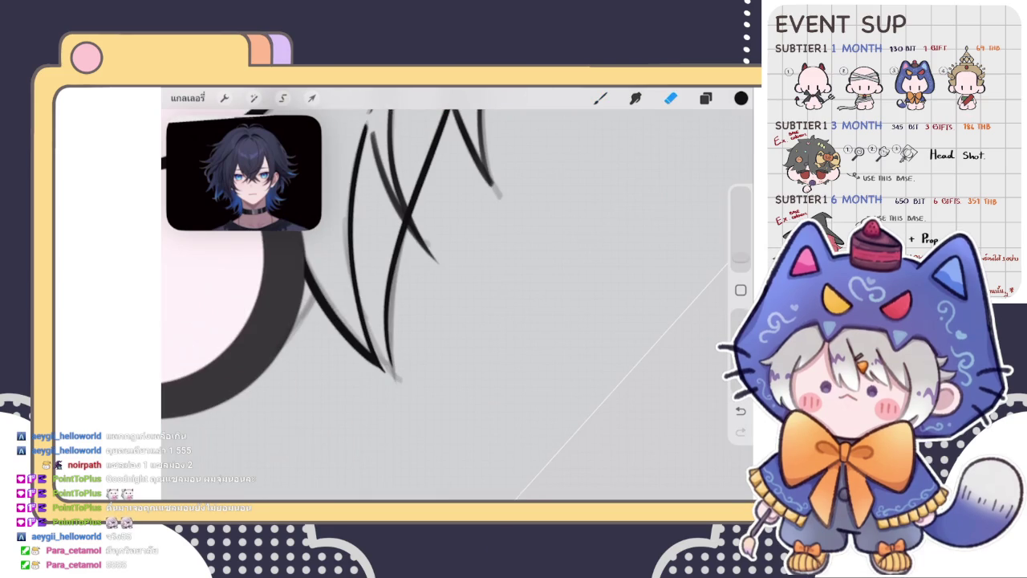
pyautogui.press('b')
pyautogui.scroll(2, 368, 253)
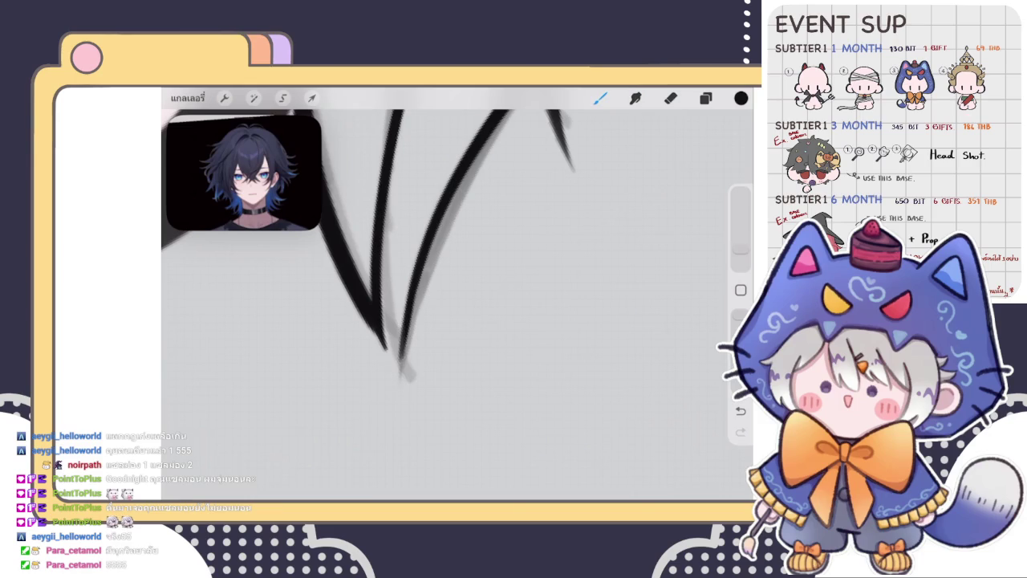
pyautogui.scroll(1, 458, 305)
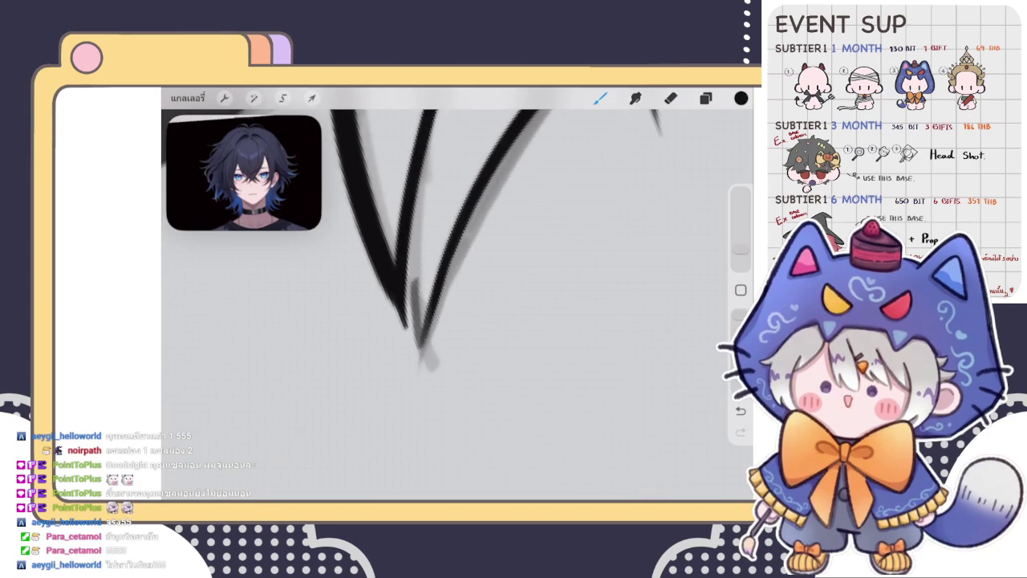
pyautogui.scroll(-3, 458, 305)
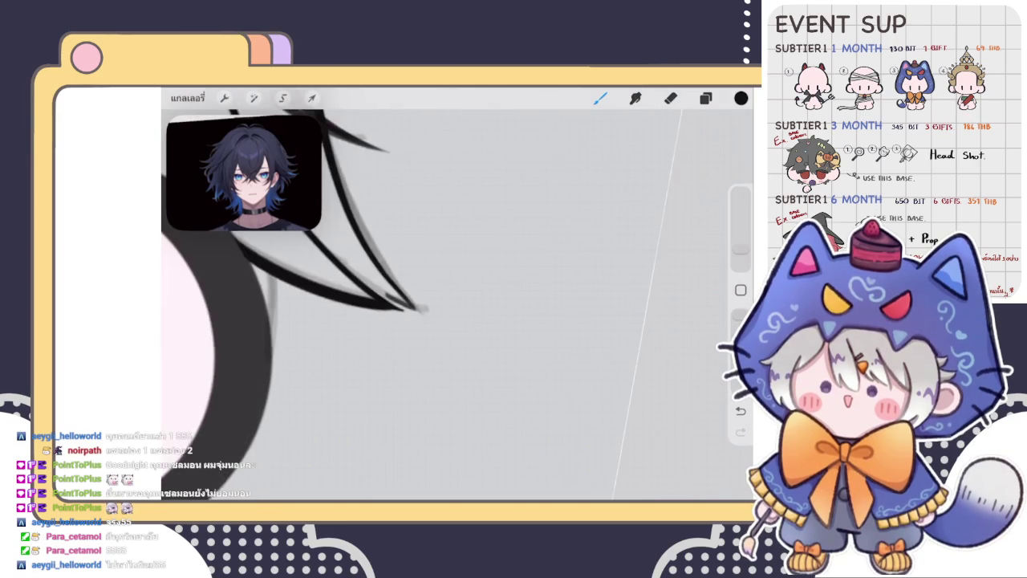
pyautogui.scroll(2, 458, 305)
pyautogui.scroll(3, 396, 223)
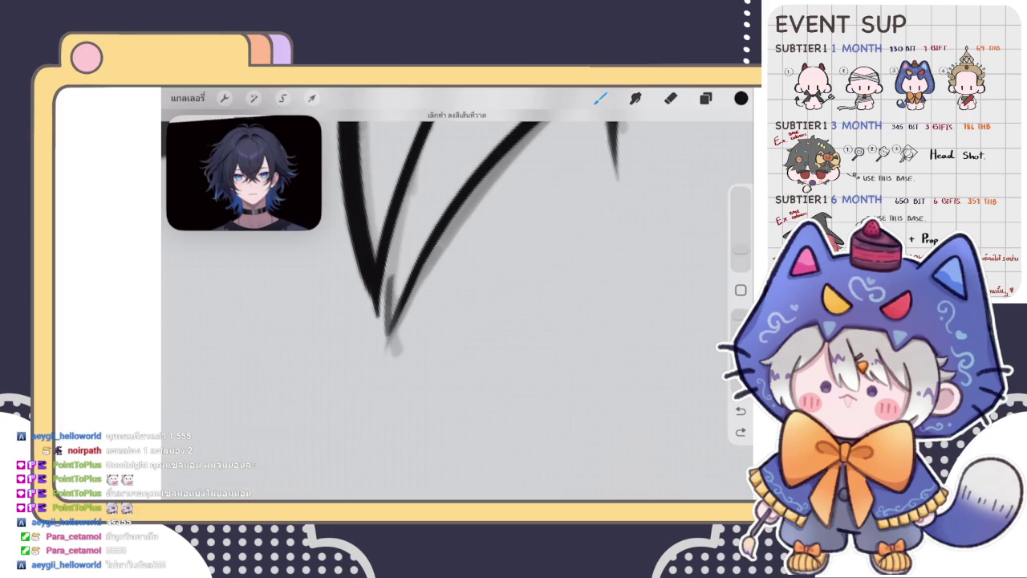
pyautogui.scroll(2, 449, 257)
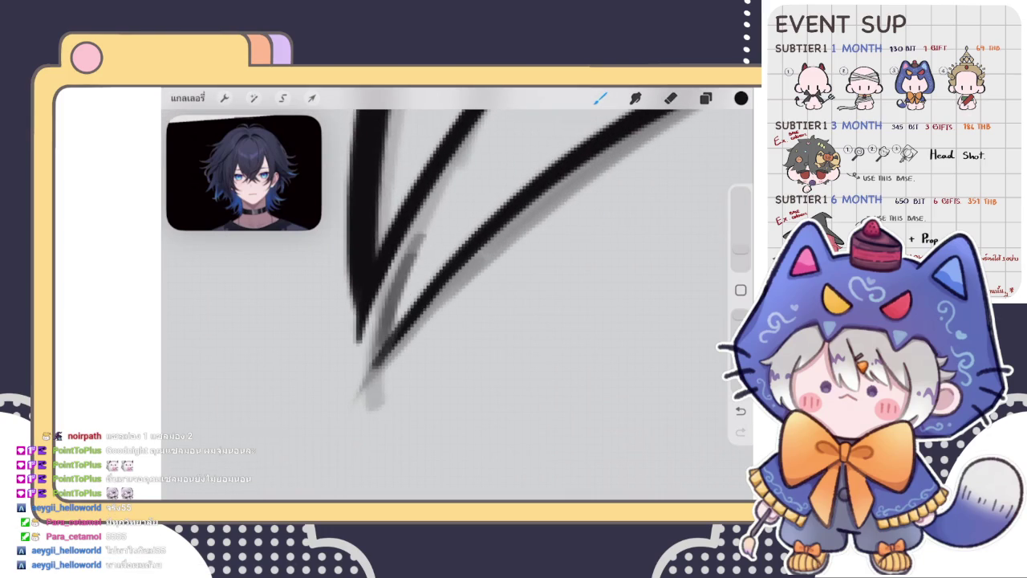
pyautogui.scroll(-2, 449, 257)
pyautogui.scroll(-3, 450, 297)
pyautogui.scroll(-2, 450, 297)
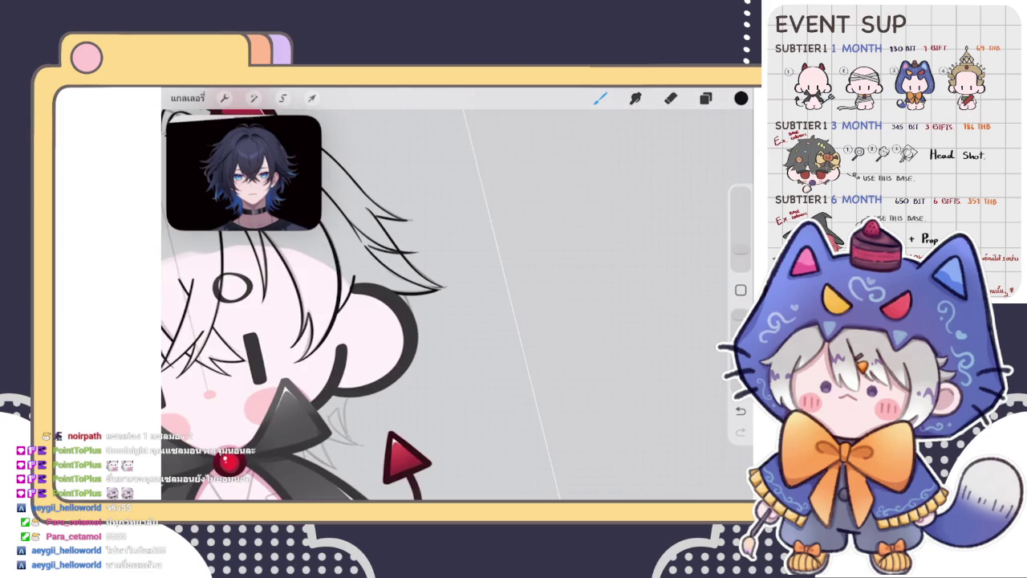
pyautogui.scroll(3, 450, 297)
pyautogui.click(254, 98)
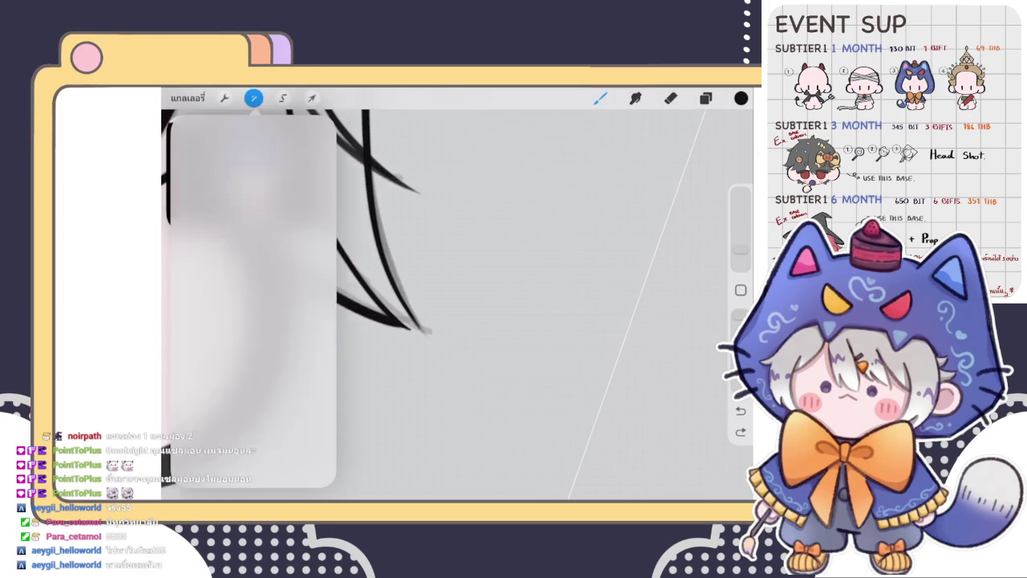
# Liquify the black hair tips into a cleaner shape, lowering the brush size to 18%
pyautogui.click(240, 437)
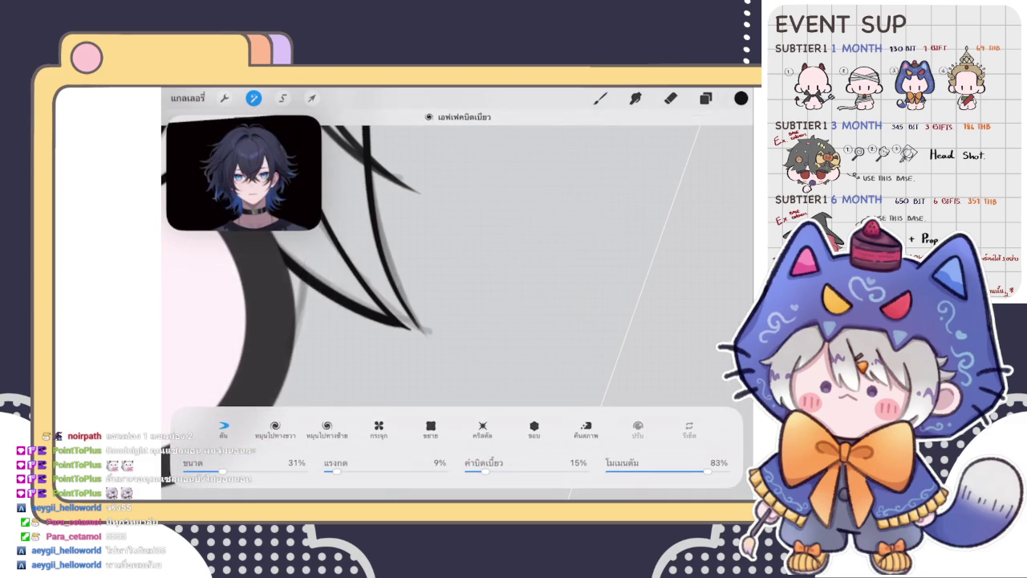
pyautogui.moveTo(385, 265); pyautogui.dragTo(409, 321)
pyautogui.moveTo(222, 471); pyautogui.dragTo(207, 471)
pyautogui.moveTo(425, 289); pyautogui.dragTo(406, 317)
pyautogui.moveTo(398, 231); pyautogui.dragTo(393, 241)
pyautogui.moveTo(425, 311)
pyautogui.mouseDown()
pyautogui.moveTo(409, 317)
pyautogui.moveTo(414, 325)
pyautogui.moveTo(405, 311)
pyautogui.mouseUp()
# Return to the inking brush and redo the last undone change
pyautogui.click(601, 98)
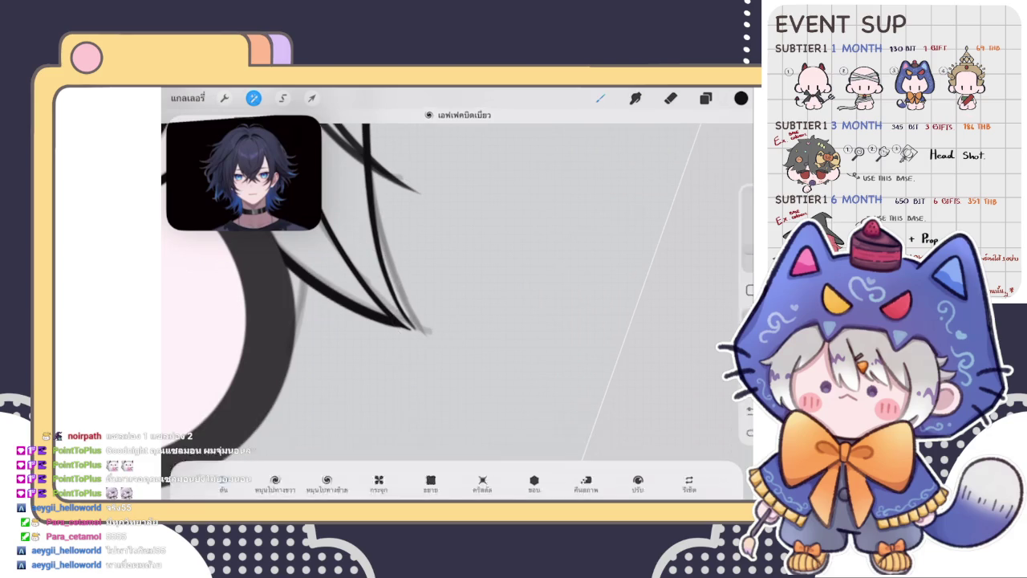
pyautogui.scroll(-5, 329, 305)
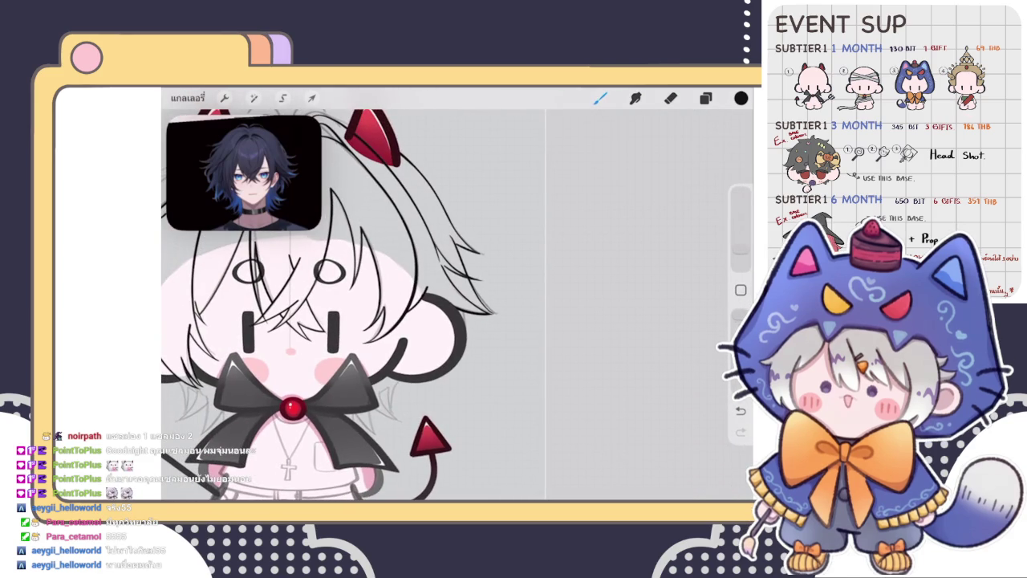
pyautogui.hotkey('ctrl', 'shift', 'z')
pyautogui.scroll(-5, 332, 305)
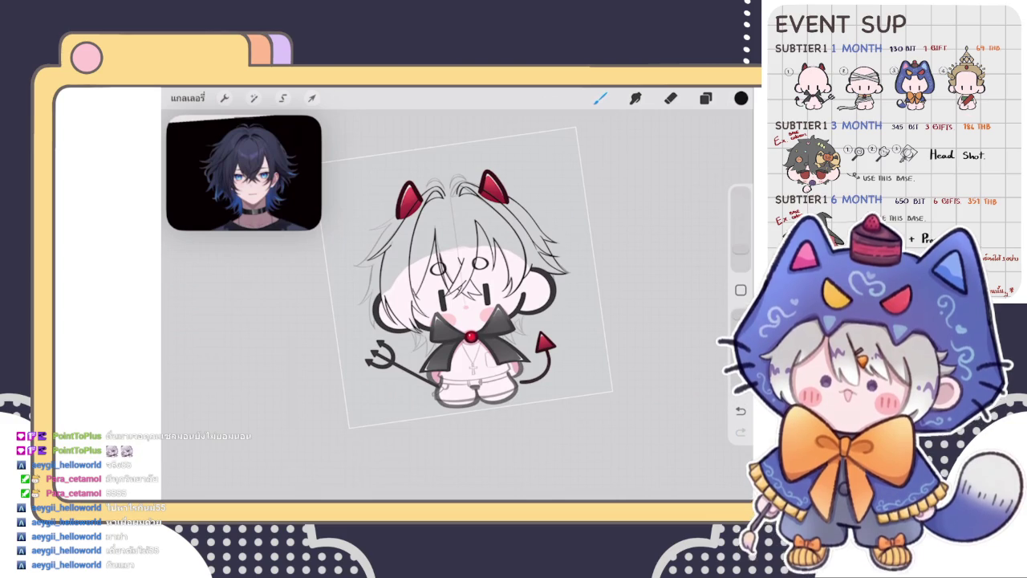
# Check the layers list, reselect the inking brush and zoom in on the left red horn
pyautogui.scroll(3, 466, 280)
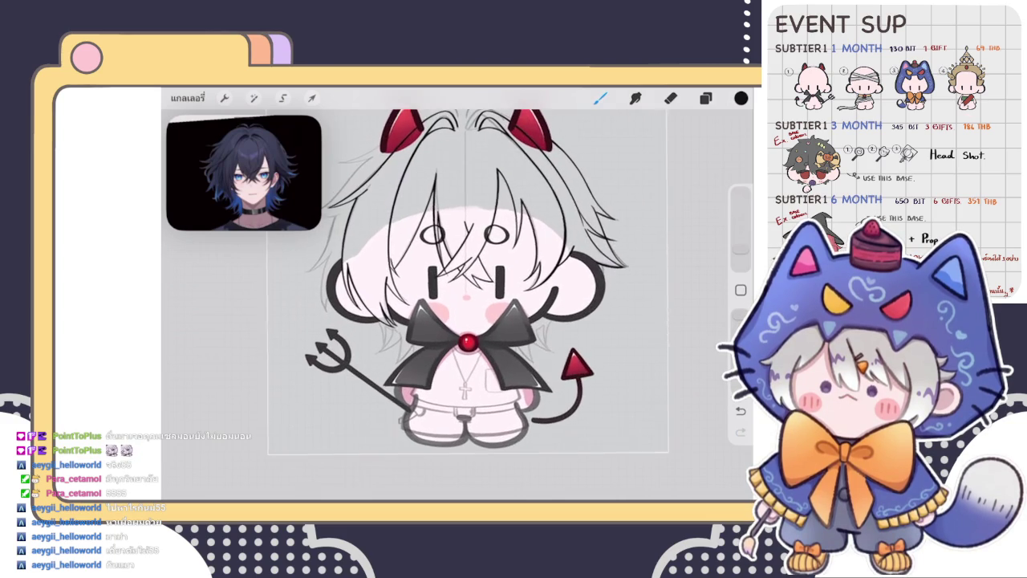
pyautogui.click(706, 98)
pyautogui.click(600, 98)
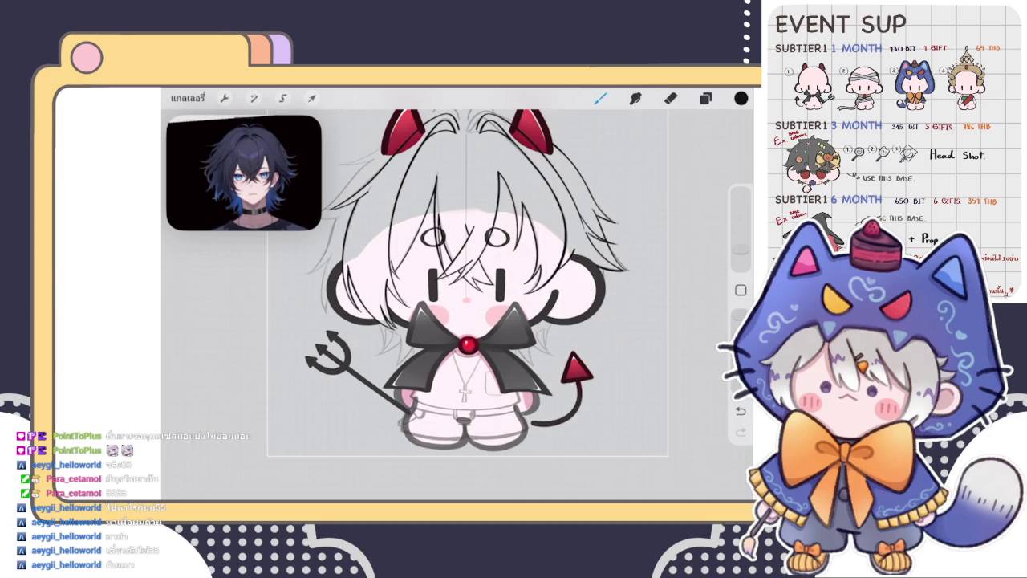
pyautogui.scroll(2, 561, 356)
pyautogui.scroll(2, 561, 356)
pyautogui.scroll(2, 561, 356)
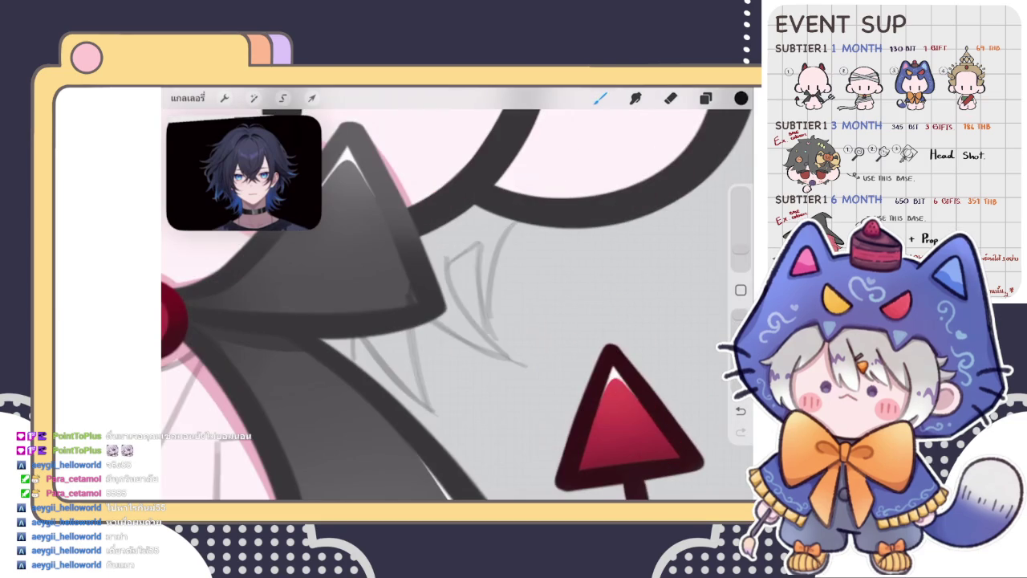
pyautogui.click(601, 98)
pyautogui.scroll(-5, 457, 297)
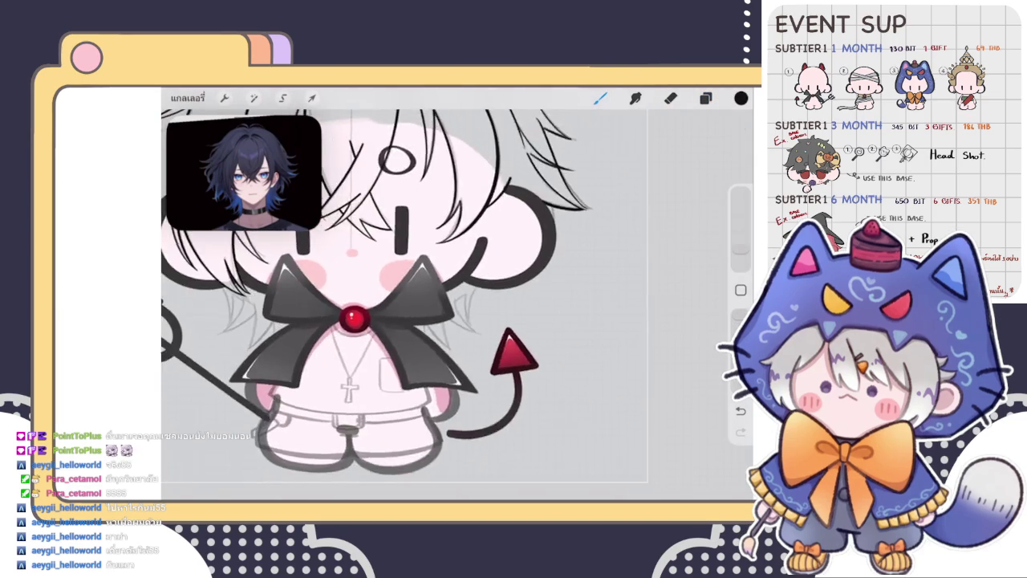
pyautogui.scroll(-3, 457, 297)
pyautogui.scroll(1, 482, 192)
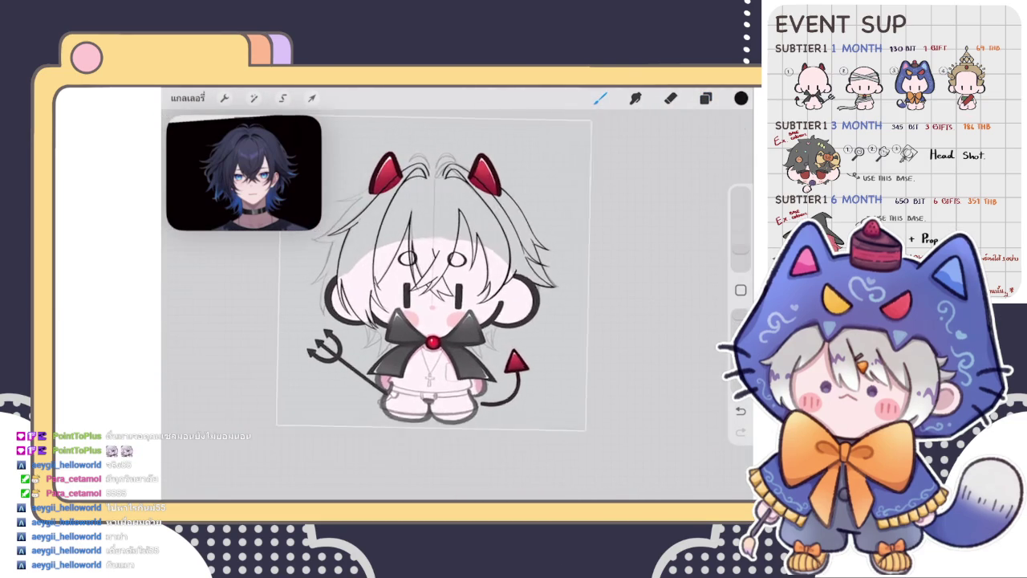
pyautogui.scroll(2, 482, 193)
pyautogui.scroll(3, 482, 192)
pyautogui.scroll(3, 482, 192)
pyautogui.scroll(2, 451, 297)
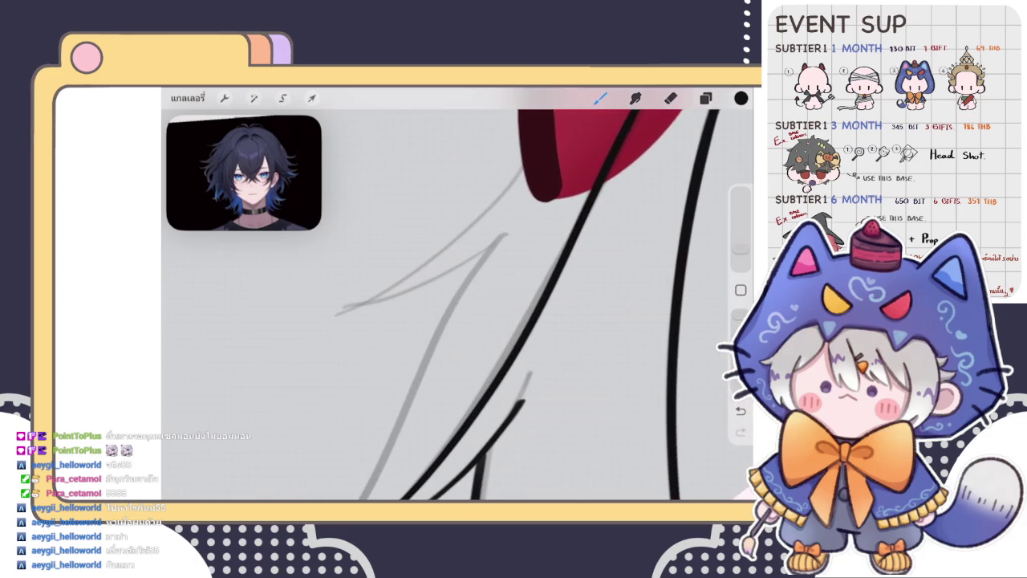
# Ink two parallel black hair lines running down-left from the left horn
pyautogui.moveTo(522, 170); pyautogui.dragTo(341, 309)
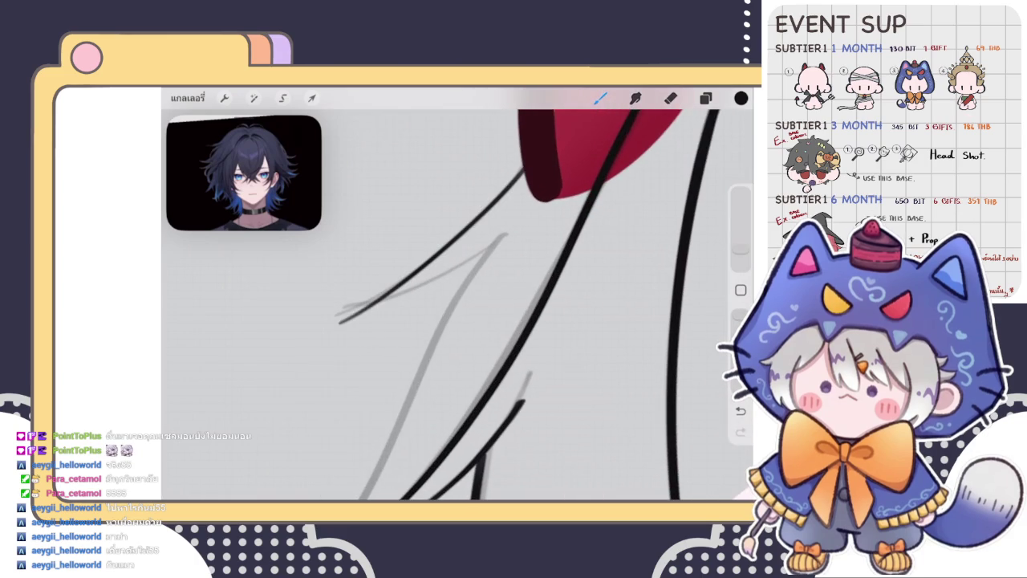
pyautogui.scroll(-2, 482, 305)
pyautogui.scroll(-1, 482, 305)
pyautogui.scroll(1, 458, 305)
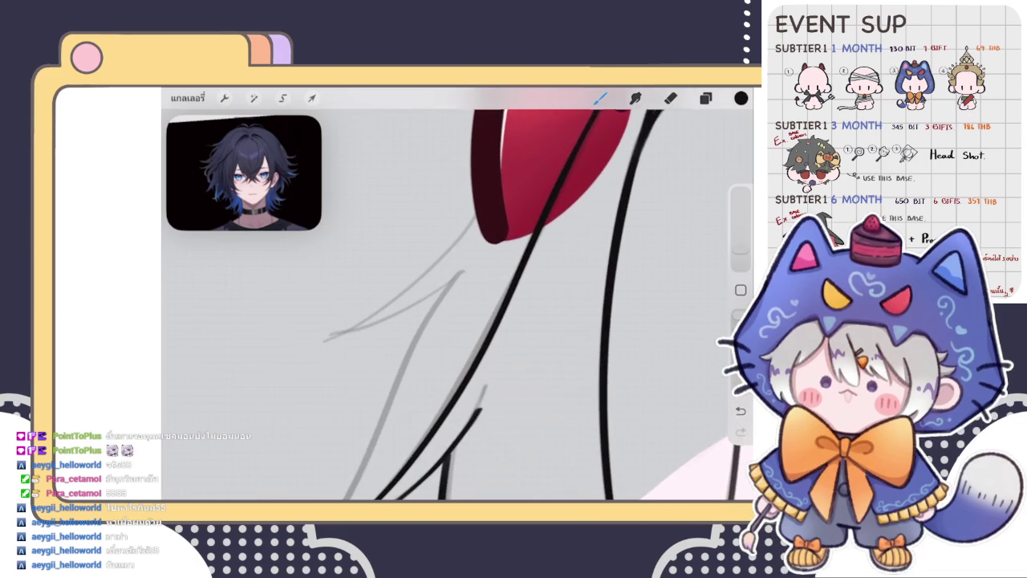
pyautogui.scroll(1, 458, 305)
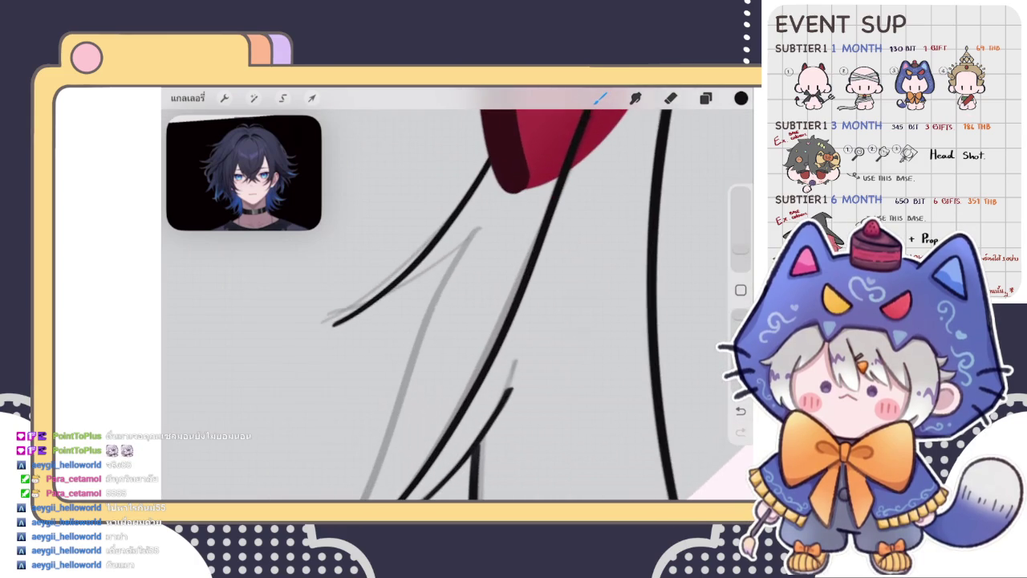
pyautogui.moveTo(470, 235); pyautogui.dragTo(323, 316)
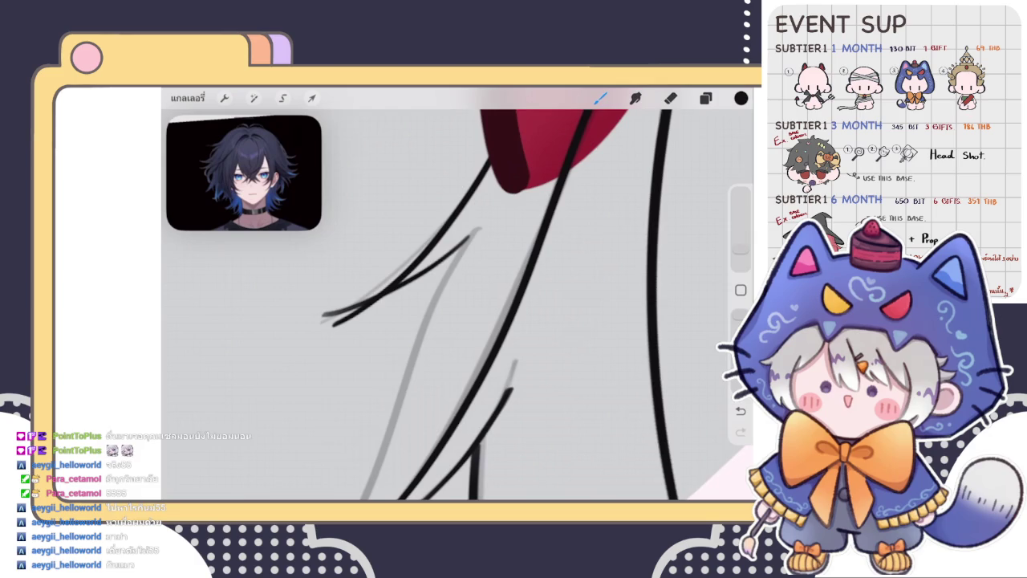
pyautogui.scroll(-2, 458, 305)
pyautogui.scroll(1, 457, 305)
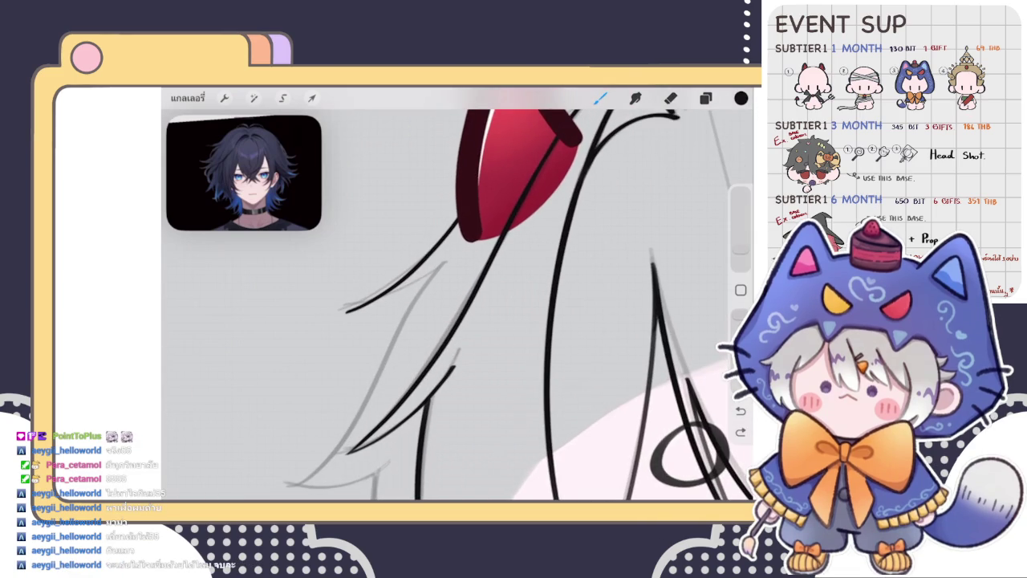
# Lasso the upper-left hair line by the horn and Liquify-push its end into shape
pyautogui.click(282, 98)
pyautogui.moveTo(402, 207); pyautogui.dragTo(405, 206)
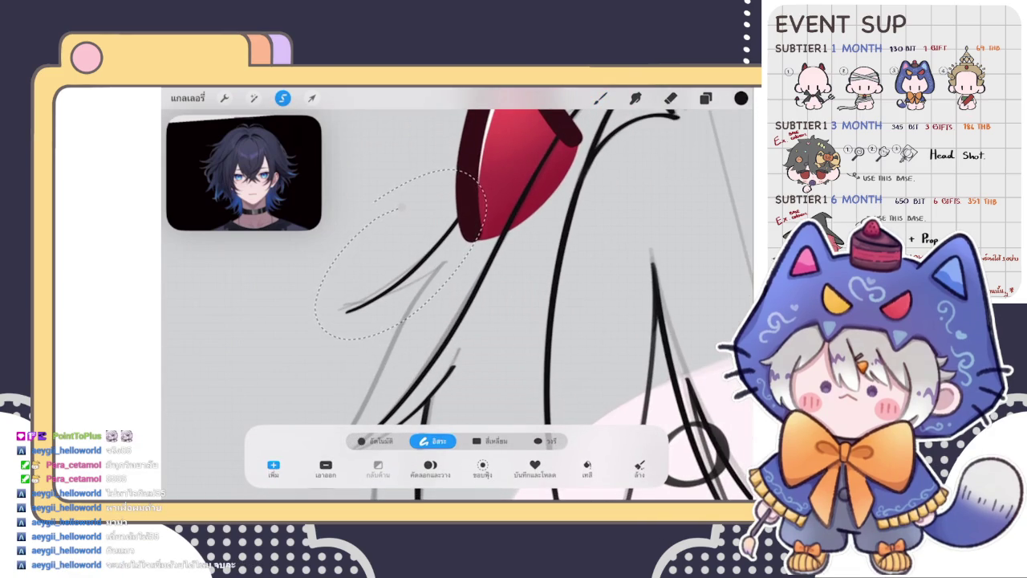
pyautogui.click(254, 97)
pyautogui.click(229, 357)
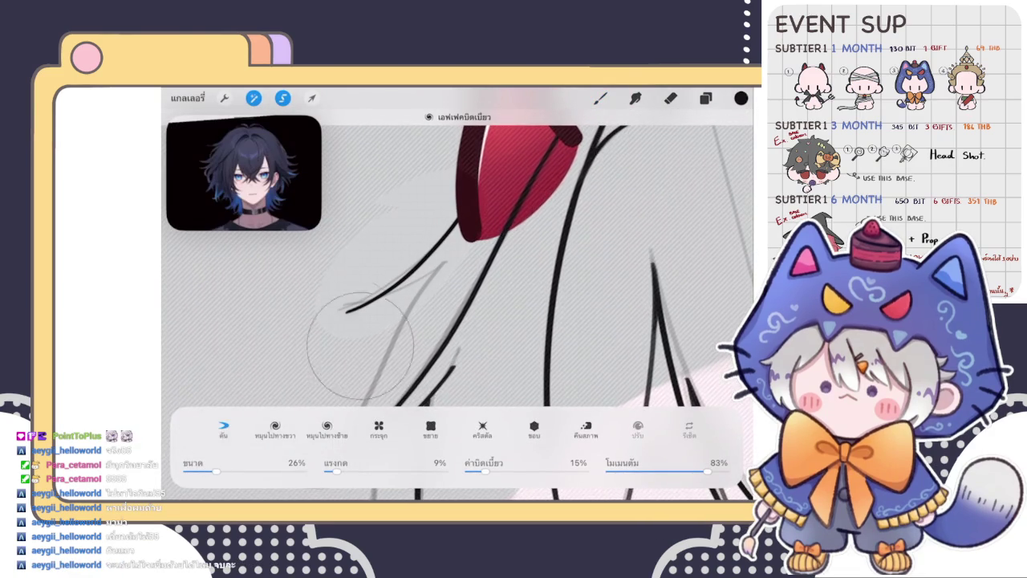
pyautogui.moveTo(298, 287); pyautogui.dragTo(361, 304)
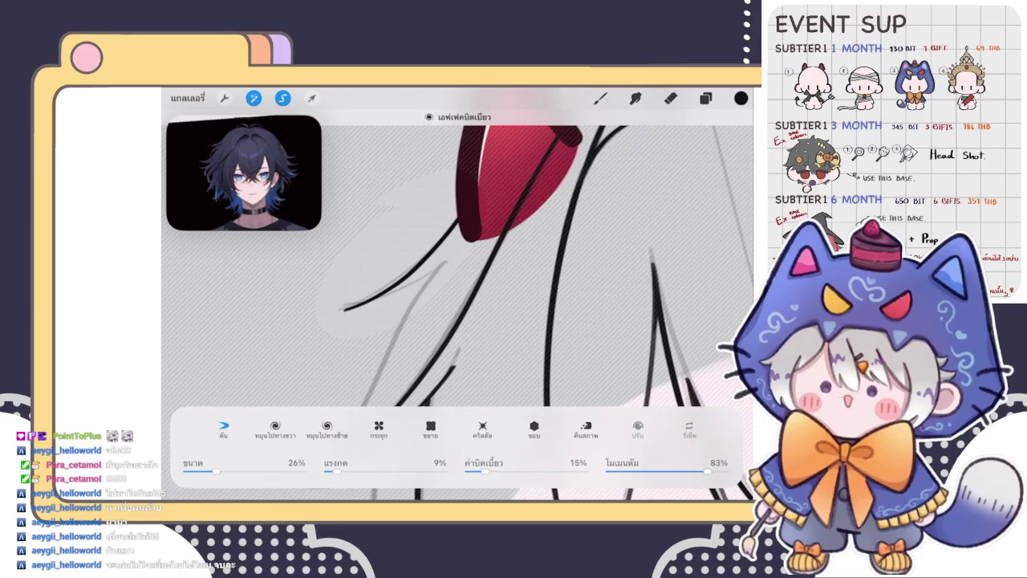
pyautogui.click(601, 97)
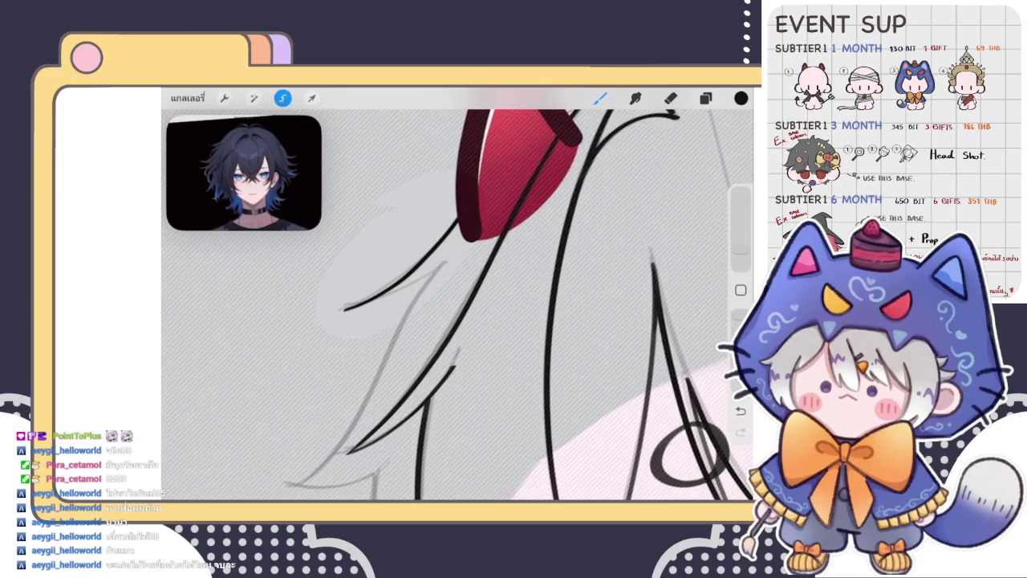
pyautogui.moveTo(458, 305); pyautogui.dragTo(377, 241)
# Rotate the canvas and ink black hair strands over the grey sketch below the left horn
pyautogui.moveTo(377, 321)
pyautogui.mouseDown()
pyautogui.moveTo(401, 337)
pyautogui.moveTo(401, 304)
pyautogui.mouseUp()
pyautogui.moveTo(345, 402)
pyautogui.mouseDown()
pyautogui.moveTo(425, 245)
pyautogui.moveTo(474, 196)
pyautogui.mouseUp()
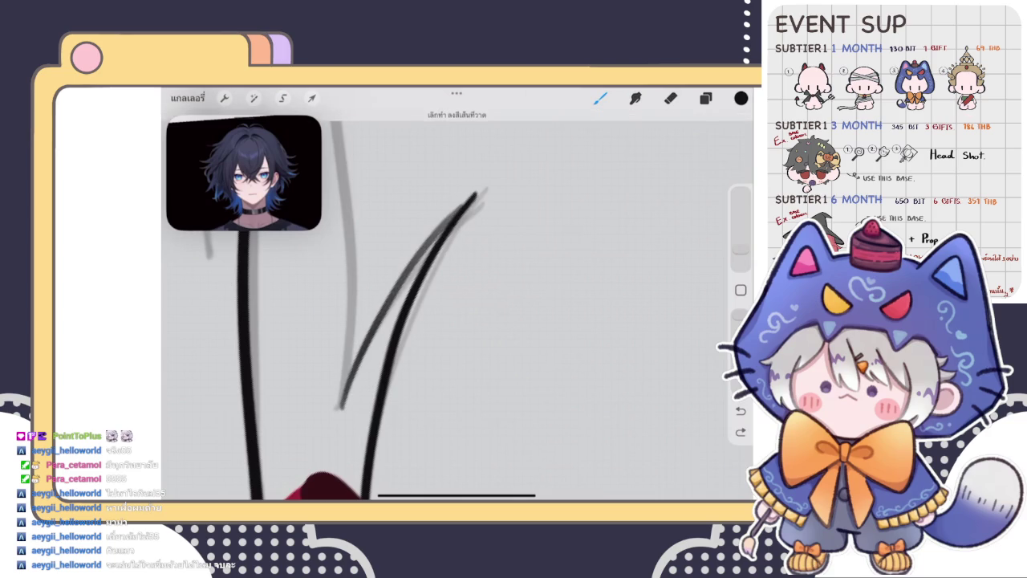
pyautogui.moveTo(402, 321); pyautogui.dragTo(373, 321)
pyautogui.moveTo(325, 446)
pyautogui.mouseDown()
pyautogui.moveTo(404, 287)
pyautogui.moveTo(480, 199)
pyautogui.mouseUp()
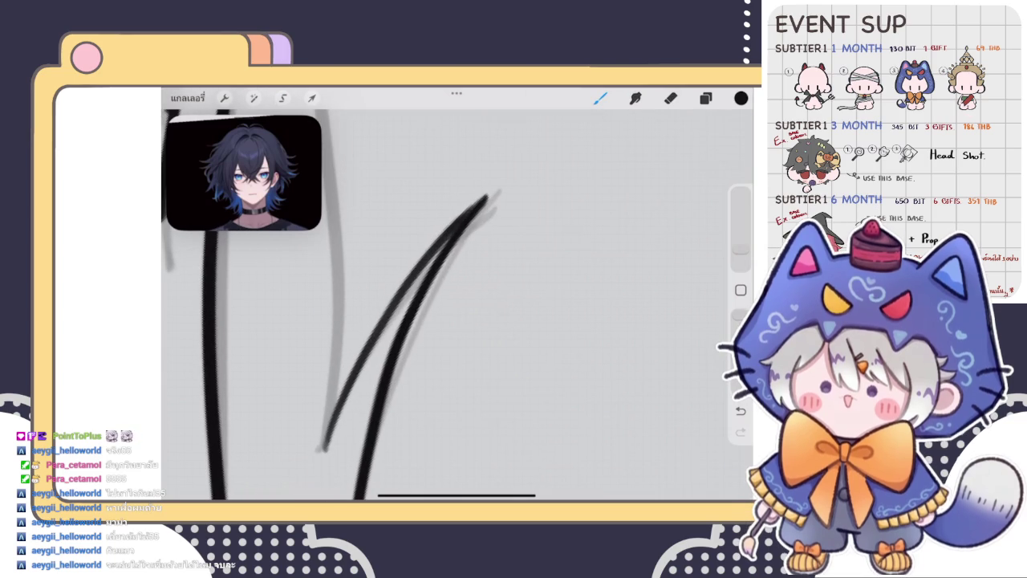
pyautogui.scroll(-2, 458, 305)
pyautogui.scroll(-2, 457, 305)
pyautogui.scroll(-2, 458, 305)
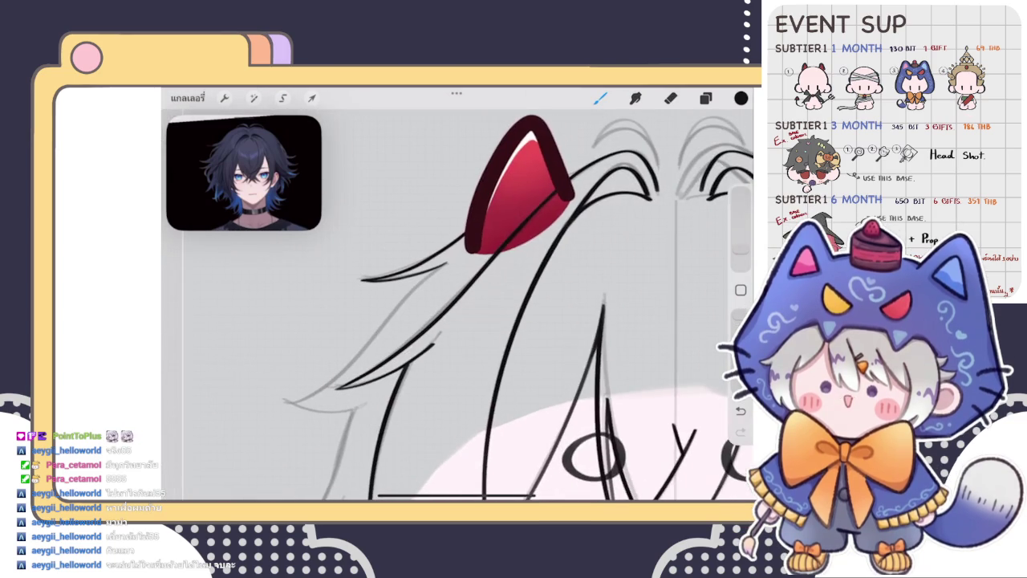
pyautogui.scroll(2, 457, 305)
pyautogui.scroll(2, 457, 305)
# Replace a stray stroke with two hair strands, redrawing the lower one longer
pyautogui.moveTo(385, 365); pyautogui.dragTo(534, 205)
pyautogui.scroll(-2, 457, 304)
pyautogui.hotkey('ctrl', 'z')
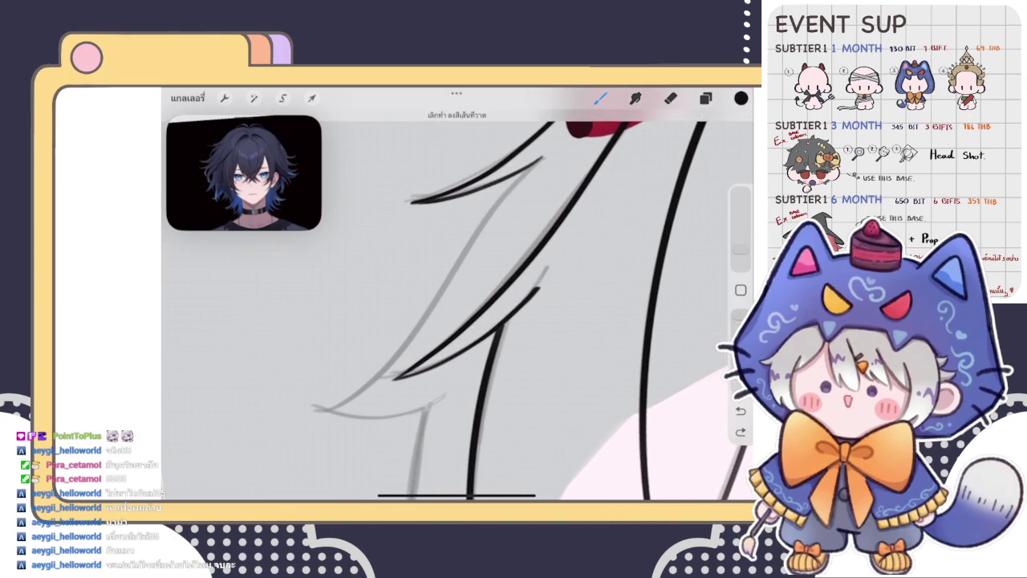
pyautogui.moveTo(543, 160); pyautogui.dragTo(415, 321)
pyautogui.moveTo(441, 289); pyautogui.dragTo(328, 398)
pyautogui.scroll(3, 457, 305)
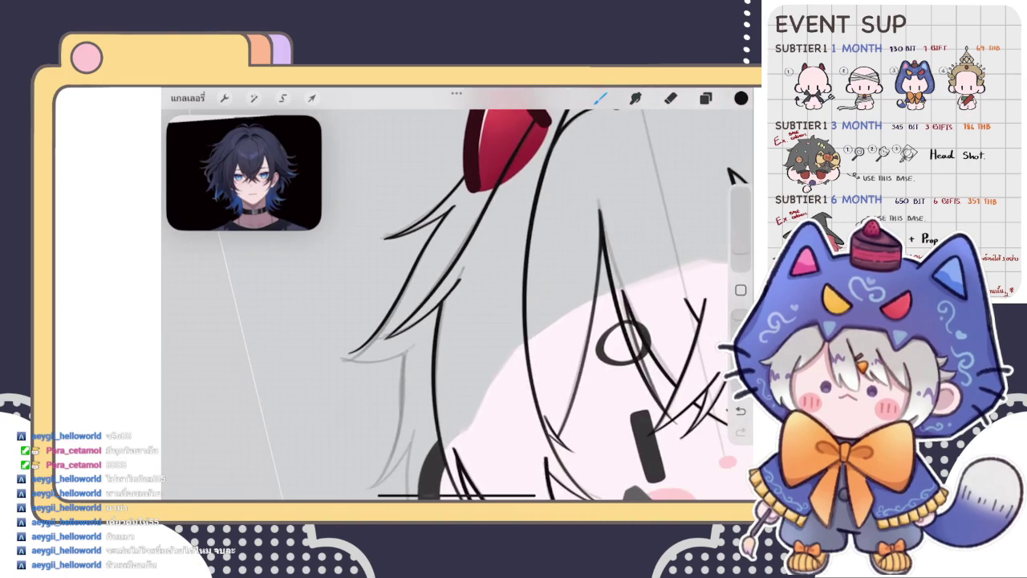
pyautogui.scroll(2, 458, 305)
pyautogui.scroll(1, 457, 305)
pyautogui.scroll(1, 458, 305)
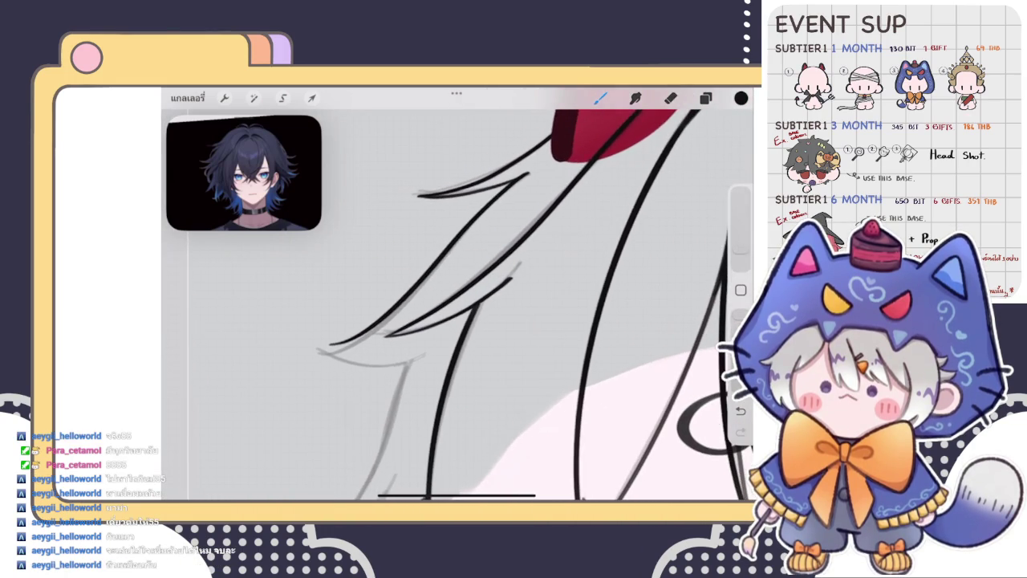
pyautogui.hotkey('ctrl', 'z')
pyautogui.moveTo(514, 187); pyautogui.dragTo(305, 356)
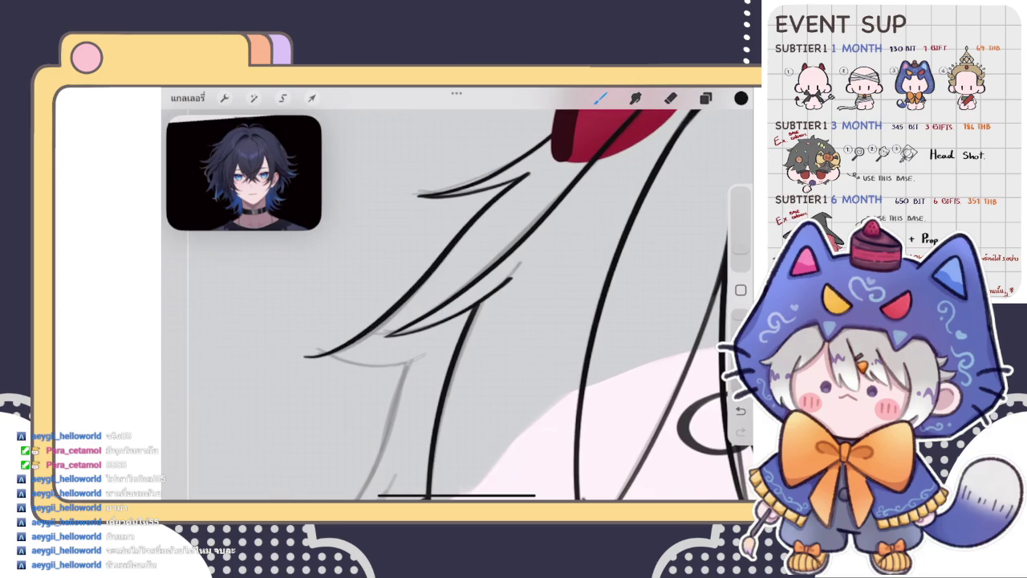
pyautogui.click(254, 98)
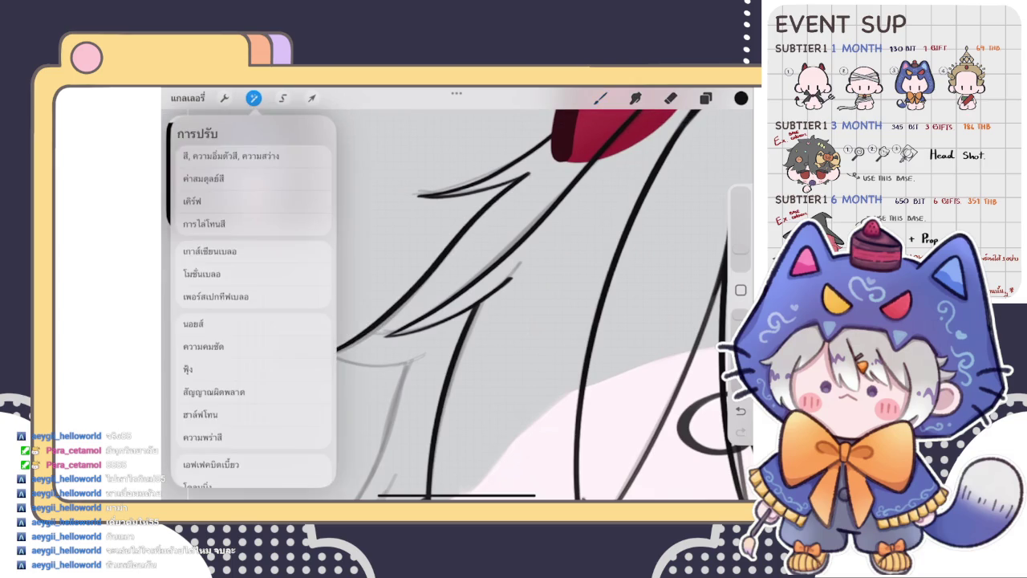
# Liquify the hair stroke's tip into shape with the brush size at 26%
pyautogui.click(232, 433)
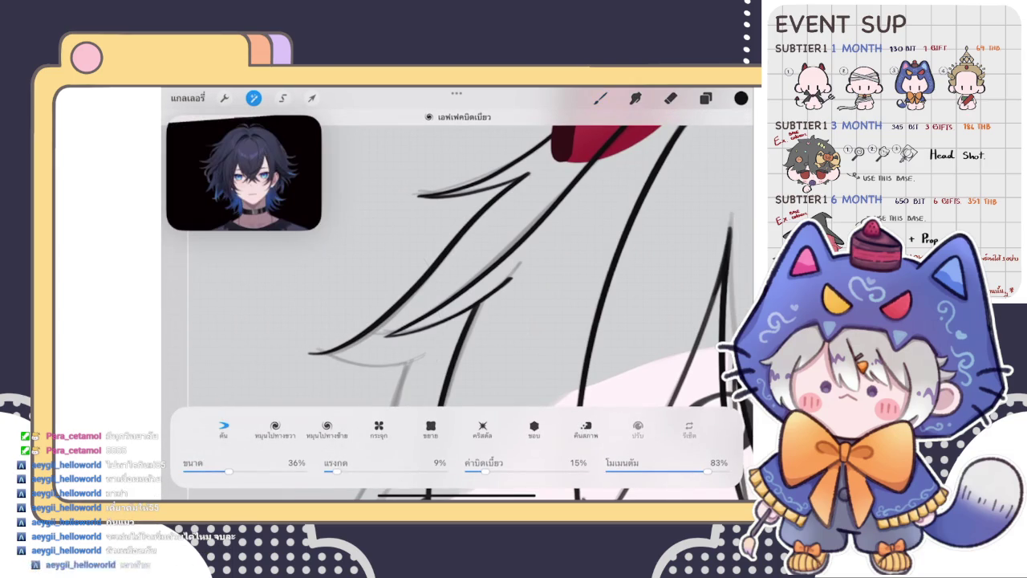
pyautogui.moveTo(229, 471); pyautogui.dragTo(218, 471)
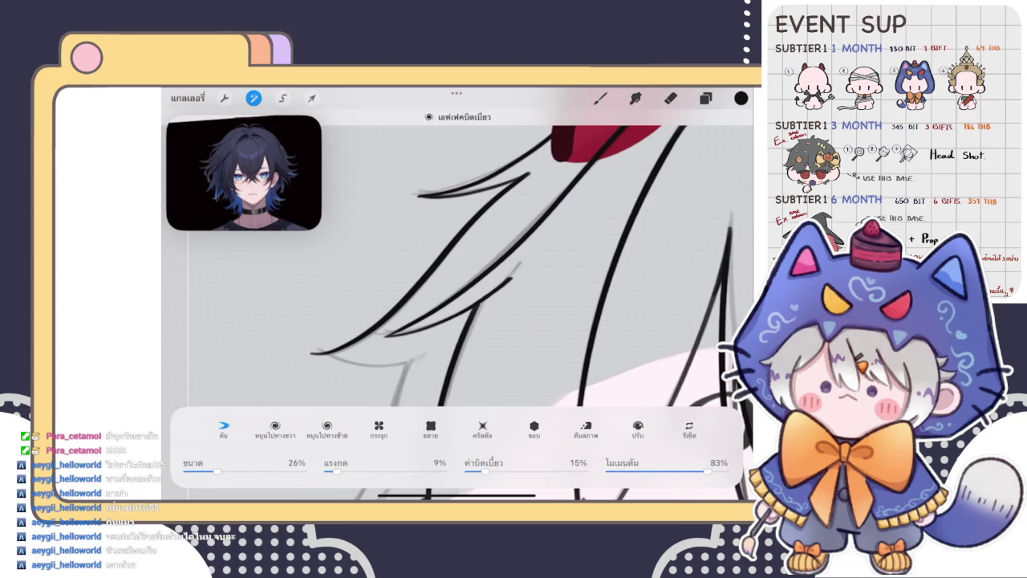
pyautogui.moveTo(329, 350)
pyautogui.mouseDown()
pyautogui.moveTo(362, 341)
pyautogui.moveTo(337, 350)
pyautogui.mouseUp()
pyautogui.click(600, 97)
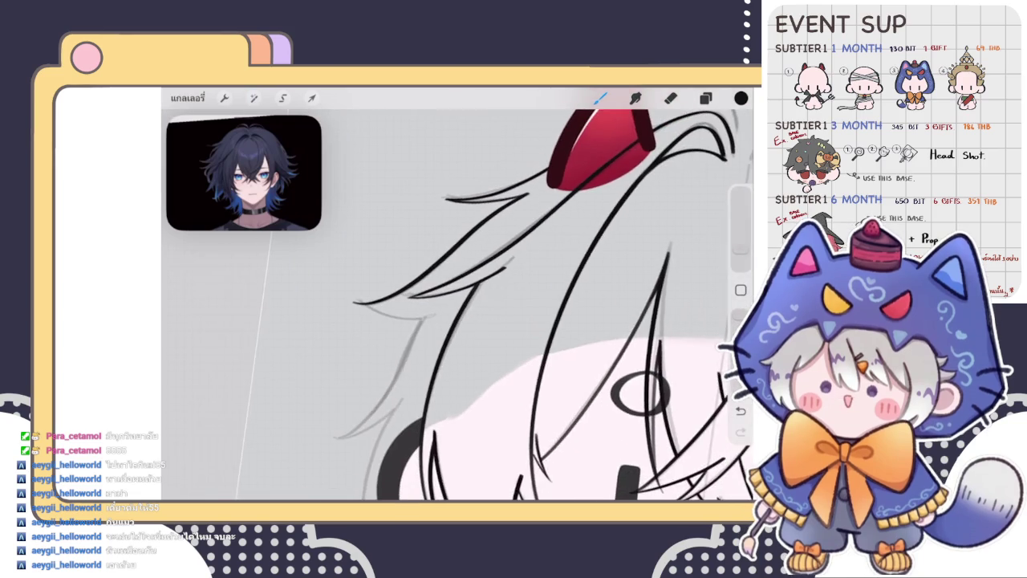
# Redraw a clean curved black hair strand near the head top and erase its thin tail
pyautogui.moveTo(449, 240); pyautogui.dragTo(610, 449)
pyautogui.moveTo(449, 321); pyautogui.dragTo(469, 313)
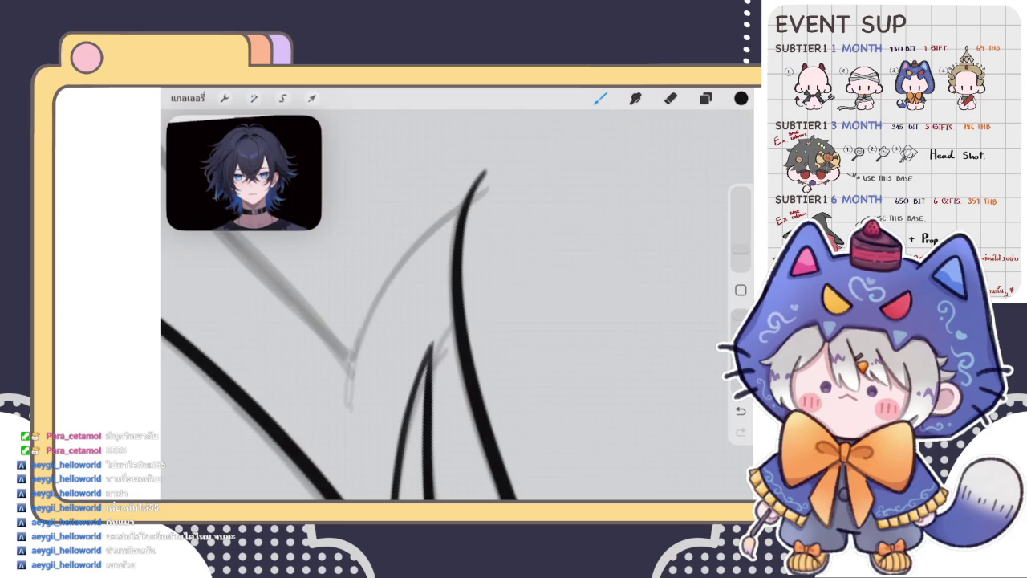
pyautogui.hotkey('ctrl', 'z')
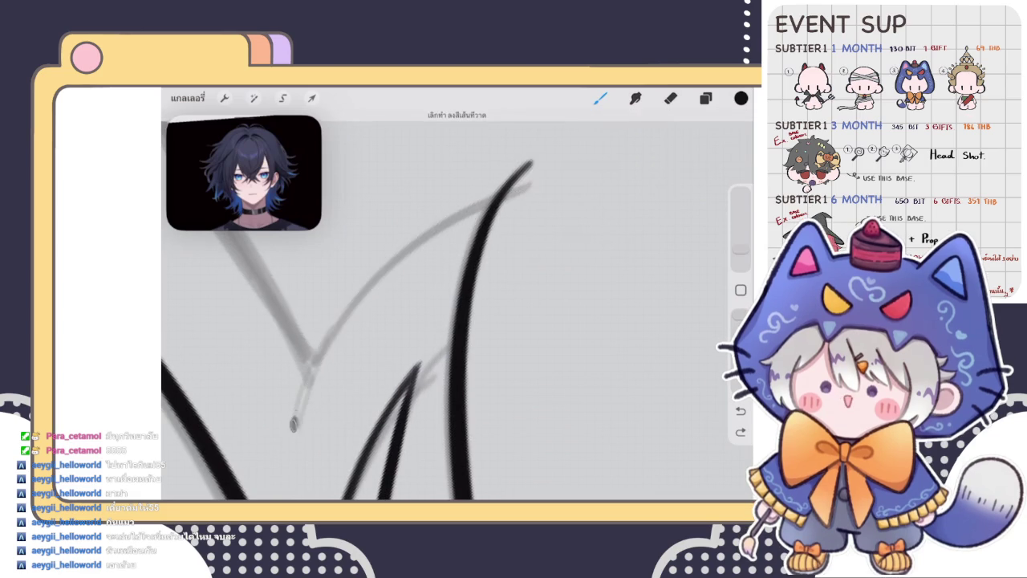
pyautogui.moveTo(293, 425); pyautogui.dragTo(544, 164)
pyautogui.hotkey('ctrl', 'z')
pyautogui.moveTo(322, 424)
pyautogui.mouseDown()
pyautogui.moveTo(436, 233)
pyautogui.moveTo(486, 205)
pyautogui.mouseUp()
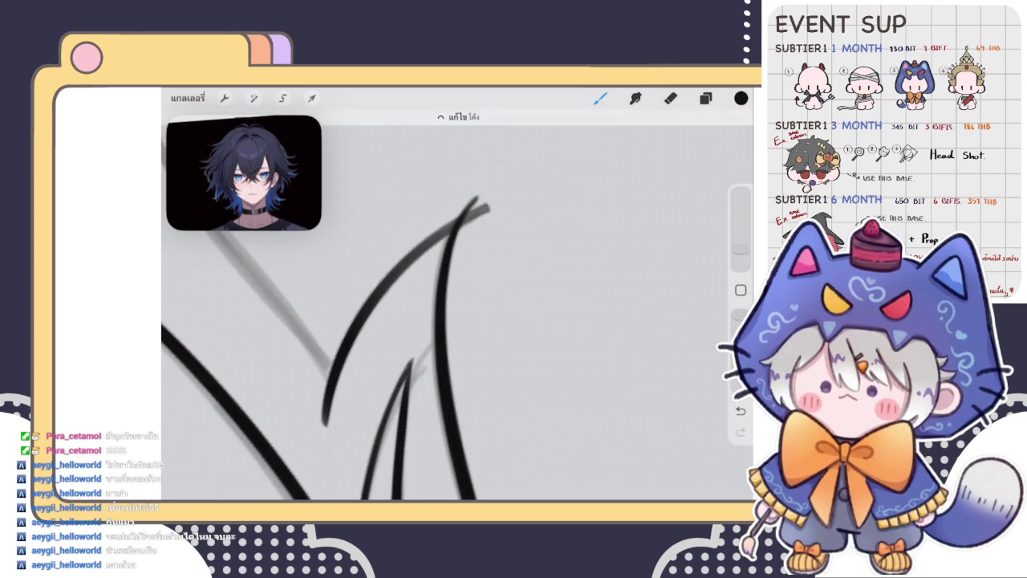
pyautogui.press('e')
pyautogui.moveTo(484, 207); pyautogui.dragTo(493, 213)
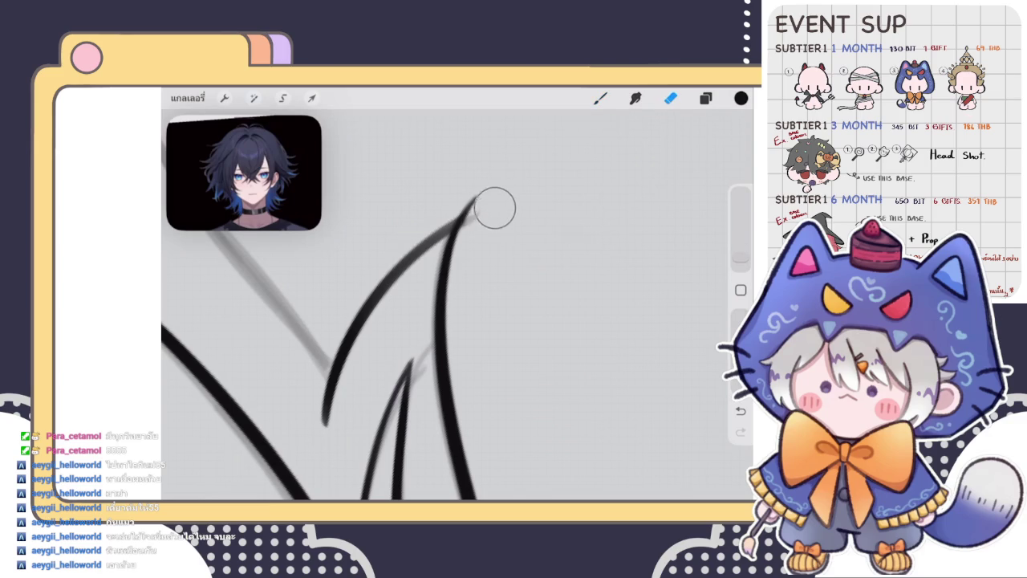
pyautogui.scroll(-5, 457, 305)
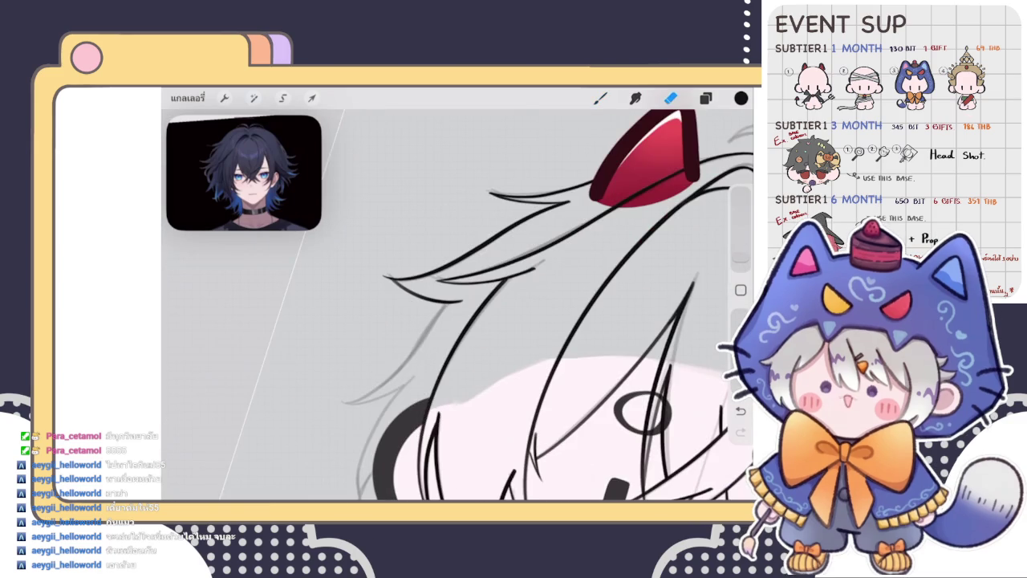
pyautogui.scroll(-5, 546, 305)
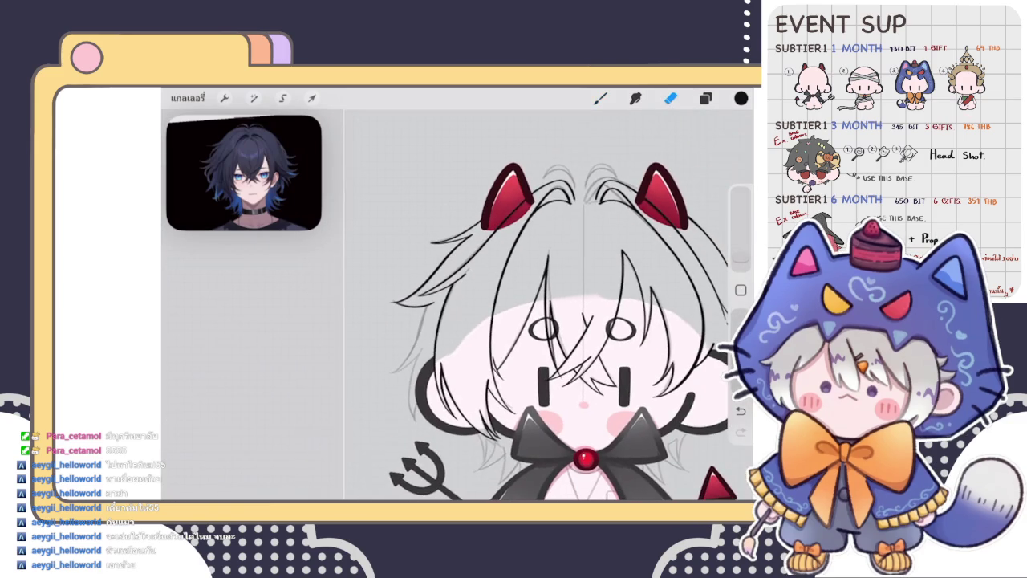
# Ink a black hair strand over the sketch down the left side of the face
pyautogui.scroll(5, 554, 305)
pyautogui.press('b')
pyautogui.scroll(5, 554, 305)
pyautogui.moveTo(462, 206)
pyautogui.mouseDown()
pyautogui.moveTo(430, 285)
pyautogui.moveTo(355, 380)
pyautogui.mouseUp()
pyautogui.scroll(-3, 457, 305)
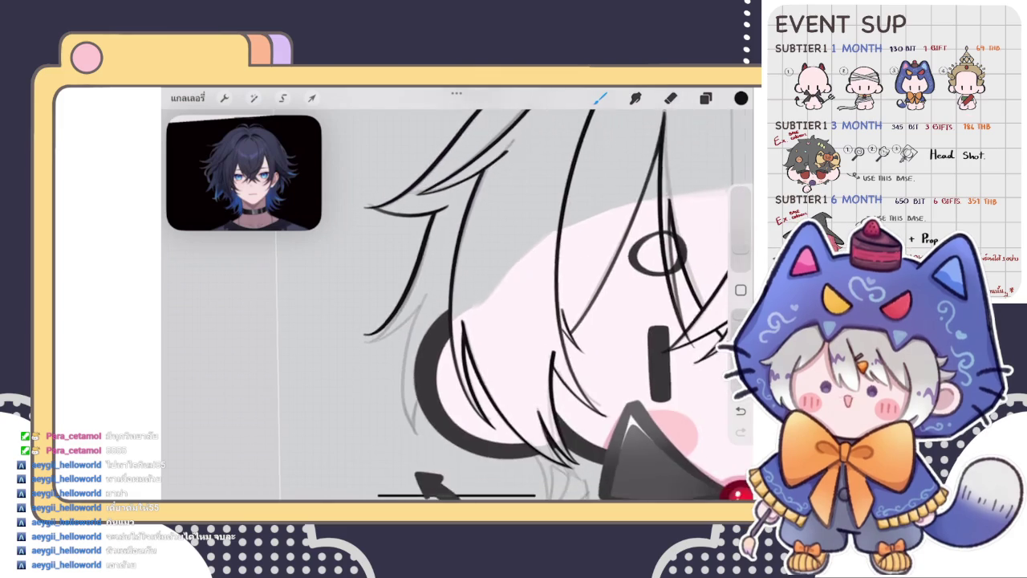
pyautogui.scroll(3, 458, 305)
pyautogui.hotkey('ctrl', 'z')
pyautogui.moveTo(455, 190); pyautogui.dragTo(351, 358)
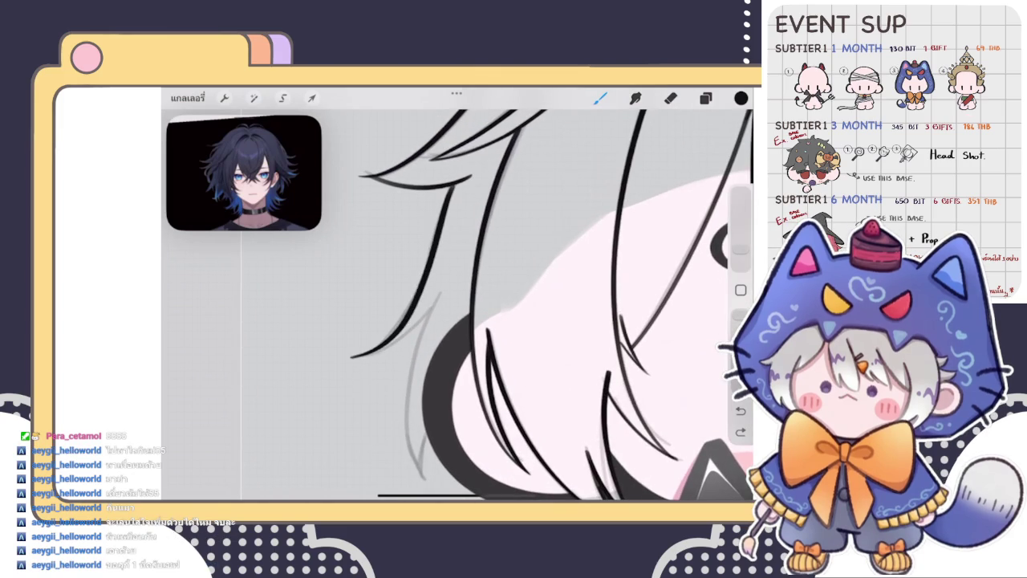
# Keep redrawing the left-side strand until it sweeps outward to a sharp point
pyautogui.hotkey('ctrl', 'z')
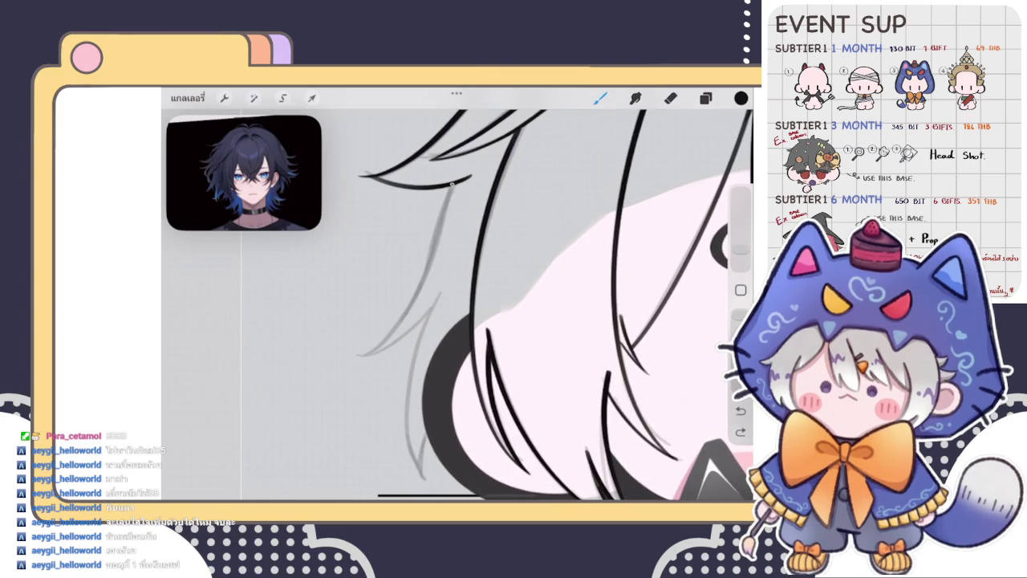
pyautogui.moveTo(454, 185); pyautogui.dragTo(347, 357)
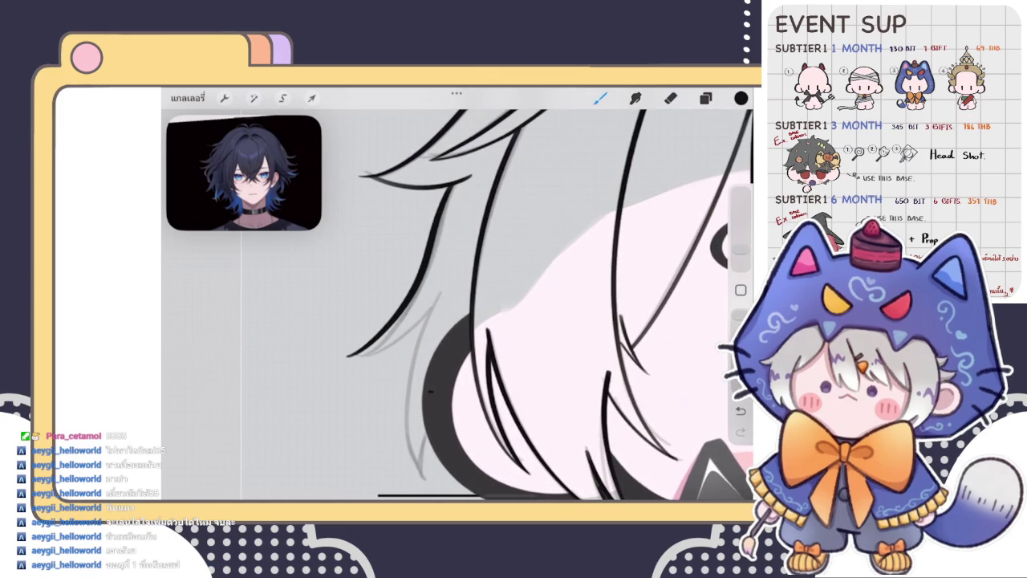
pyautogui.hotkey('ctrl', 'z')
pyautogui.moveTo(451, 186); pyautogui.dragTo(357, 353)
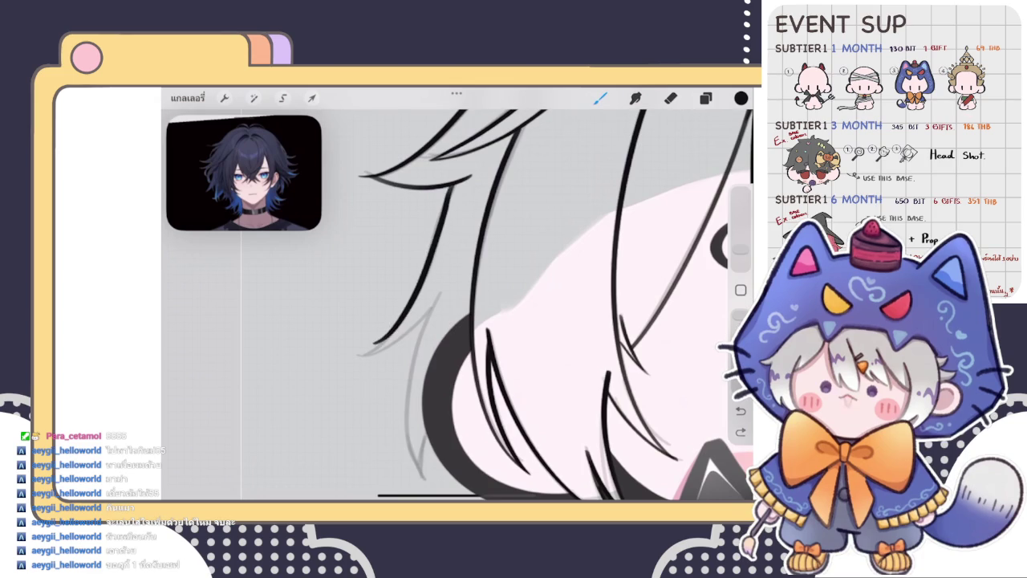
pyautogui.hotkey('ctrl', 'z')
pyautogui.moveTo(449, 188); pyautogui.dragTo(355, 363)
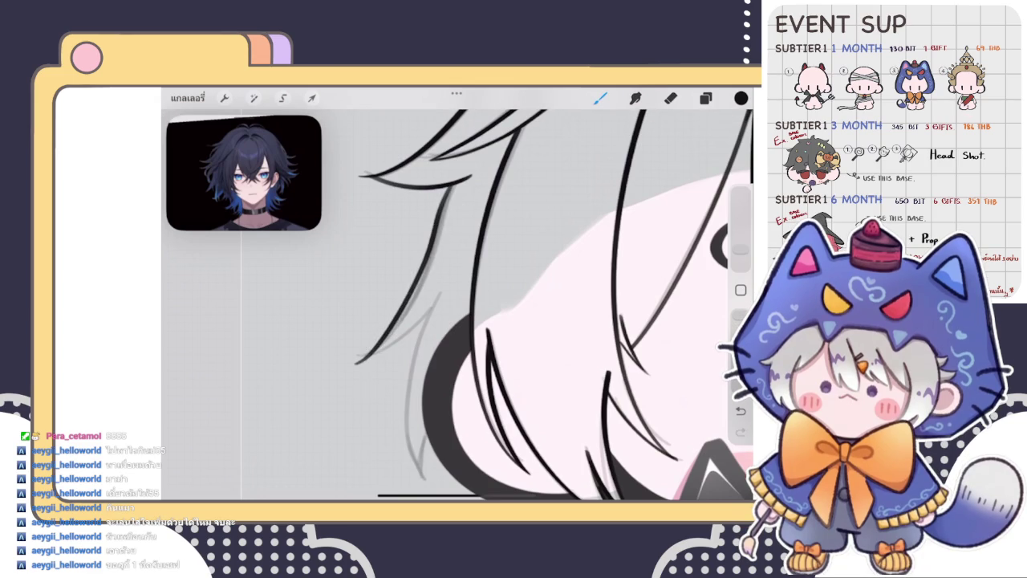
pyautogui.hotkey('ctrl', 'z')
pyautogui.moveTo(450, 186); pyautogui.dragTo(337, 361)
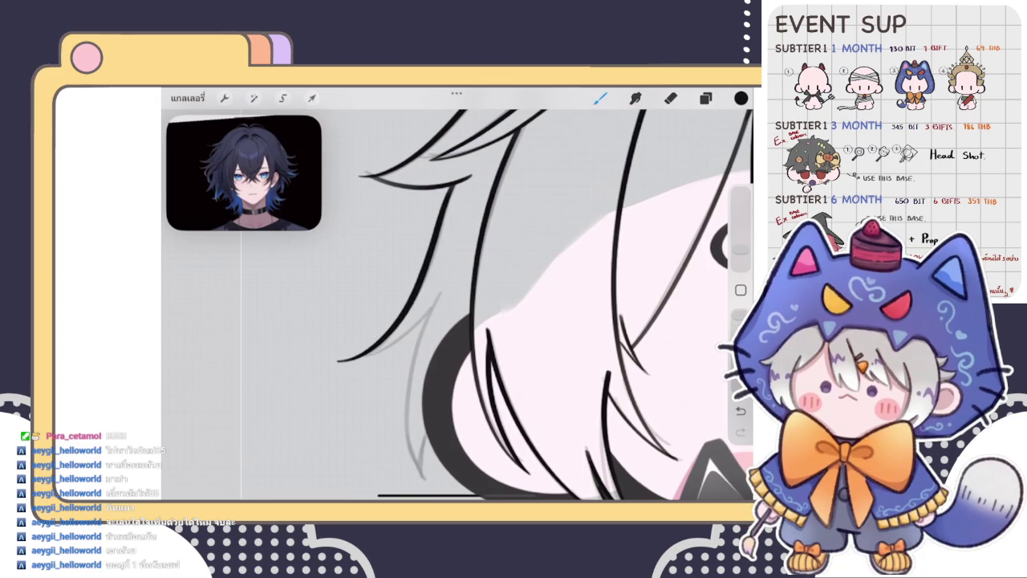
pyautogui.scroll(-5, 538, 305)
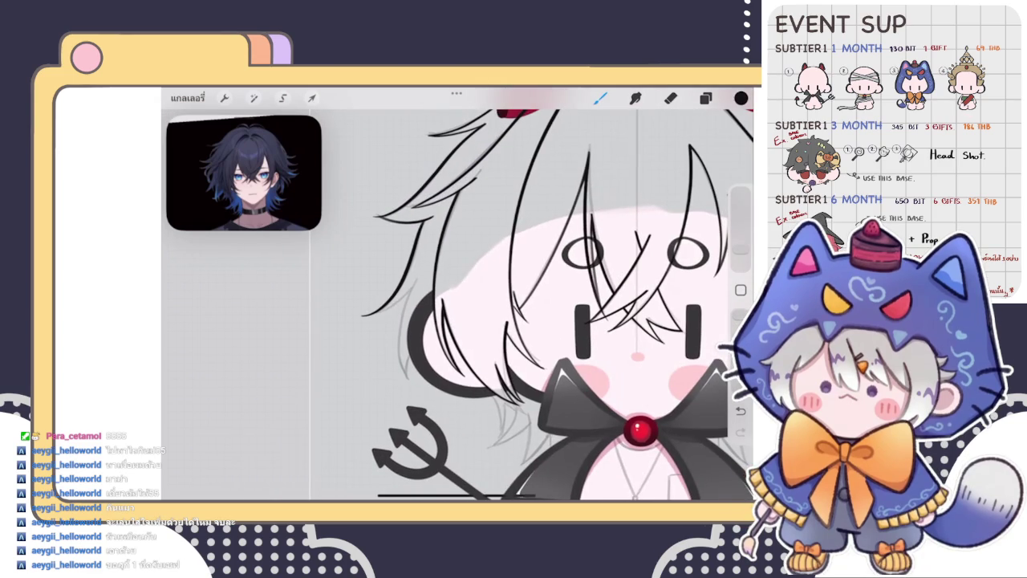
# Zoom to the left ear and replace a grey stroke with a dark hair strand over the sketch
pyautogui.scroll(1, 538, 305)
pyautogui.scroll(2, 402, 265)
pyautogui.scroll(2, 402, 265)
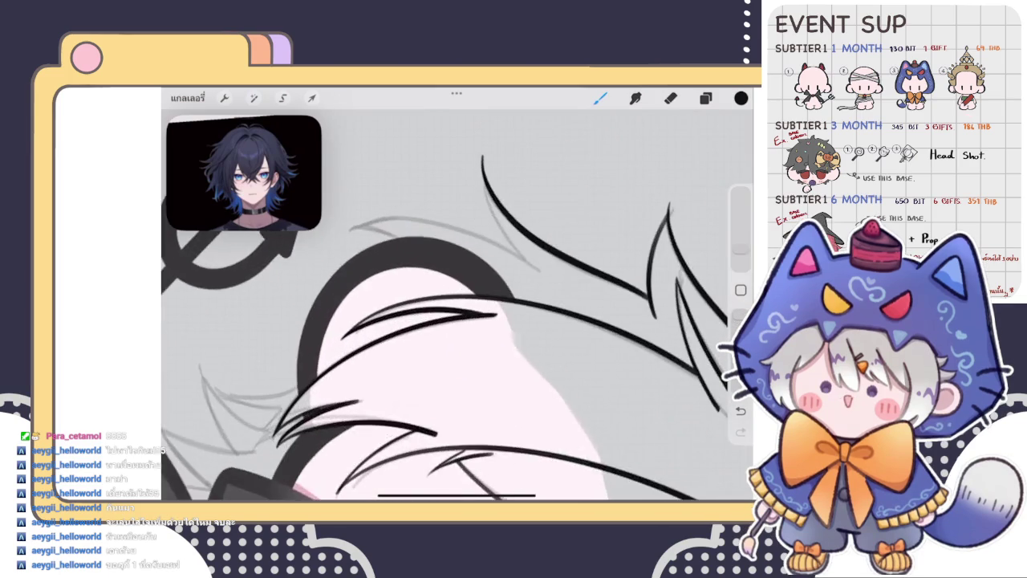
pyautogui.scroll(2, 401, 264)
pyautogui.scroll(2, 401, 265)
pyautogui.moveTo(440, 211)
pyautogui.mouseDown()
pyautogui.moveTo(322, 438)
pyautogui.moveTo(459, 225)
pyautogui.mouseUp()
pyautogui.scroll(-1, 449, 321)
pyautogui.hotkey('ctrl', 'z')
pyautogui.moveTo(333, 433)
pyautogui.mouseDown()
pyautogui.moveTo(410, 259)
pyautogui.moveTo(472, 207)
pyautogui.mouseUp()
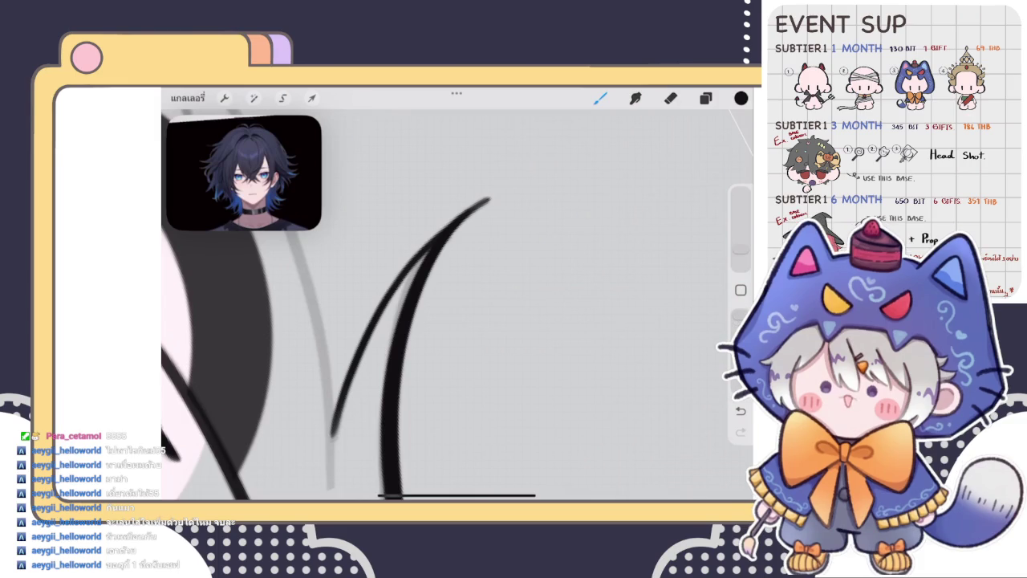
pyautogui.scroll(-2, 458, 305)
pyautogui.scroll(-2, 458, 305)
pyautogui.scroll(-2, 458, 305)
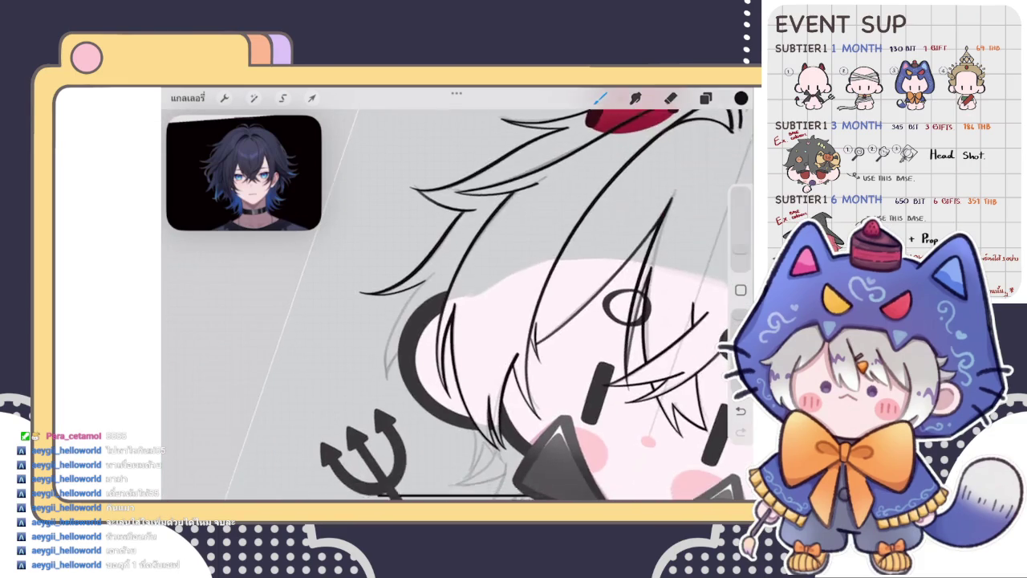
pyautogui.scroll(3, 450, 321)
# Redraw the thin hair strand near the ear, darkening it with a second pass
pyautogui.moveTo(449, 226); pyautogui.dragTo(363, 451)
pyautogui.scroll(-2, 457, 305)
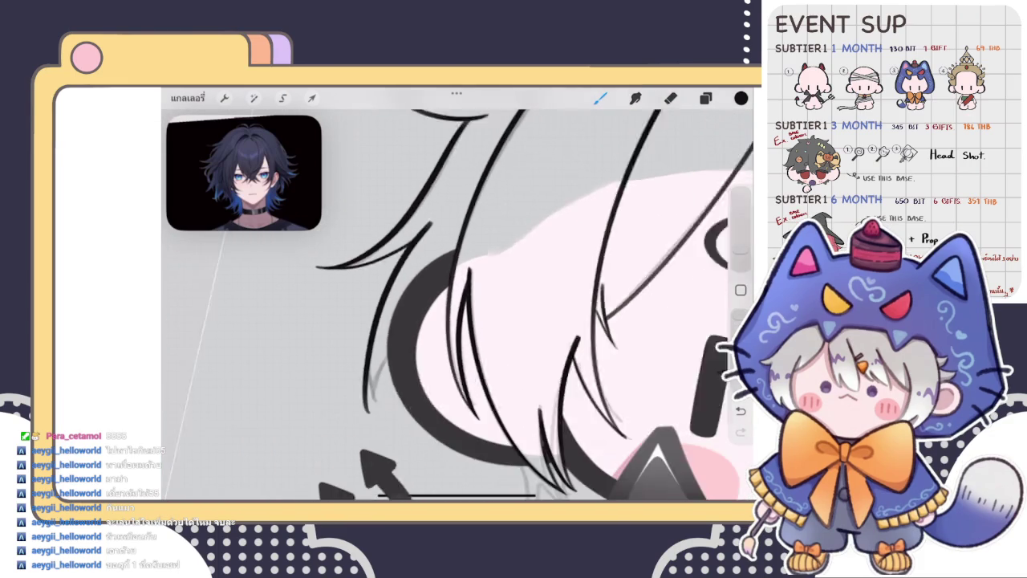
pyautogui.hotkey('ctrl', 'z')
pyautogui.scroll(2, 482, 305)
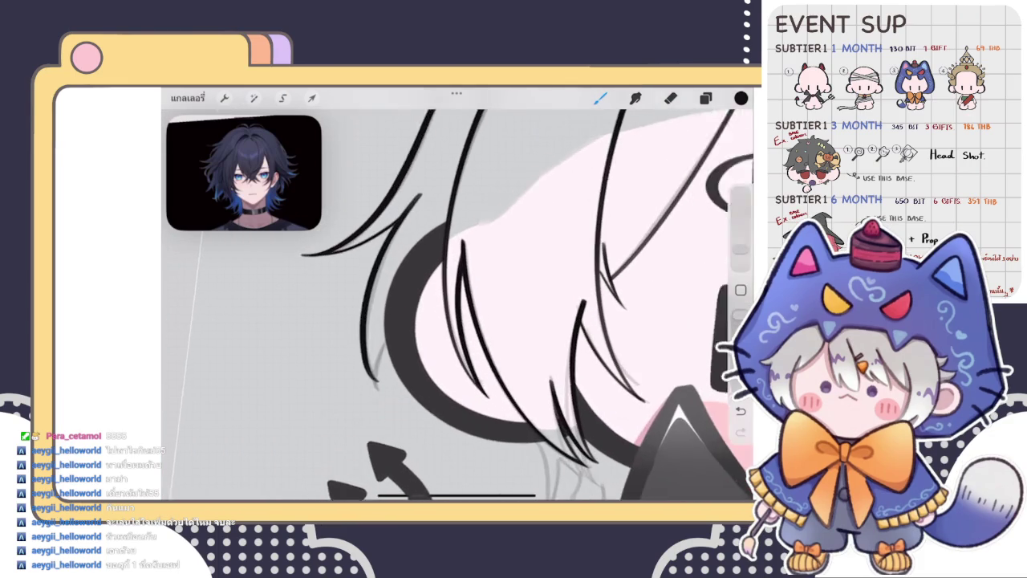
pyautogui.scroll(1, 482, 305)
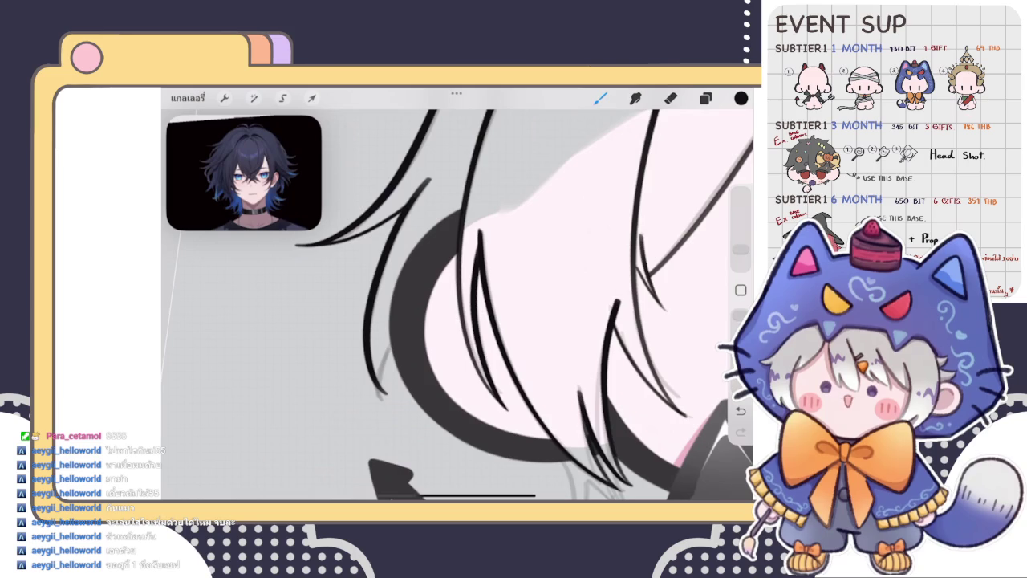
pyautogui.scroll(2, 482, 321)
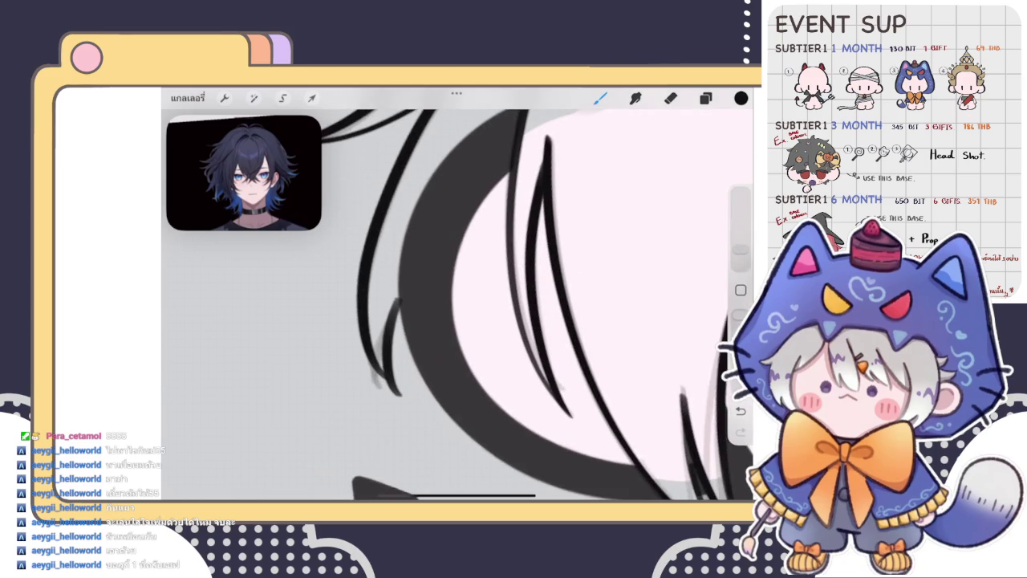
pyautogui.scroll(2, 481, 305)
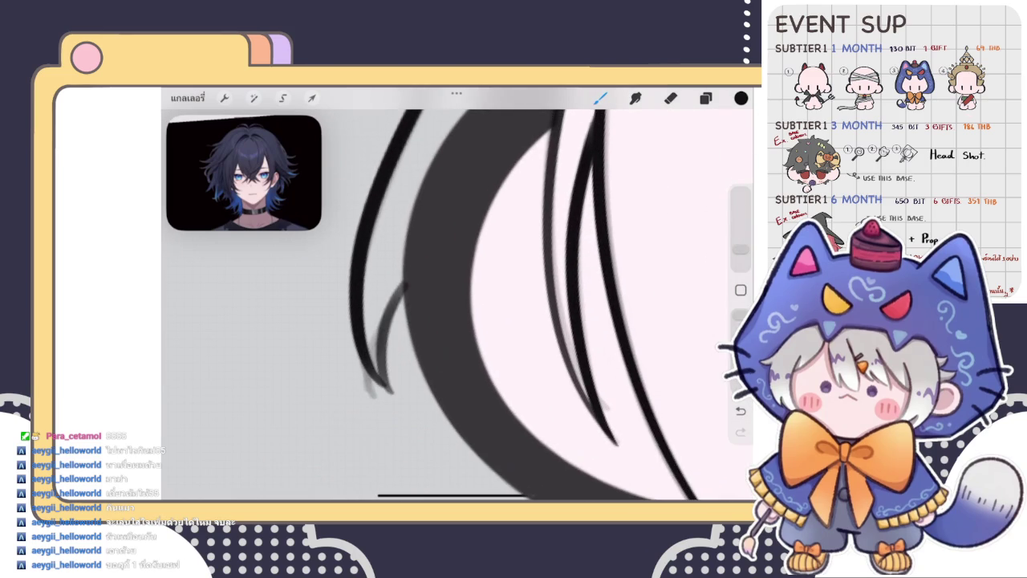
pyautogui.moveTo(377, 376); pyautogui.dragTo(400, 289)
pyautogui.moveTo(379, 373); pyautogui.dragTo(390, 317)
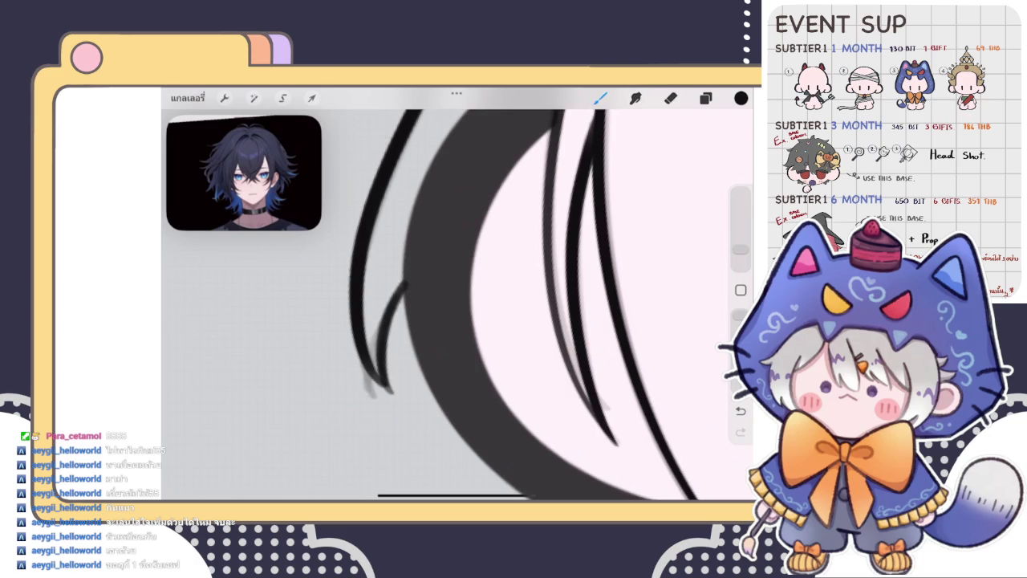
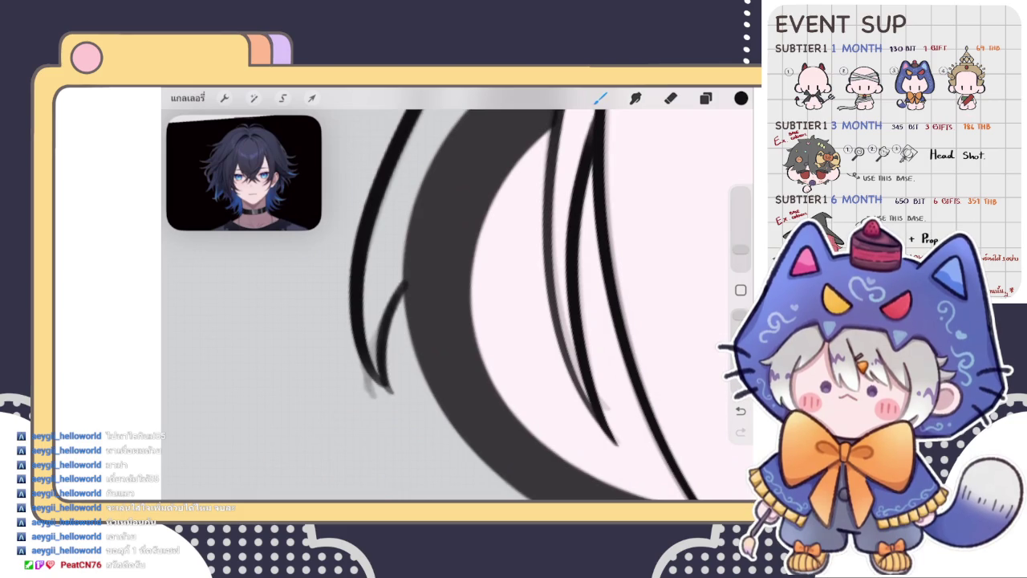
# Toggle eraser then brush, zoom out to the whole chibi devil, and show its layer list
pyautogui.scroll(2, 514, 305)
pyautogui.click(670, 98)
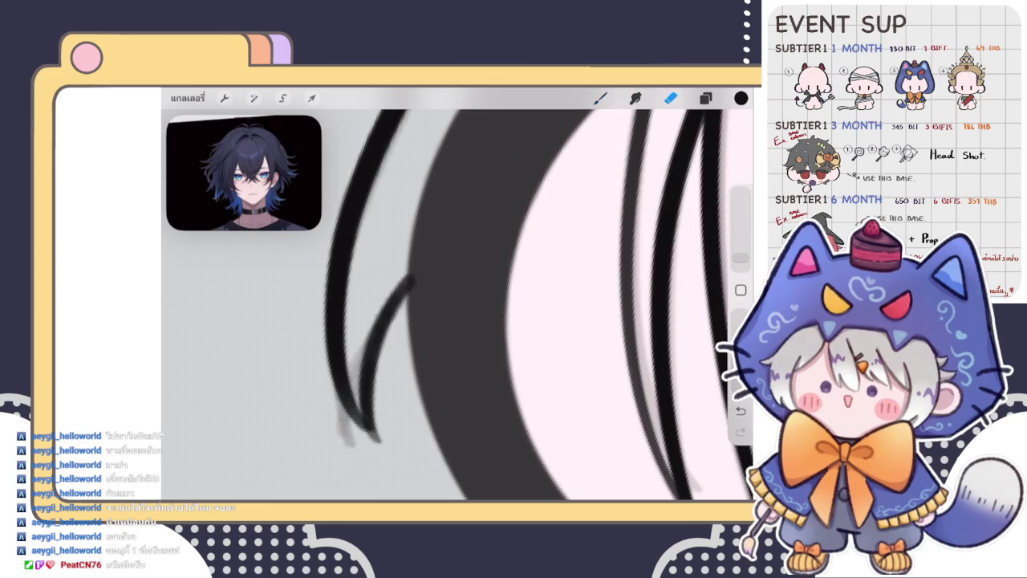
pyautogui.scroll(-2, 447, 297)
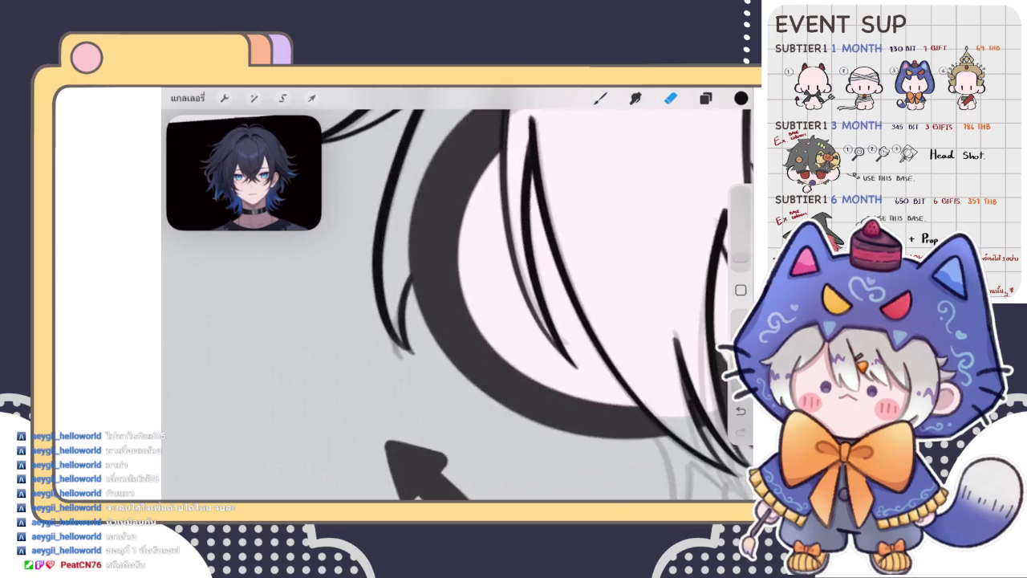
pyautogui.scroll(-3, 514, 305)
pyautogui.scroll(-2, 513, 305)
pyautogui.click(601, 98)
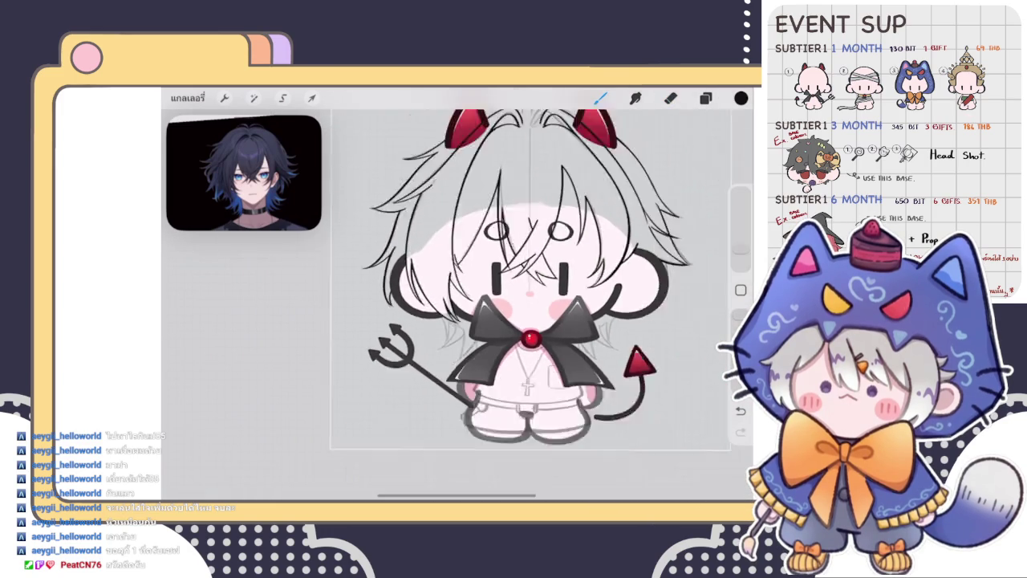
pyautogui.scroll(-2, 513, 273)
pyautogui.click(705, 98)
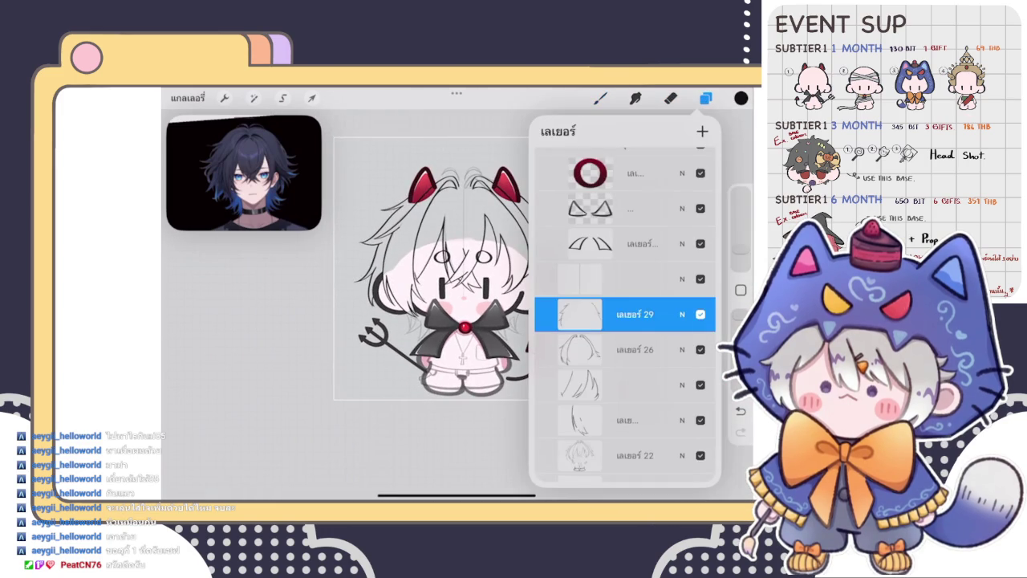
# Zoom in and ink the first black hair strands beside the bow's left loop, redrawing them lower
pyautogui.click(600, 98)
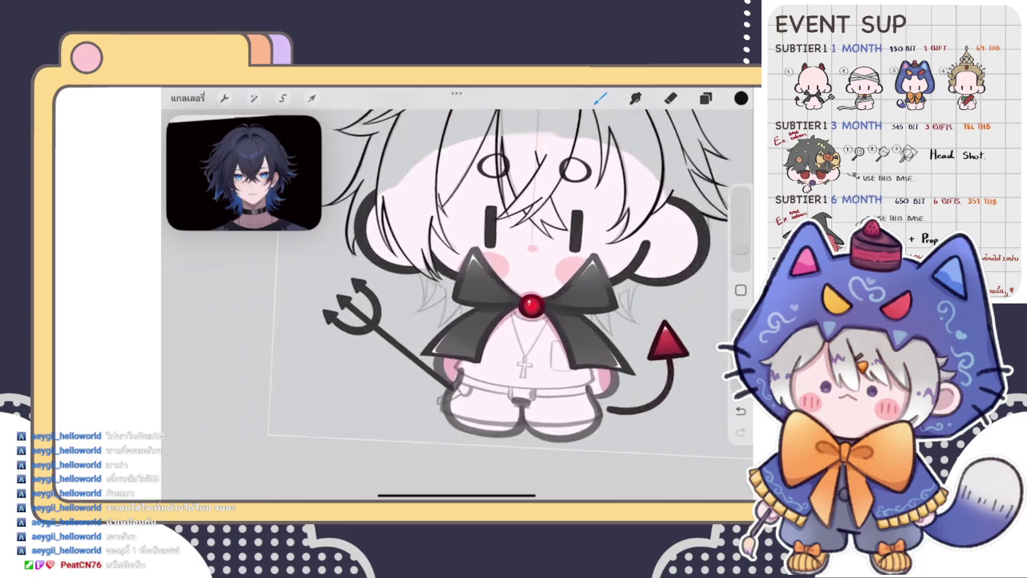
pyautogui.scroll(3, 481, 321)
pyautogui.scroll(3, 481, 321)
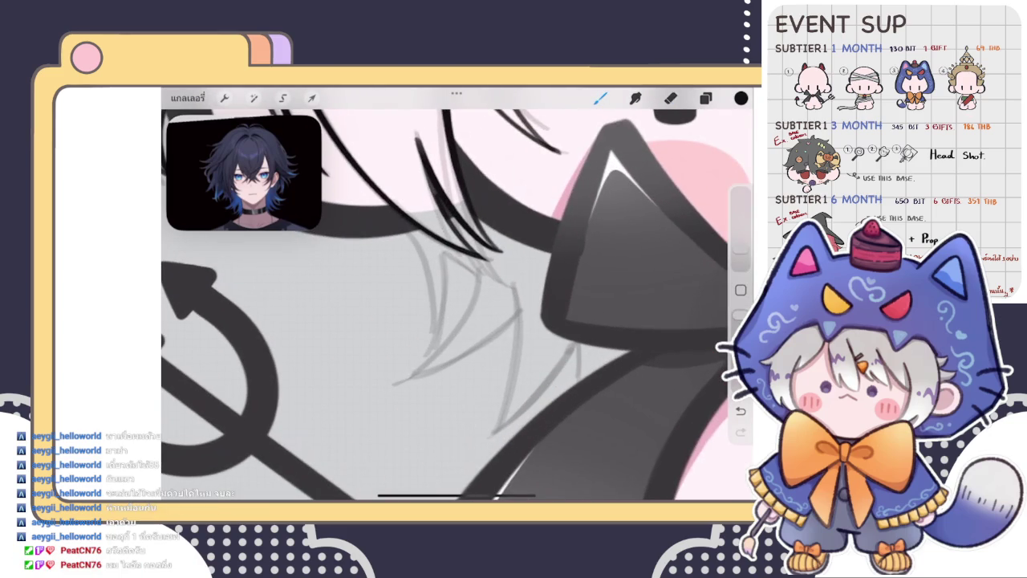
pyautogui.moveTo(437, 232); pyautogui.dragTo(406, 348)
pyautogui.moveTo(482, 321); pyautogui.dragTo(457, 309)
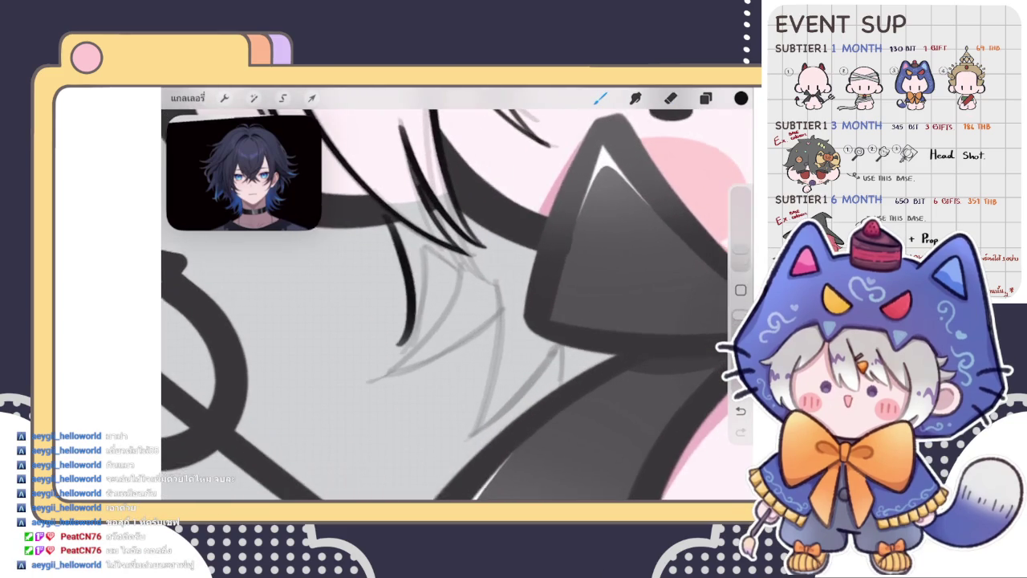
pyautogui.moveTo(417, 229); pyautogui.dragTo(379, 361)
pyautogui.moveTo(482, 321)
pyautogui.mouseDown()
pyautogui.moveTo(465, 323)
pyautogui.moveTo(498, 313)
pyautogui.mouseUp()
pyautogui.moveTo(397, 225); pyautogui.dragTo(370, 365)
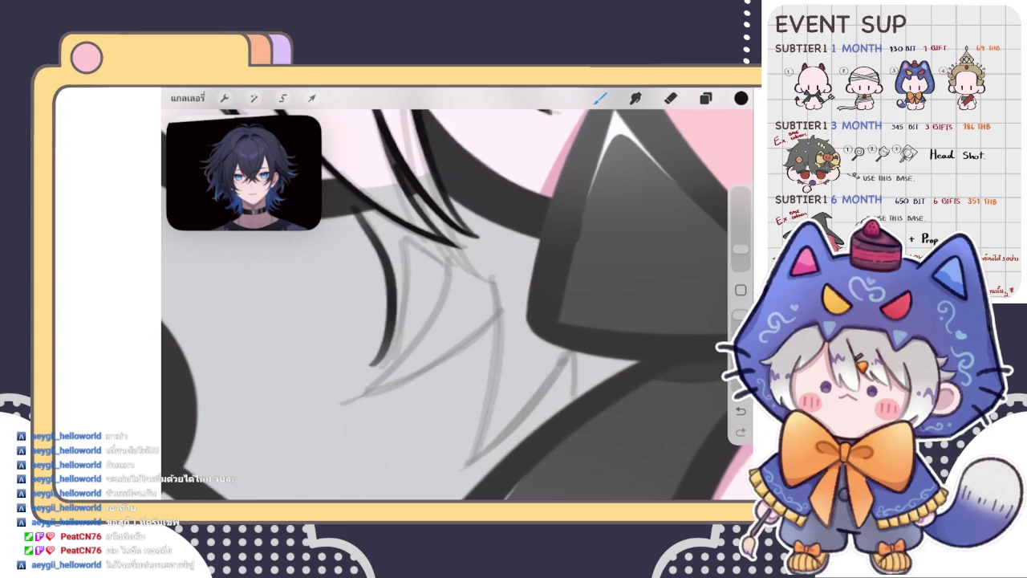
pyautogui.moveTo(481, 321); pyautogui.dragTo(449, 305)
pyautogui.hotkey('ctrl', 'z')
pyautogui.moveTo(376, 256); pyautogui.dragTo(393, 358)
# Add more black hair strands beside the bow, including faint and thin strokes
pyautogui.moveTo(481, 321); pyautogui.dragTo(514, 305)
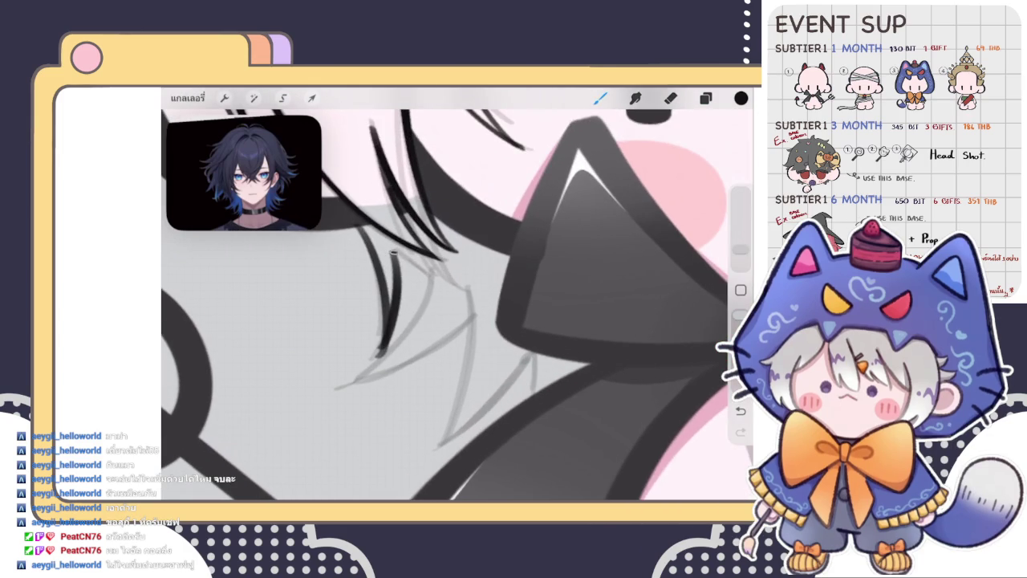
pyautogui.moveTo(481, 321); pyautogui.dragTo(505, 301)
pyautogui.moveTo(443, 268)
pyautogui.mouseDown()
pyautogui.moveTo(431, 302)
pyautogui.moveTo(348, 390)
pyautogui.mouseUp()
pyautogui.moveTo(481, 321)
pyautogui.mouseDown()
pyautogui.moveTo(450, 305)
pyautogui.moveTo(482, 321)
pyautogui.moveTo(521, 289)
pyautogui.moveTo(362, 376)
pyautogui.moveTo(449, 305)
pyautogui.mouseUp()
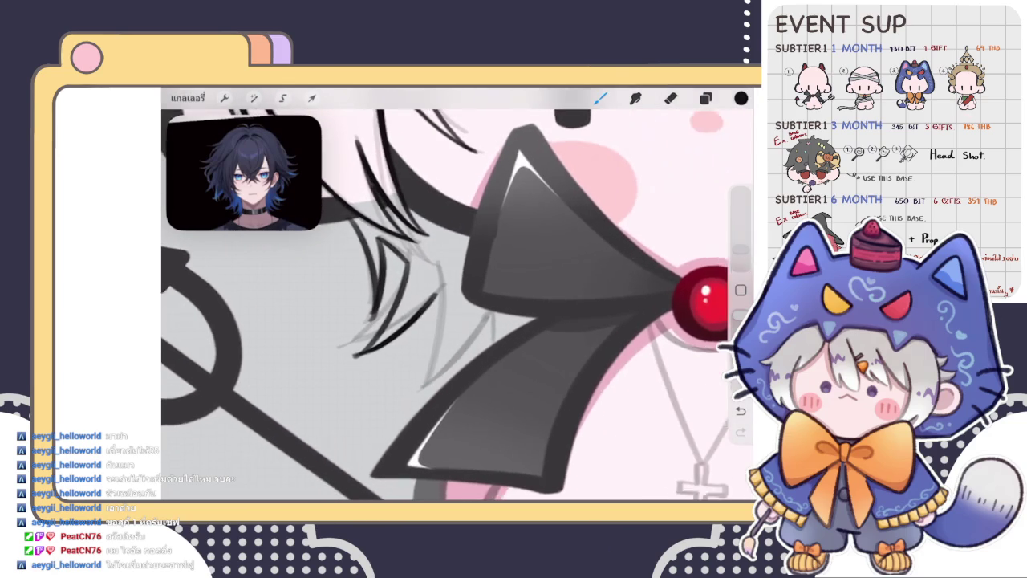
pyautogui.moveTo(443, 269); pyautogui.dragTo(353, 358)
pyautogui.moveTo(482, 321); pyautogui.dragTo(462, 309)
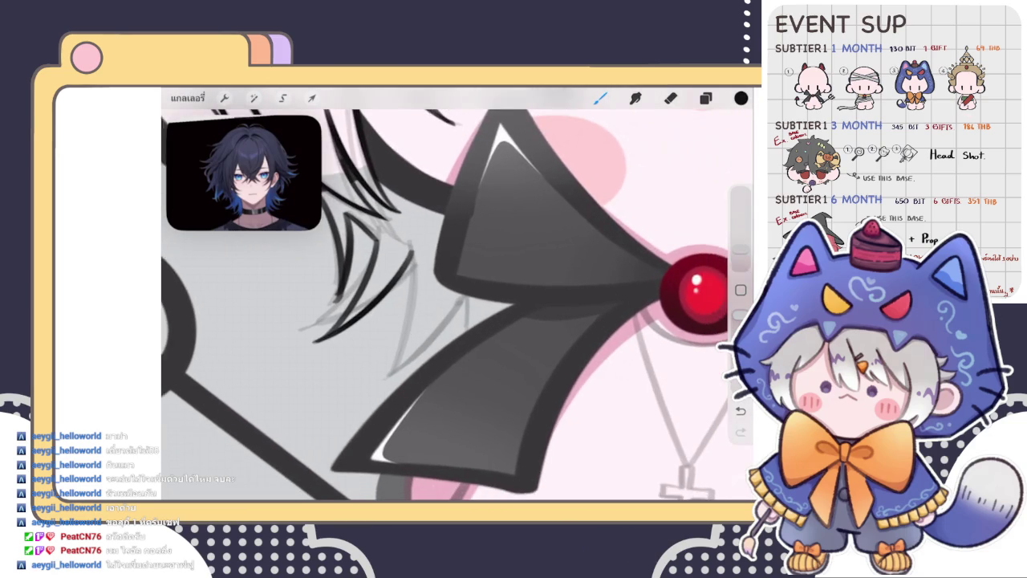
pyautogui.moveTo(415, 246); pyautogui.dragTo(382, 366)
pyautogui.moveTo(482, 321); pyautogui.dragTo(513, 305)
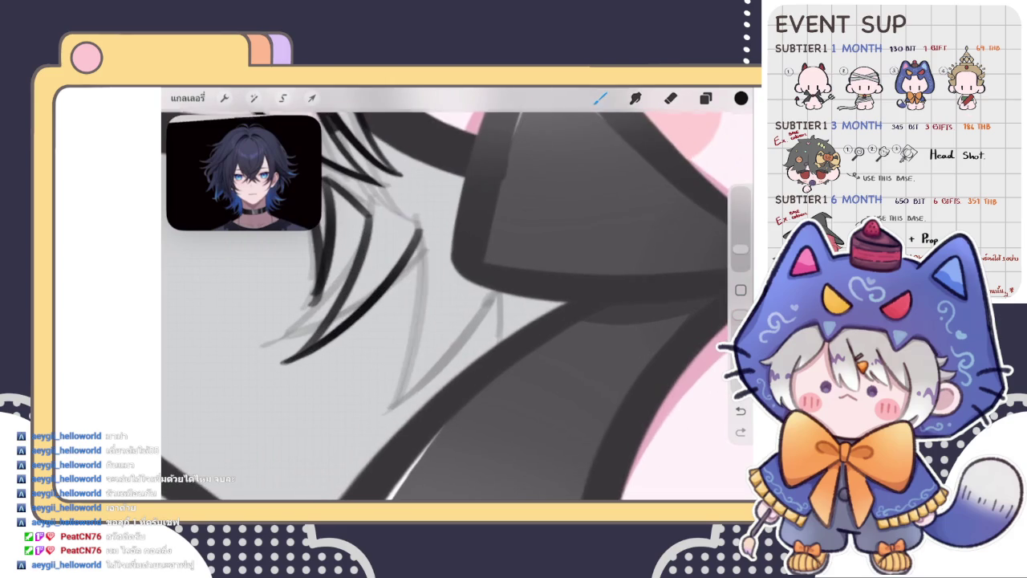
pyautogui.moveTo(430, 219); pyautogui.dragTo(397, 380)
pyautogui.moveTo(481, 321); pyautogui.dragTo(465, 313)
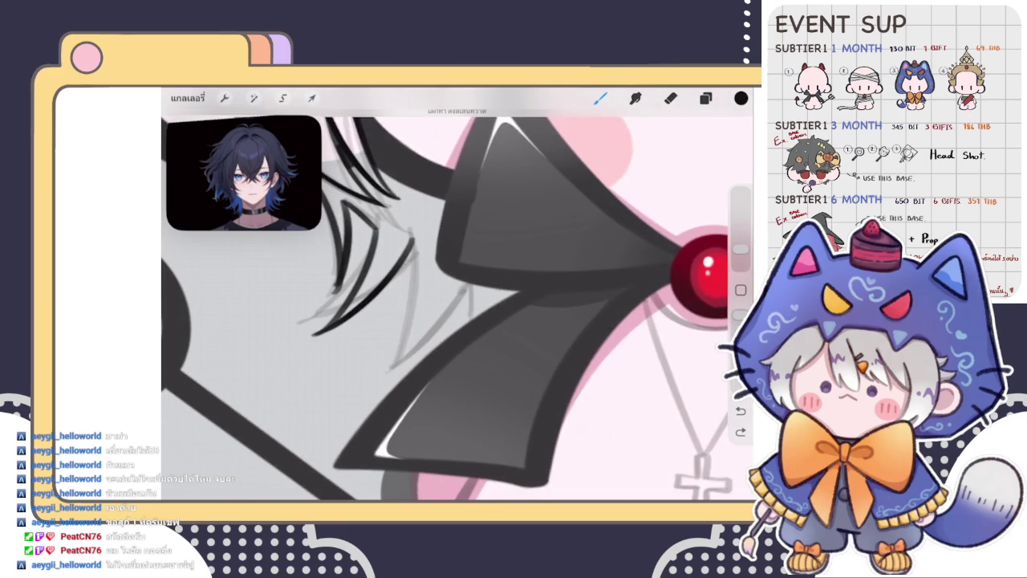
# Ink a long downward strand and a curved strand, undoing and redrawing until they fit
pyautogui.moveTo(412, 229); pyautogui.dragTo(393, 371)
pyautogui.moveTo(481, 321); pyautogui.dragTo(514, 305)
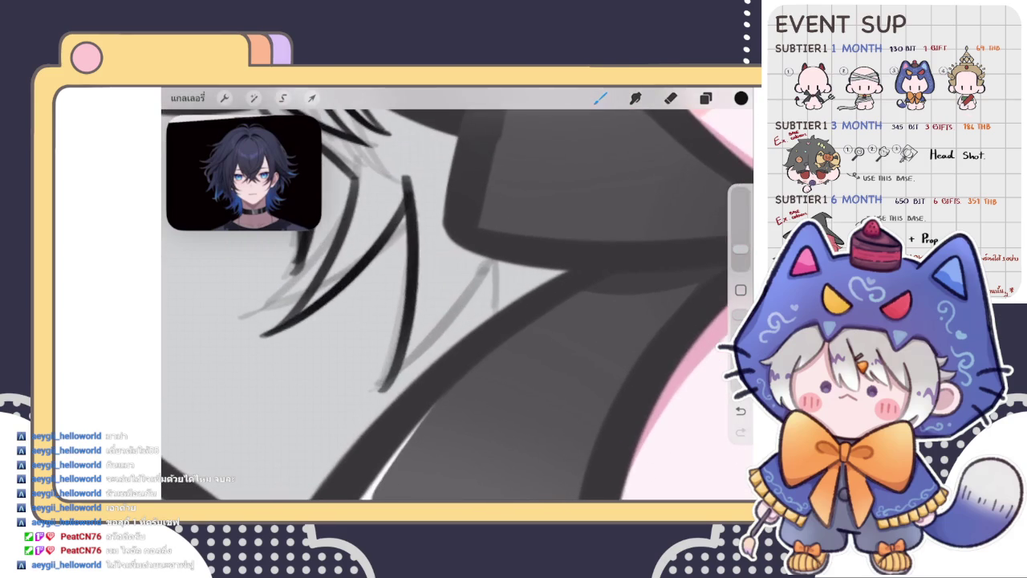
pyautogui.moveTo(405, 178)
pyautogui.mouseDown()
pyautogui.moveTo(374, 371)
pyautogui.moveTo(489, 259)
pyautogui.mouseUp()
pyautogui.hotkey('ctrl', 'z')
pyautogui.moveTo(351, 350); pyautogui.dragTo(458, 275)
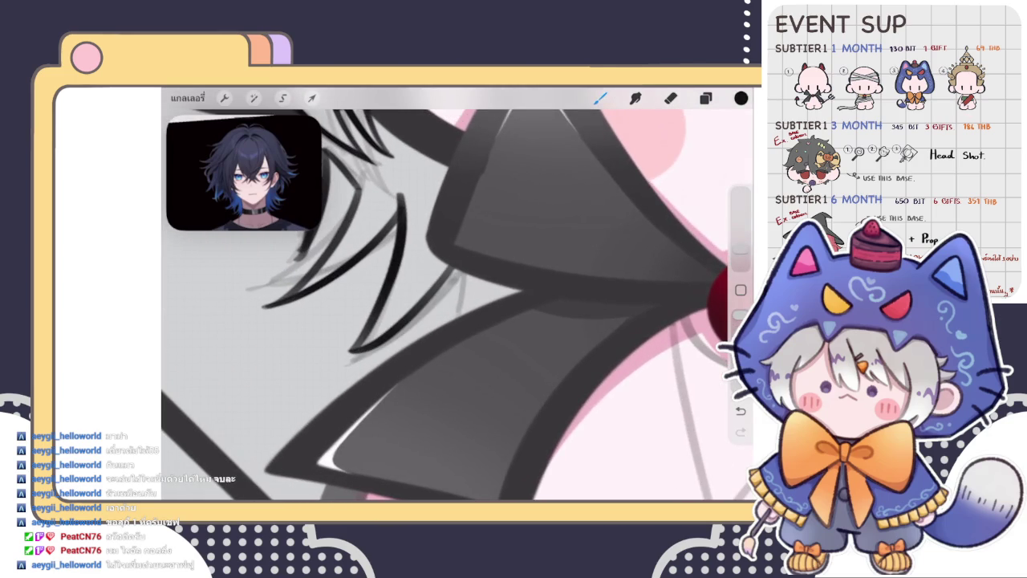
pyautogui.hotkey('ctrl', 'z')
pyautogui.moveTo(346, 351)
pyautogui.mouseDown()
pyautogui.moveTo(458, 273)
pyautogui.moveTo(446, 325)
pyautogui.mouseUp()
# Zoom in and out to check the new hair ink against the full chibi devil
pyautogui.scroll(-5, 457, 294)
pyautogui.scroll(-2, 458, 294)
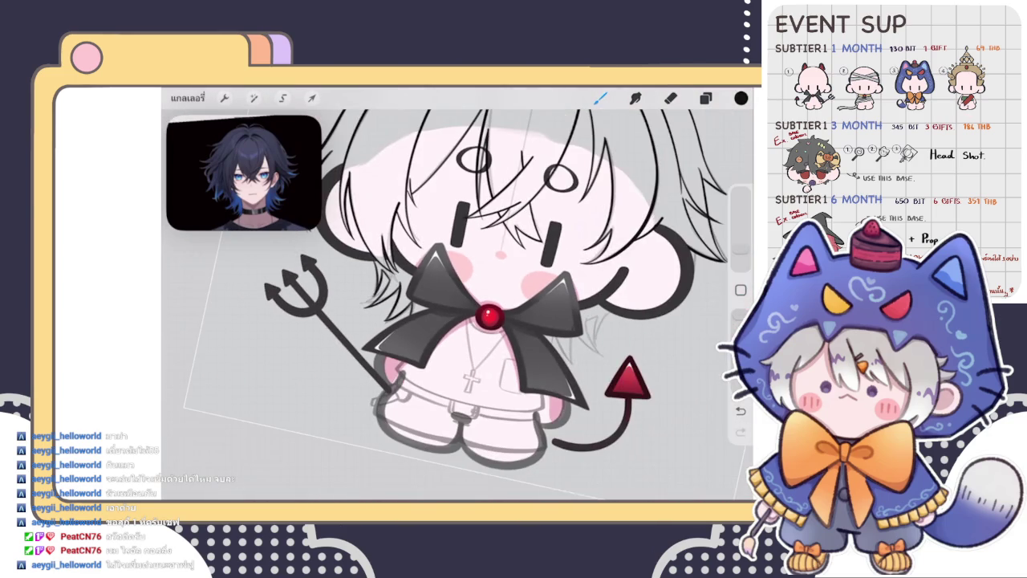
pyautogui.scroll(3, 417, 329)
pyautogui.scroll(3, 417, 329)
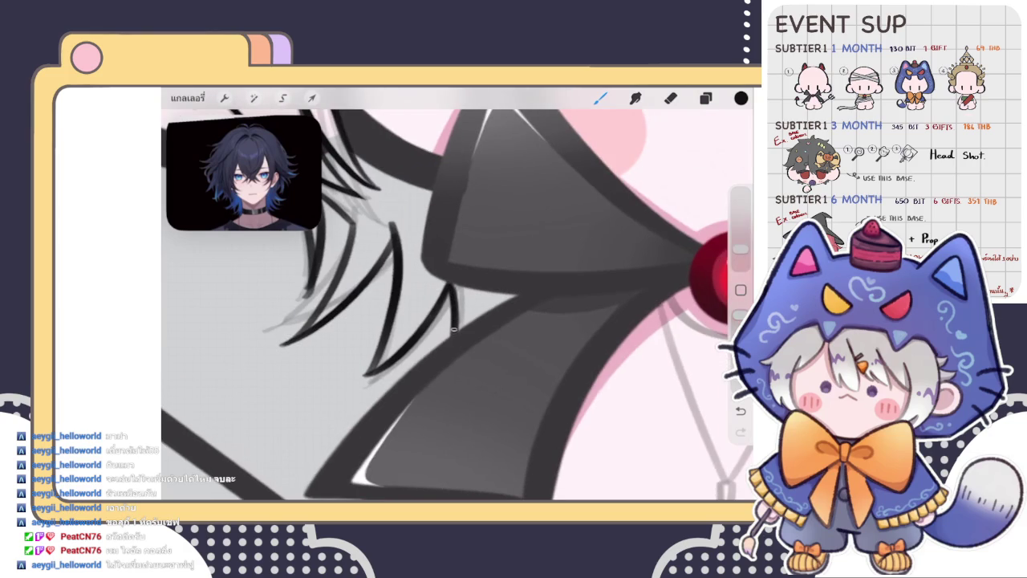
pyautogui.scroll(-5, 453, 329)
pyautogui.scroll(5, 457, 305)
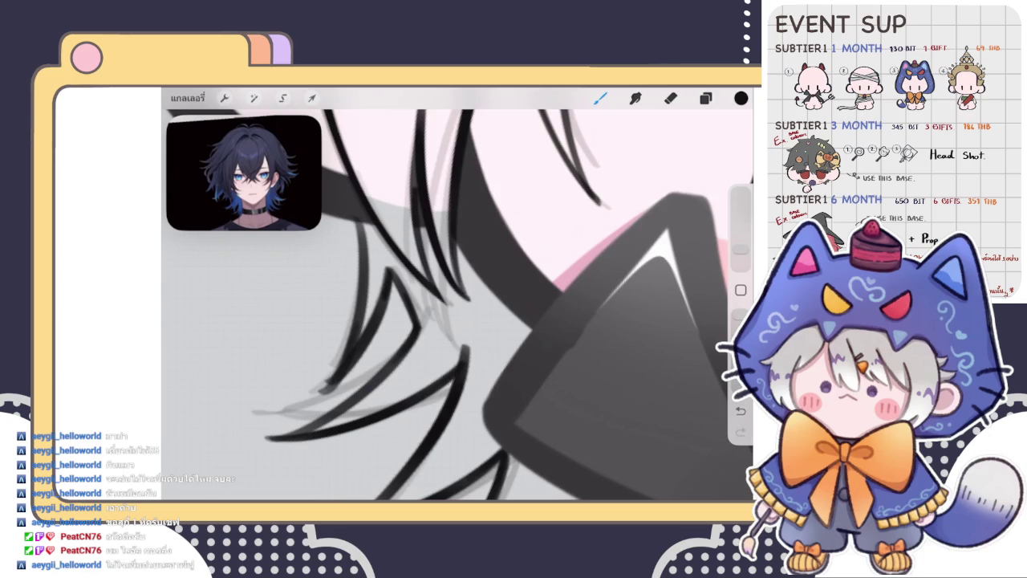
pyautogui.scroll(-3, 458, 305)
pyautogui.scroll(-3, 458, 305)
pyautogui.scroll(-1, 457, 305)
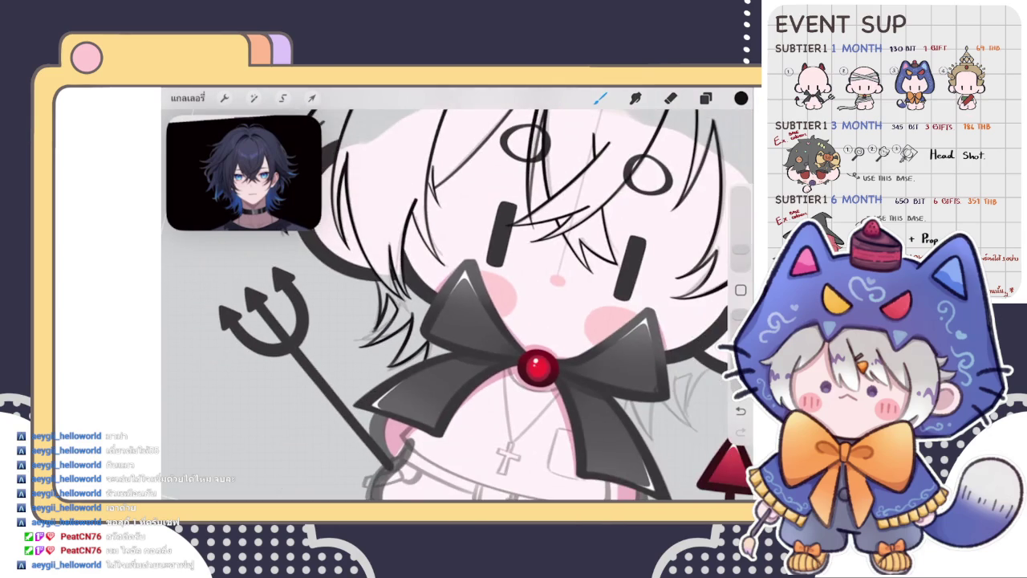
pyautogui.scroll(-1, 457, 305)
pyautogui.scroll(-3, 458, 305)
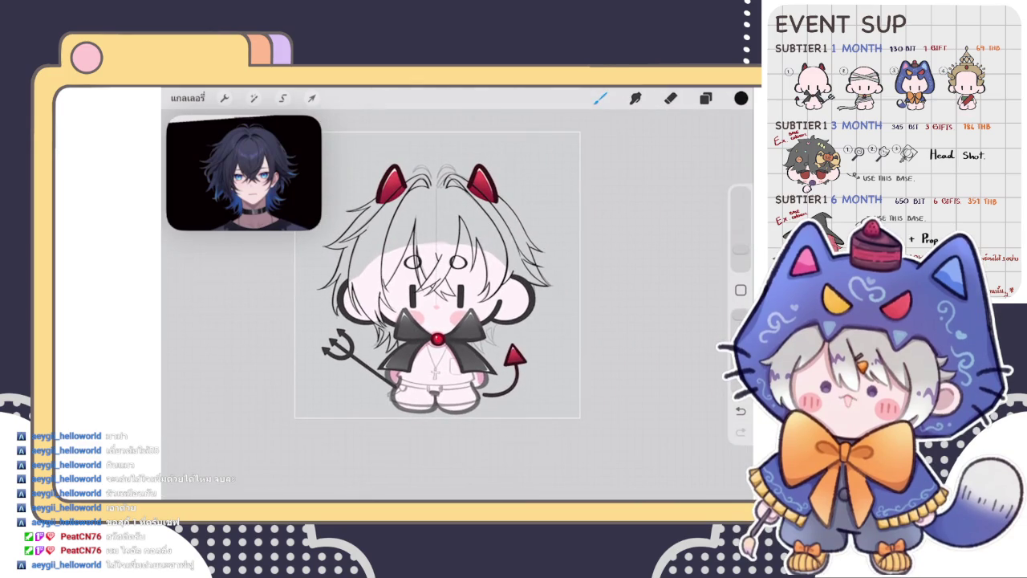
pyautogui.scroll(2, 447, 277)
pyautogui.scroll(1, 447, 277)
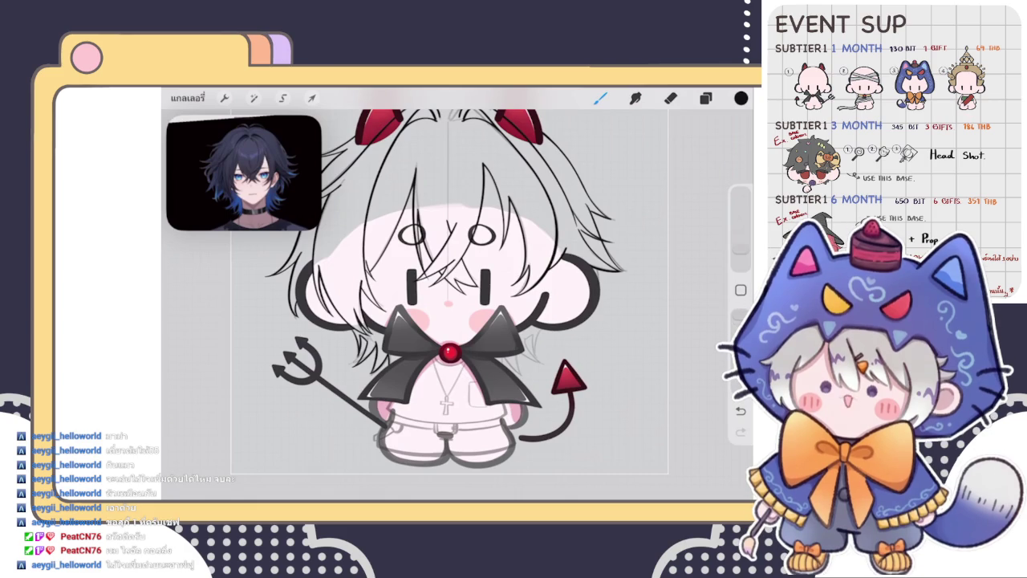
# Select the duplicated hair-strand layer and move its strokes to the right side of the bow
pyautogui.click(706, 98)
pyautogui.click(706, 98)
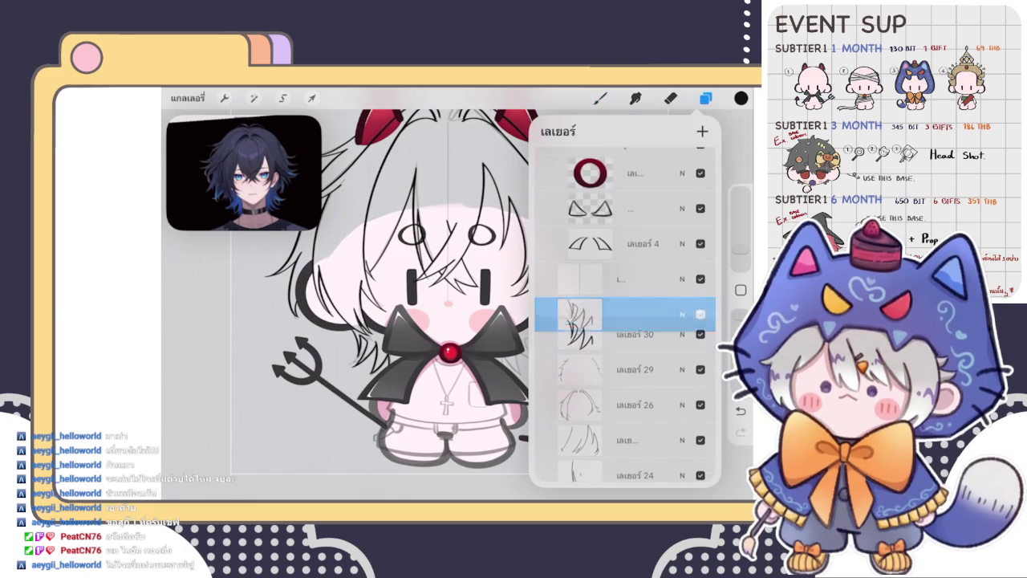
pyautogui.click(600, 97)
pyautogui.scroll(3, 445, 297)
pyautogui.click(312, 98)
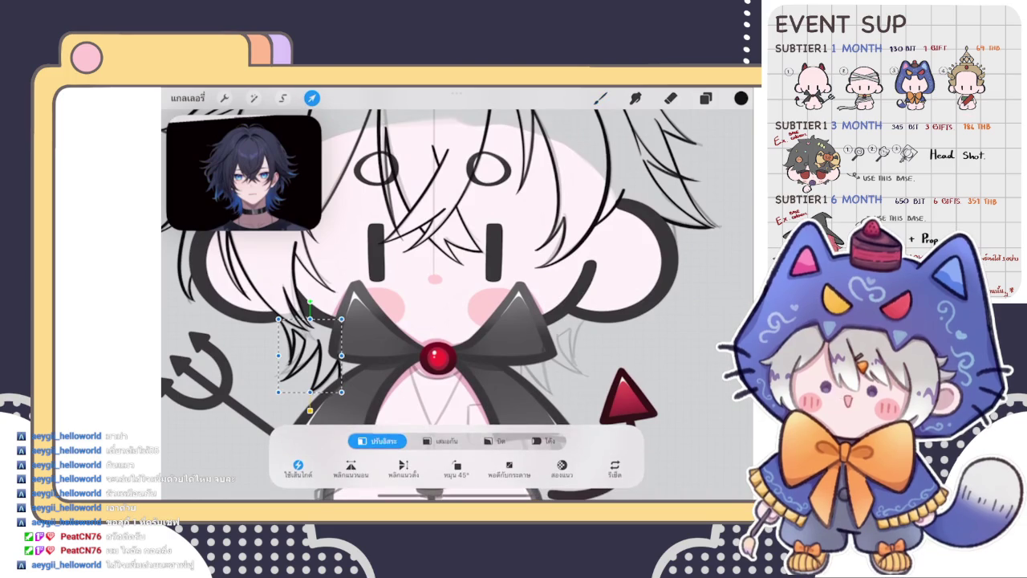
pyautogui.moveTo(313, 353); pyautogui.dragTo(553, 355)
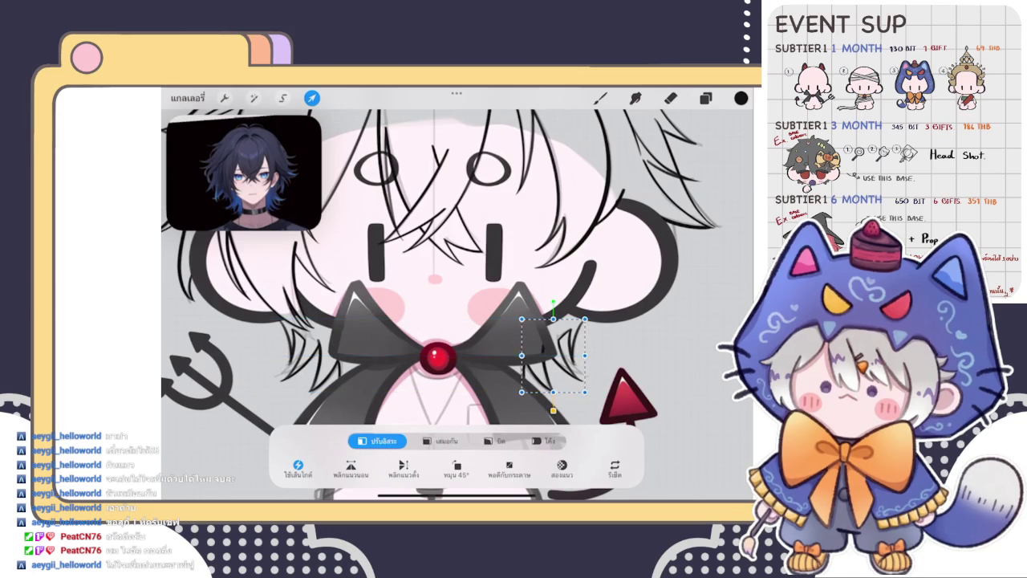
pyautogui.click(600, 98)
pyautogui.scroll(5, 446, 342)
pyautogui.scroll(5, 447, 342)
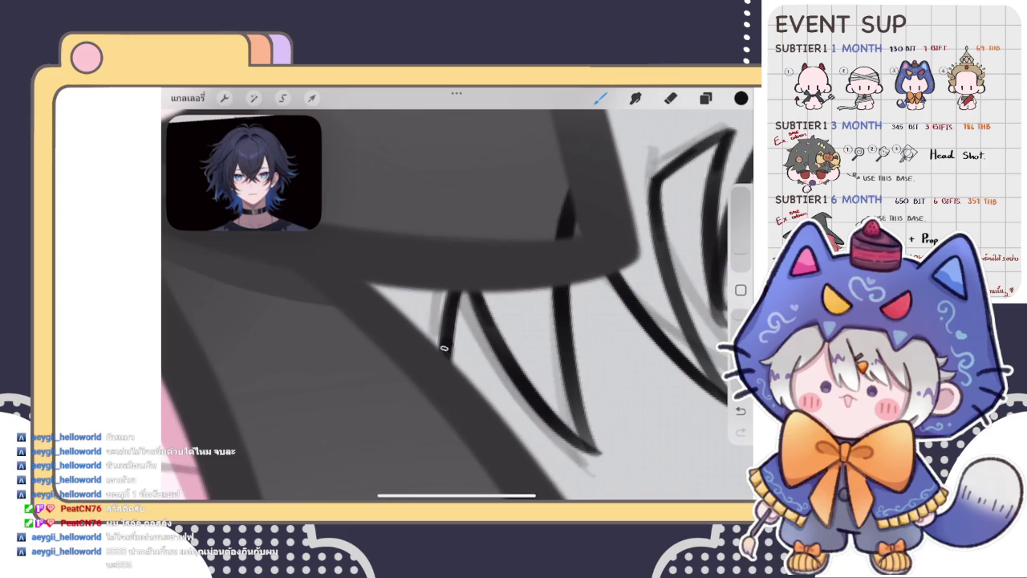
# Erase and touch up the black hair strokes beside both bow loops, alternating eraser and brush
pyautogui.click(670, 98)
pyautogui.scroll(-2, 458, 305)
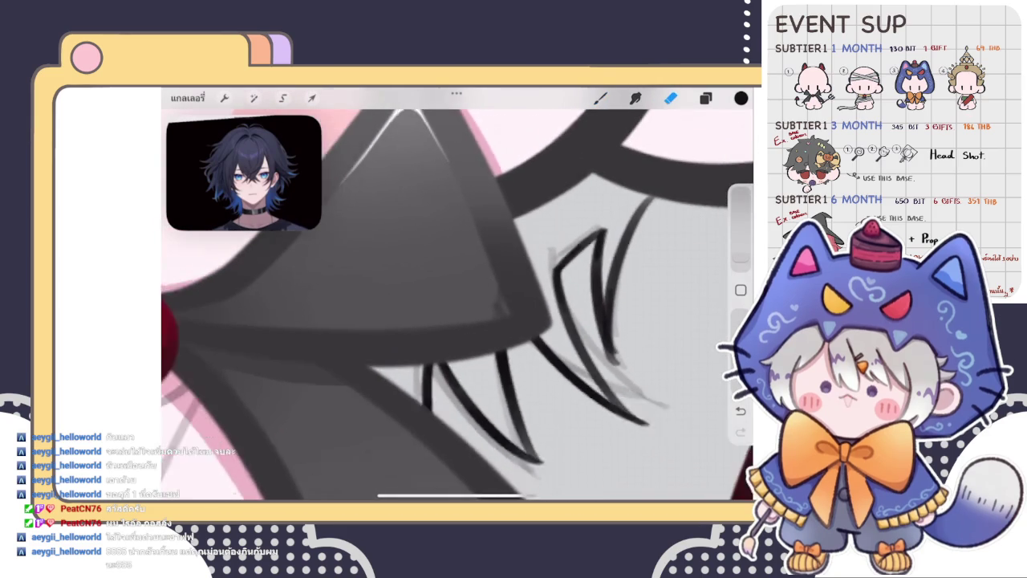
pyautogui.scroll(-2, 457, 305)
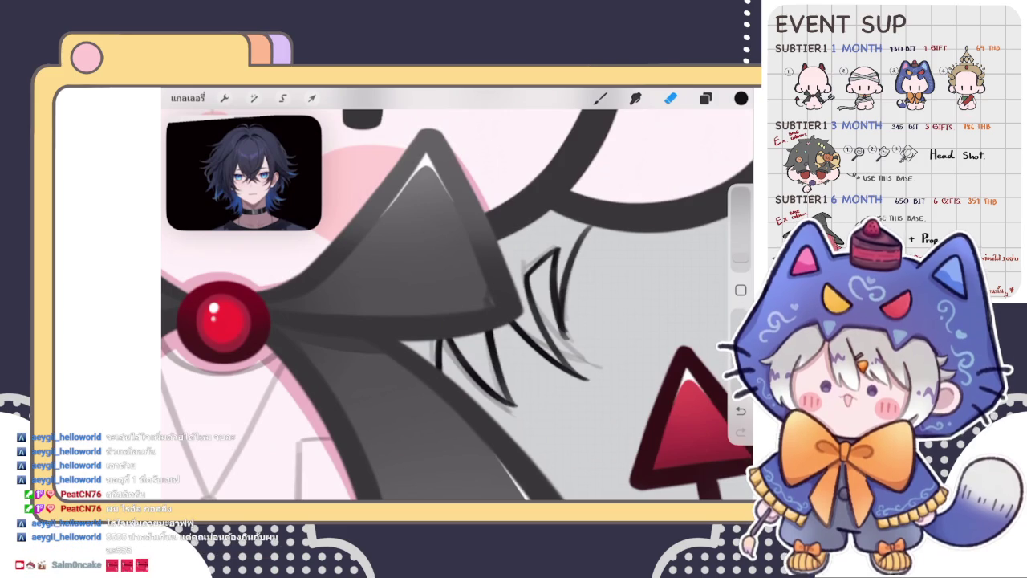
pyautogui.click(601, 98)
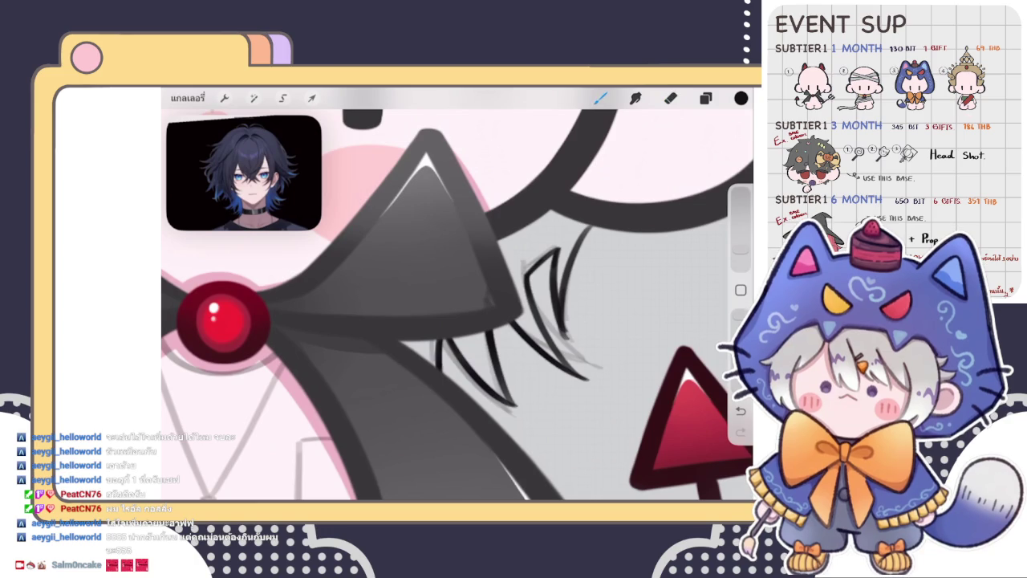
pyautogui.scroll(-3, 458, 305)
pyautogui.scroll(3, 458, 305)
pyautogui.click(670, 98)
pyautogui.scroll(-5, 457, 305)
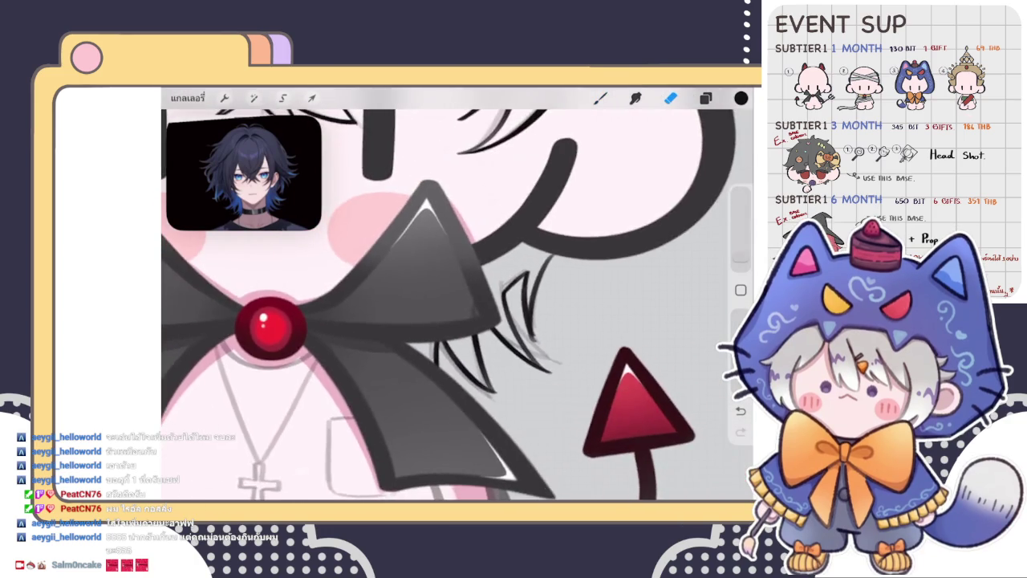
pyautogui.scroll(-2, 457, 305)
pyautogui.scroll(2, 457, 305)
pyautogui.scroll(-2, 457, 304)
pyautogui.scroll(-3, 471, 233)
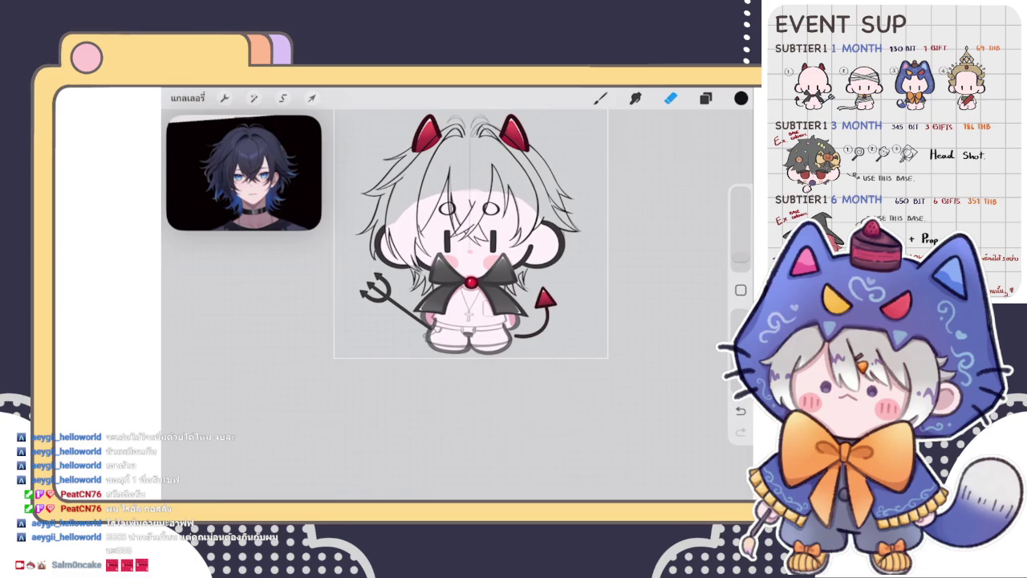
# Select เลเยอร์ 29, below เลเยอร์ 31, as the active layer for the hair line art
pyautogui.click(705, 98)
pyautogui.click(579, 313)
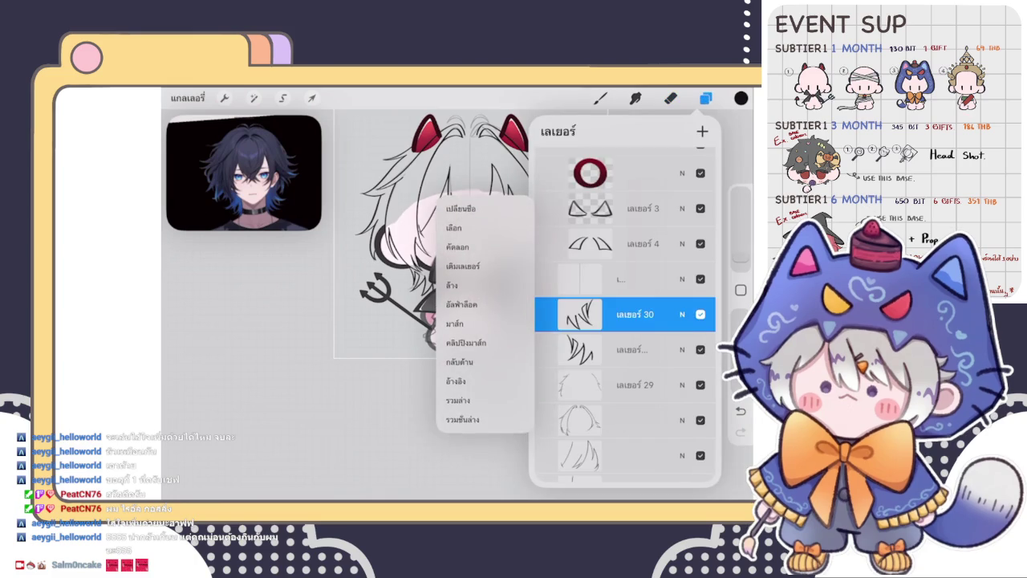
pyautogui.click(671, 98)
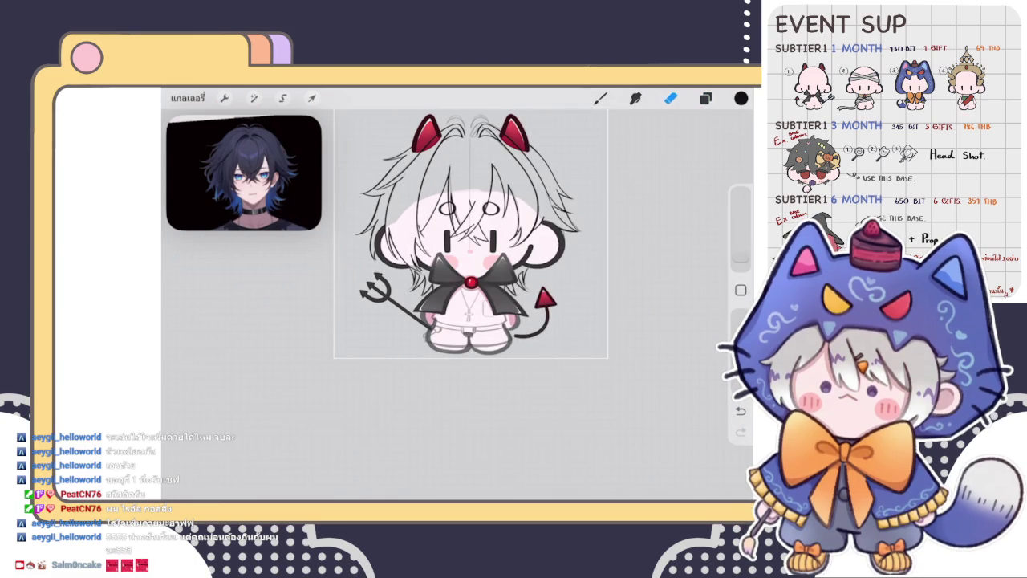
pyautogui.click(705, 98)
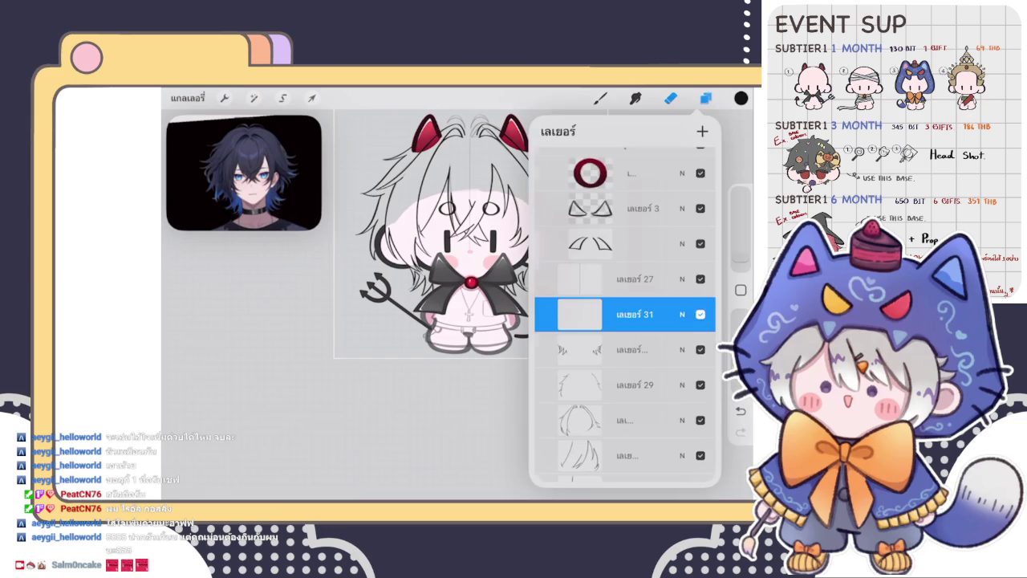
pyautogui.click(634, 350)
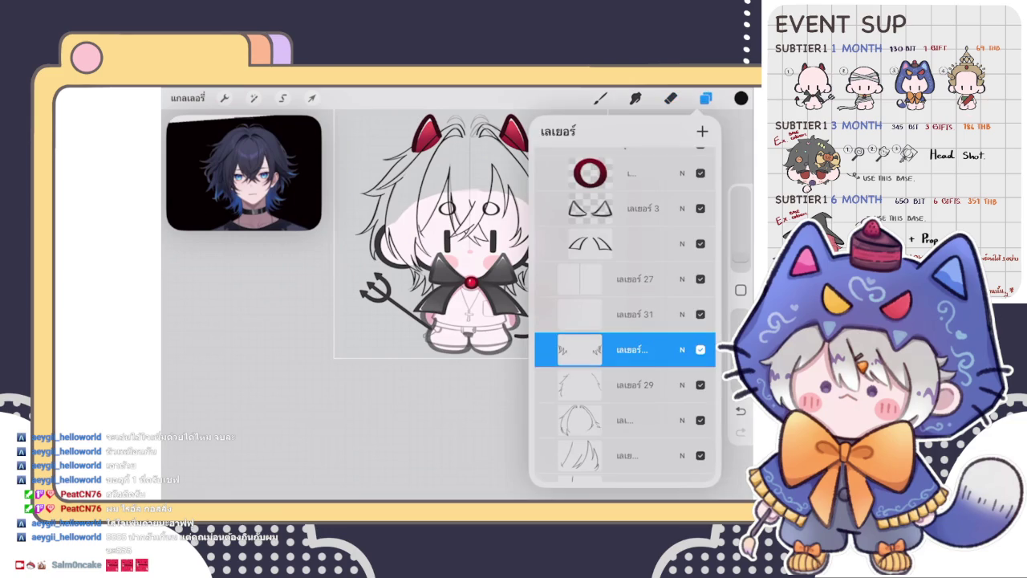
pyautogui.click(634, 384)
pyautogui.scroll(5, 433, 241)
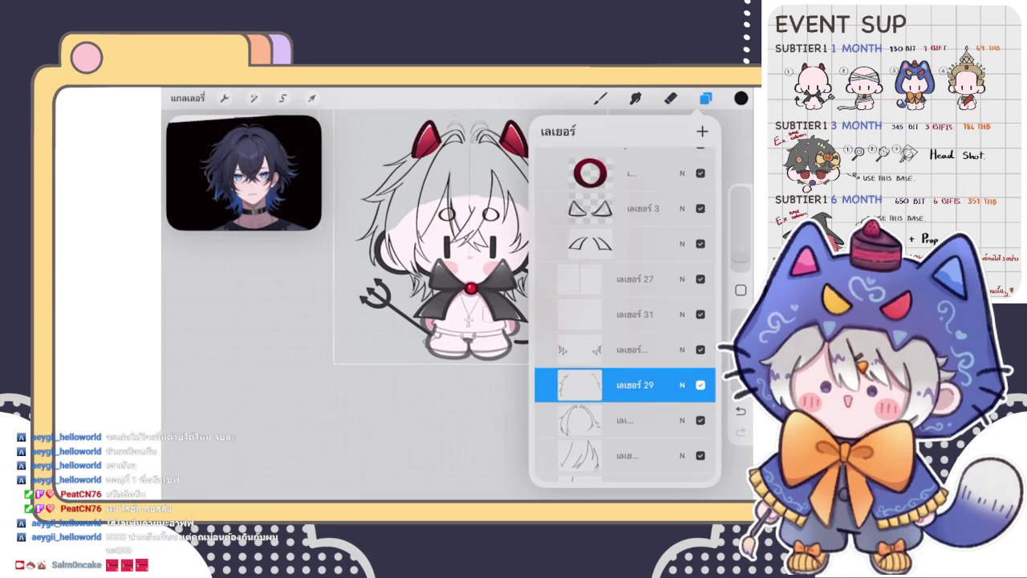
# With the inking brush, try a short hair stroke near the red horn and undo it
pyautogui.click(705, 98)
pyautogui.scroll(5, 458, 305)
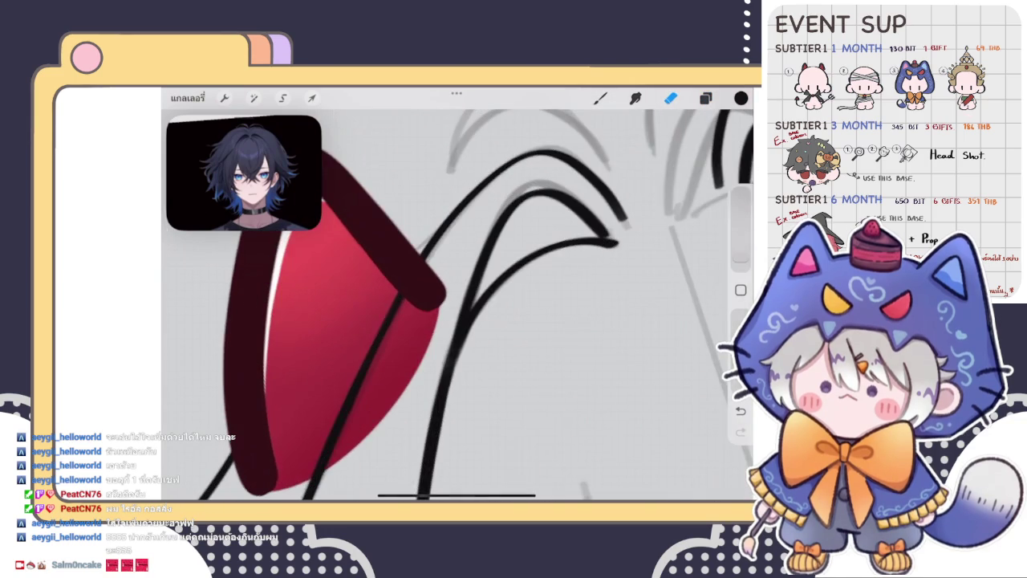
pyautogui.click(600, 98)
pyautogui.moveTo(416, 250); pyautogui.dragTo(448, 217)
pyautogui.moveTo(411, 255)
pyautogui.mouseDown()
pyautogui.moveTo(451, 212)
pyautogui.moveTo(416, 248)
pyautogui.mouseUp()
pyautogui.hotkey('ctrl', 'z')
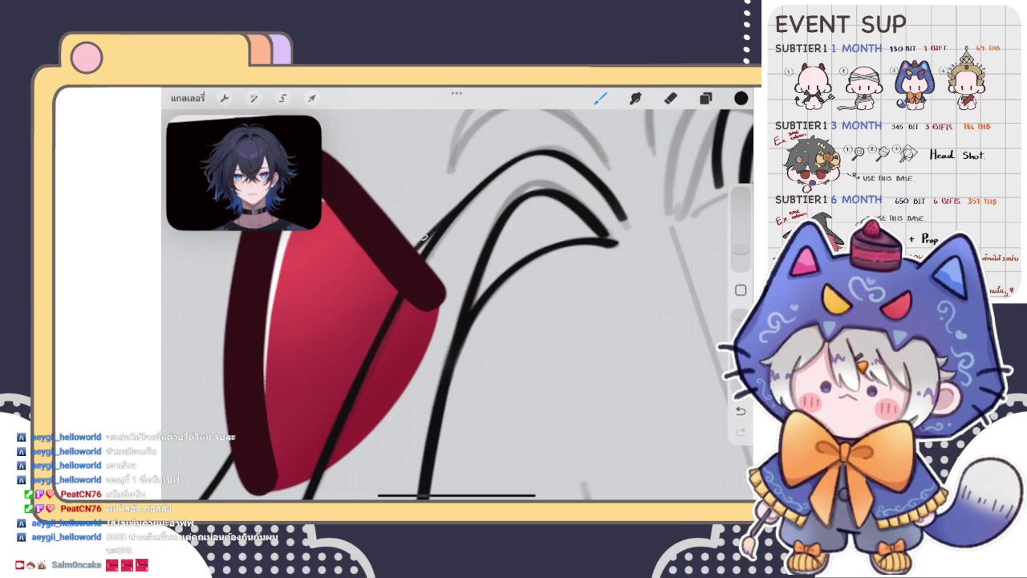
pyautogui.scroll(-5, 457, 305)
pyautogui.scroll(5, 457, 305)
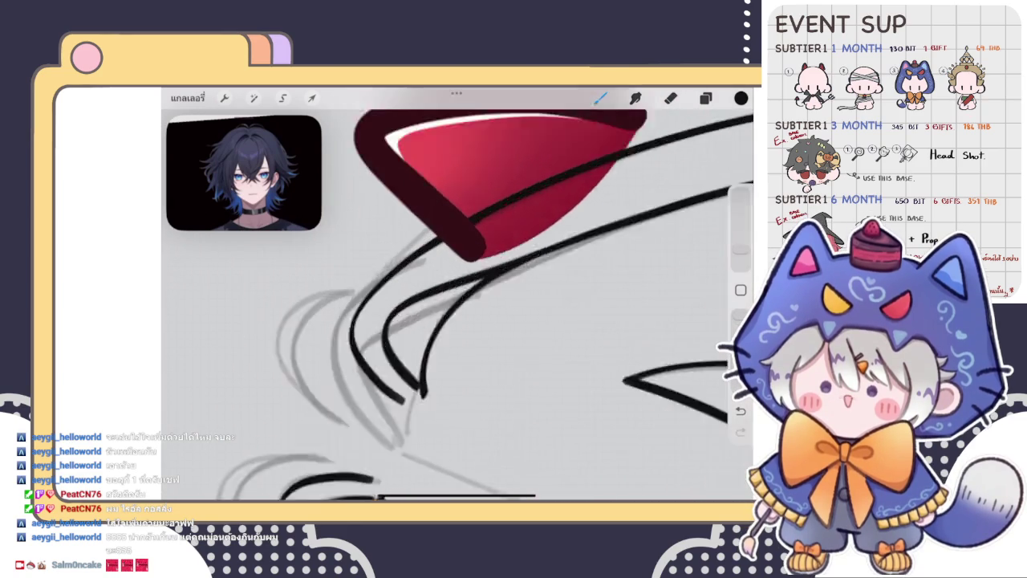
# Ink a dark black hair strand running down-left from the horn, redrawing it until it looks right
pyautogui.moveTo(475, 233); pyautogui.dragTo(358, 379)
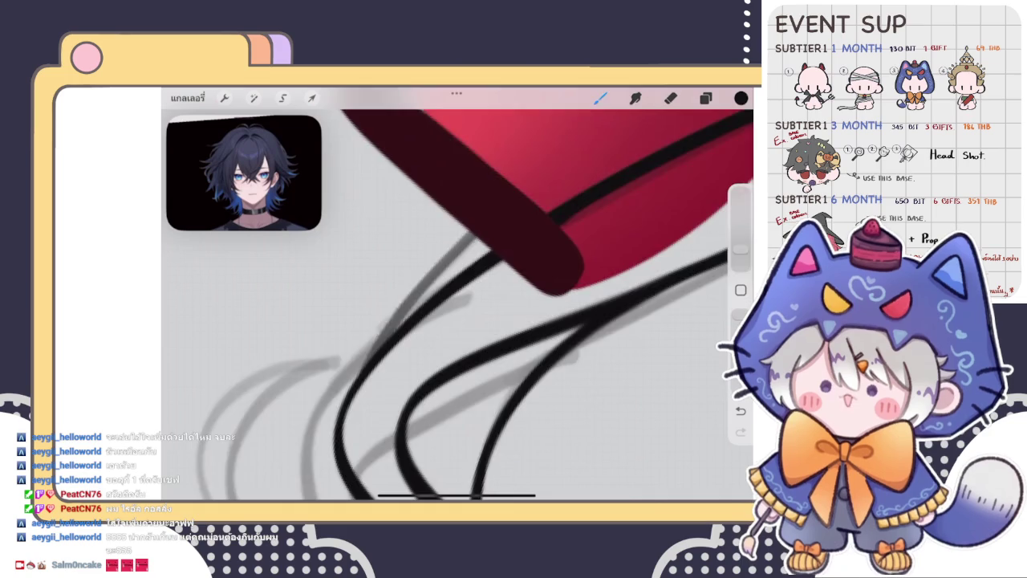
pyautogui.scroll(3, 457, 305)
pyautogui.scroll(-3, 457, 305)
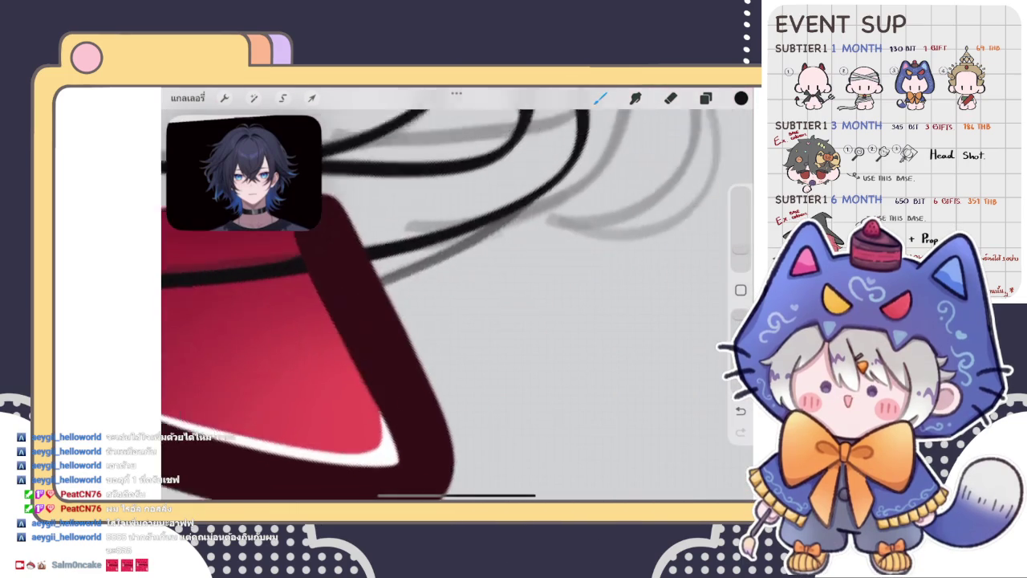
pyautogui.hotkey('ctrl', 'z')
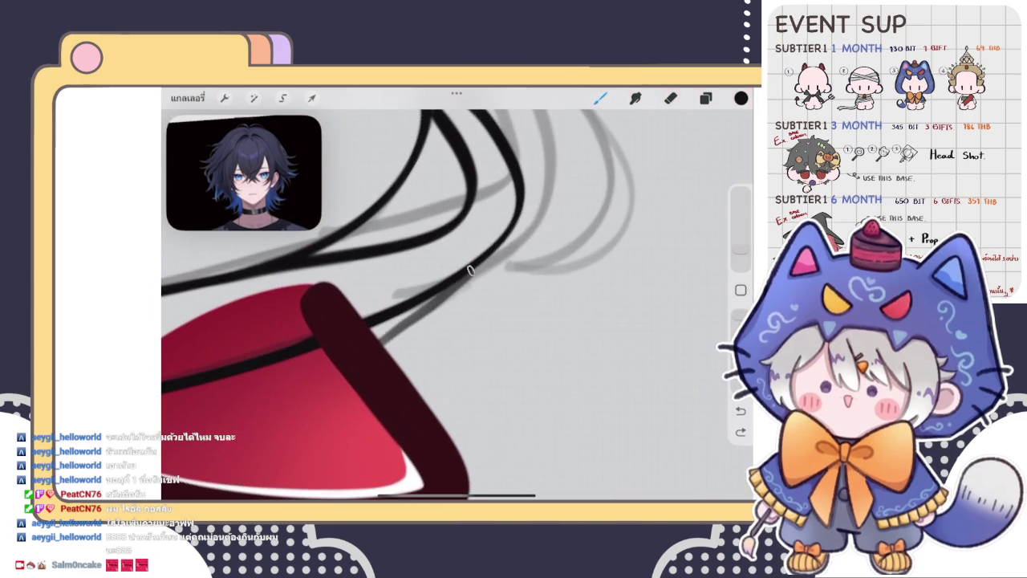
pyautogui.scroll(3, 457, 305)
pyautogui.scroll(2, 458, 305)
pyautogui.scroll(2, 457, 305)
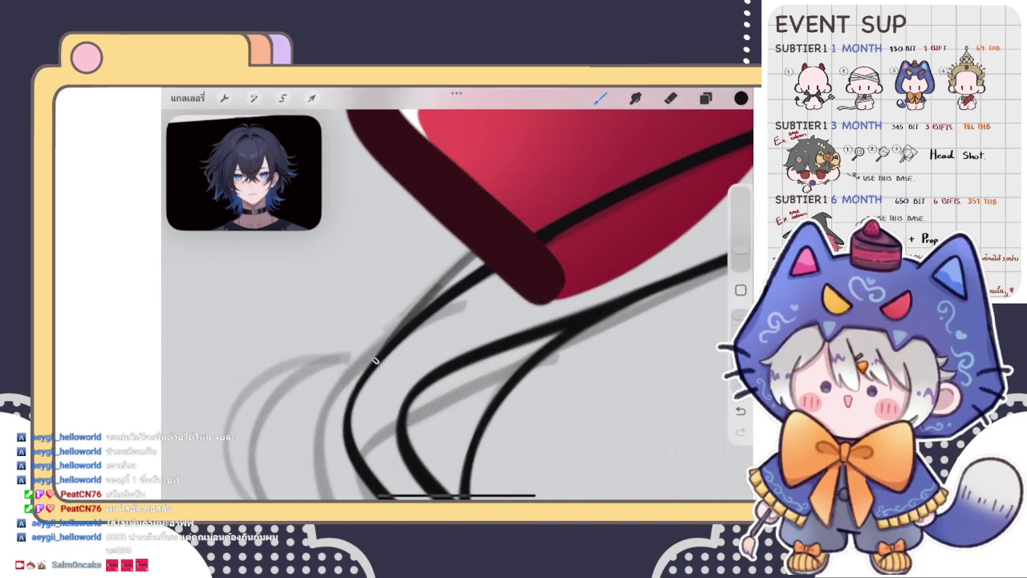
pyautogui.moveTo(473, 255); pyautogui.dragTo(385, 329)
pyautogui.moveTo(475, 250); pyautogui.dragTo(391, 340)
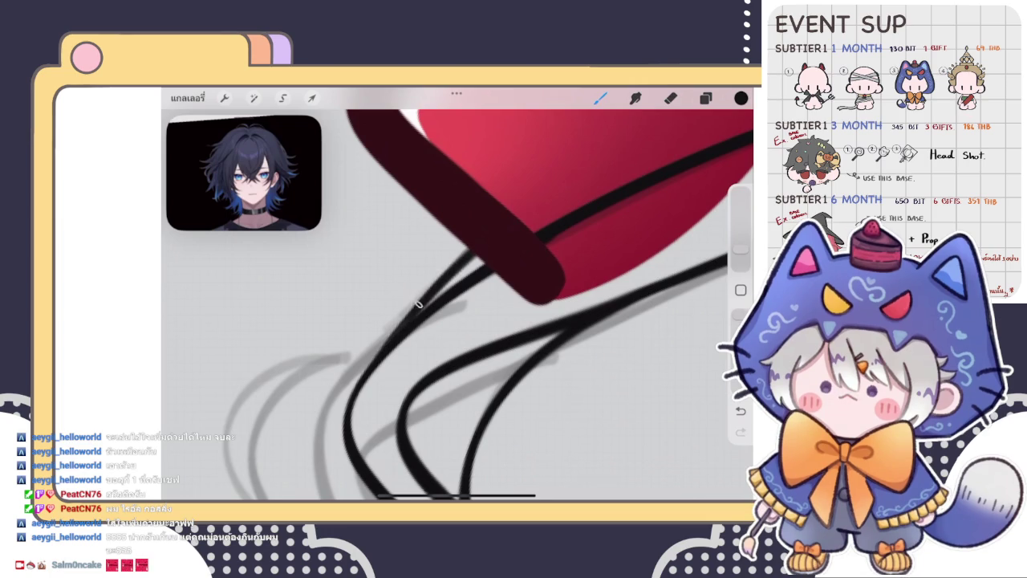
pyautogui.scroll(-3, 458, 305)
pyautogui.scroll(-3, 458, 305)
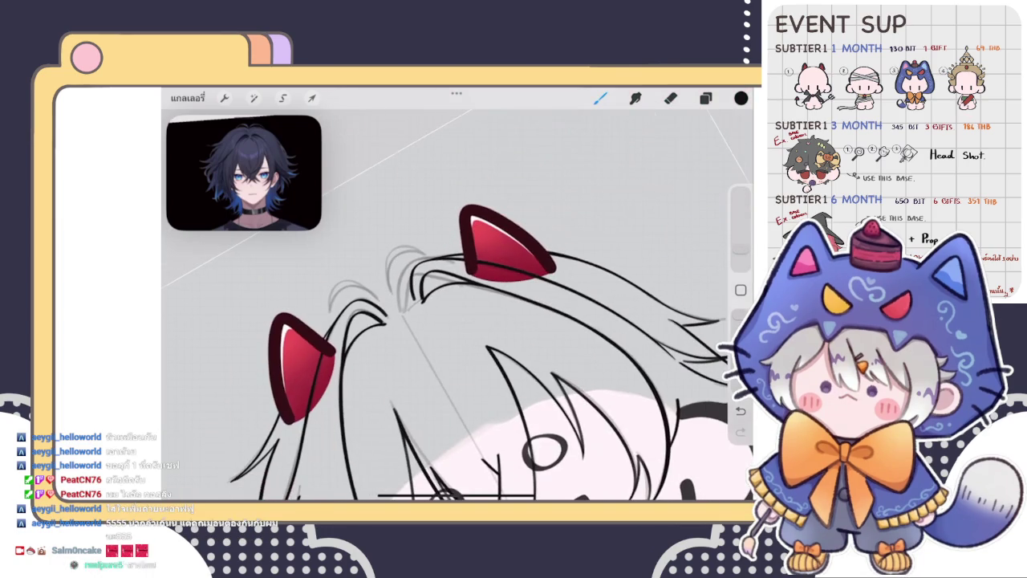
# Select the third layer from the top and undo the stray horizontal line at the bottom
pyautogui.scroll(-3, 441, 337)
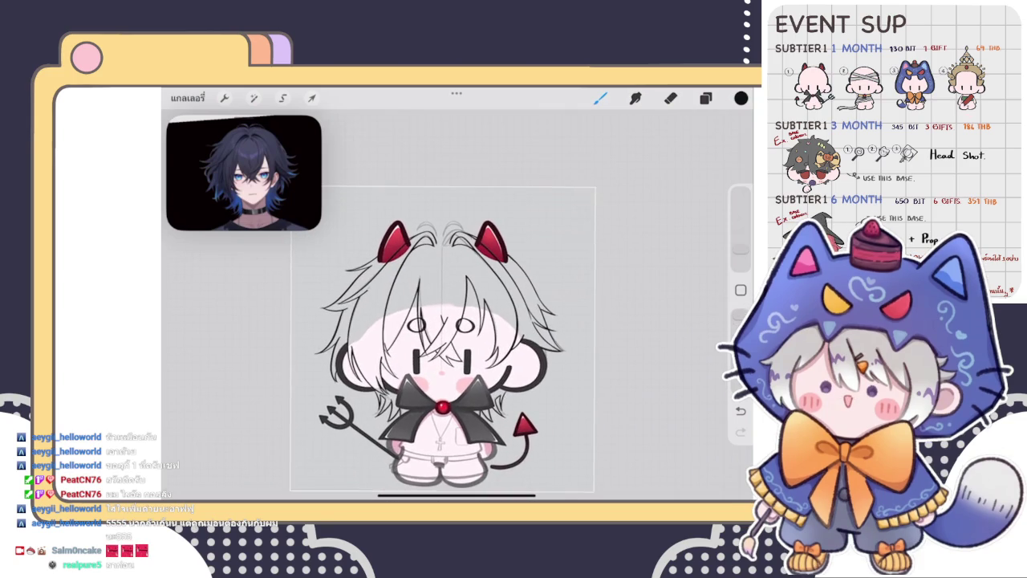
pyautogui.scroll(3, 449, 305)
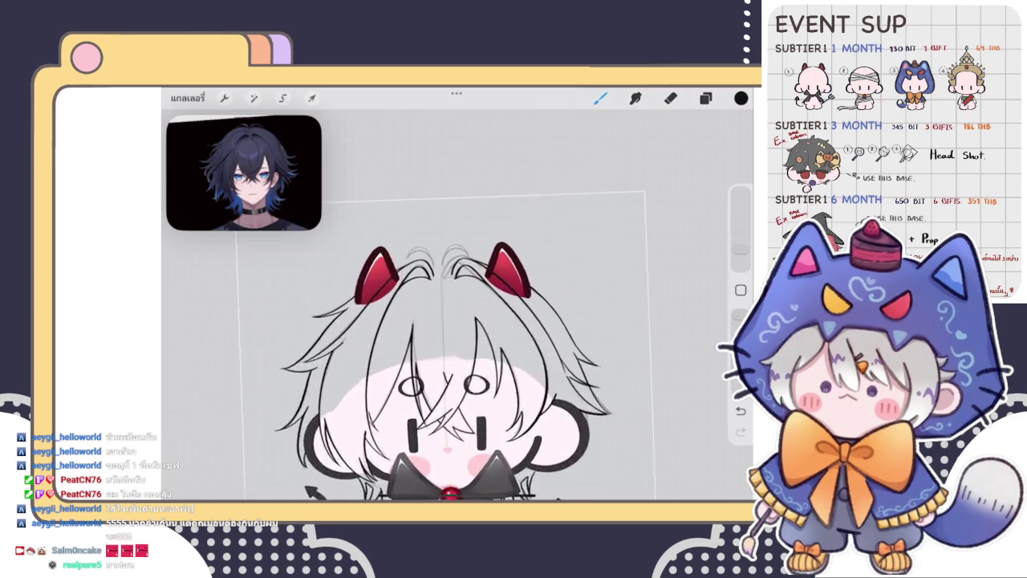
pyautogui.scroll(3, 449, 305)
pyautogui.click(705, 98)
pyautogui.click(626, 279)
pyautogui.click(626, 243)
pyautogui.click(705, 98)
pyautogui.scroll(2, 457, 321)
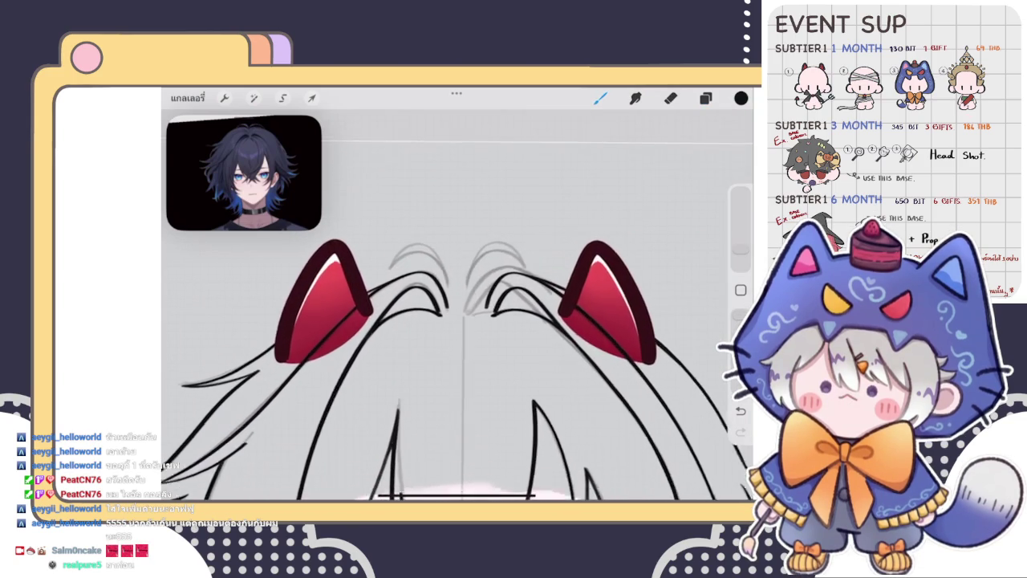
pyautogui.scroll(2, 458, 321)
pyautogui.hotkey('ctrl', 'z')
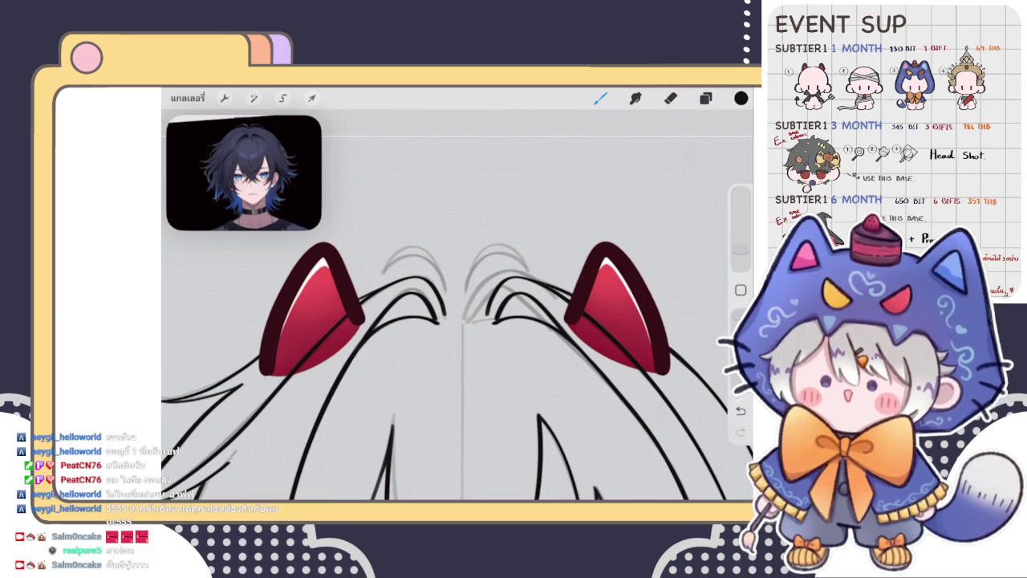
pyautogui.click(705, 98)
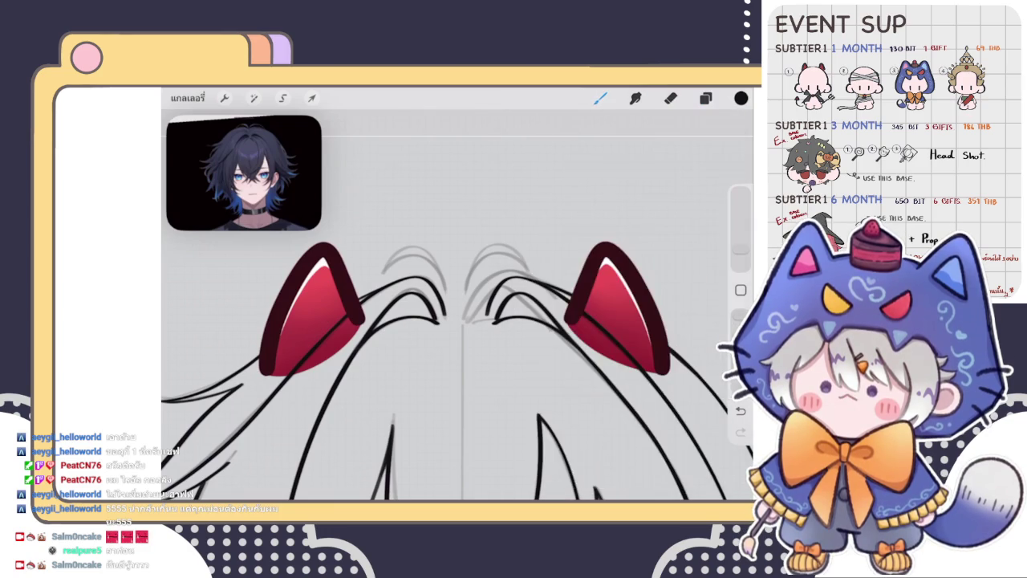
pyautogui.scroll(3, 457, 321)
# Trace the upper-left hair arc darker, undo a stray vertical stroke, and start Liquify
pyautogui.moveTo(368, 281); pyautogui.dragTo(480, 305)
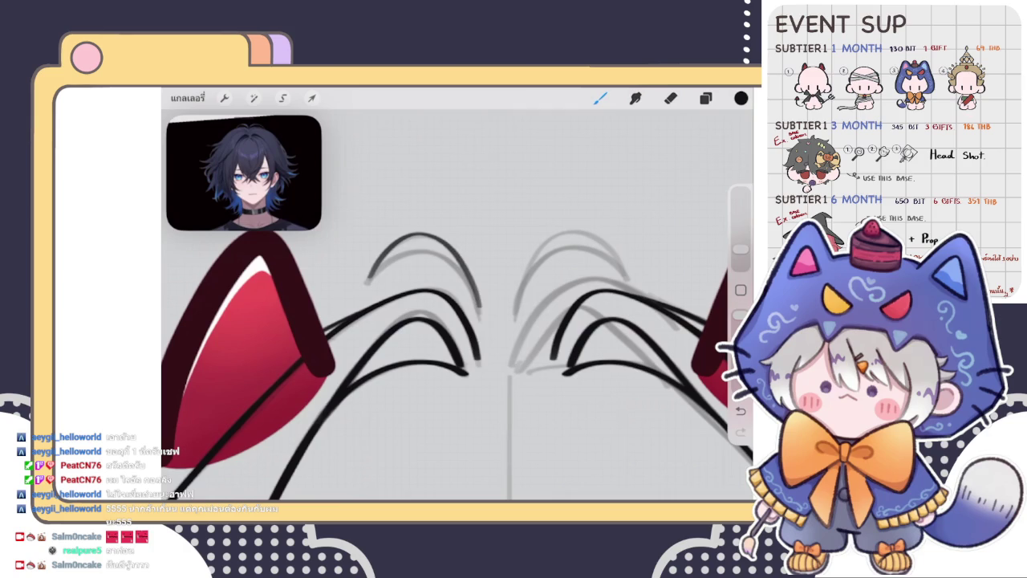
pyautogui.moveTo(367, 279)
pyautogui.mouseDown()
pyautogui.moveTo(405, 250)
pyautogui.moveTo(480, 303)
pyautogui.mouseUp()
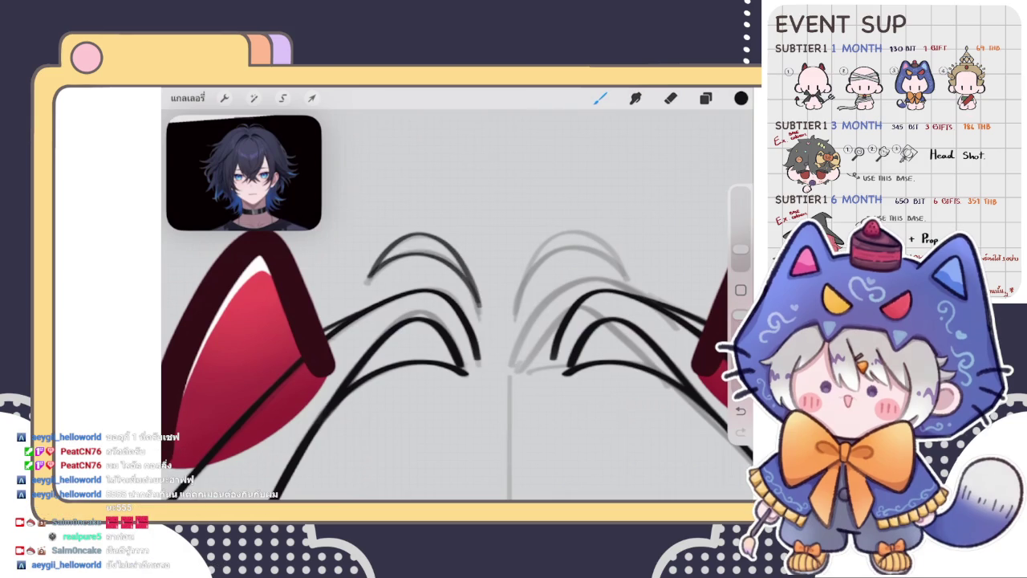
pyautogui.moveTo(427, 406); pyautogui.dragTo(431, 439)
pyautogui.hotkey('ctrl', 'z')
pyautogui.click(253, 98)
pyautogui.click(226, 436)
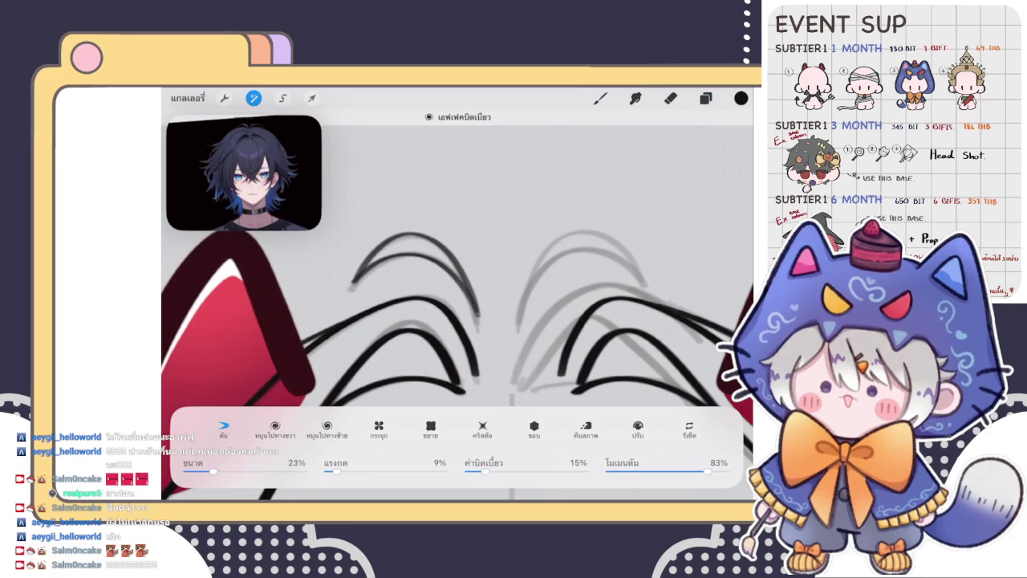
# Select the inked hair arch layer and move the arch strokes to the right side
pyautogui.click(706, 98)
pyautogui.click(622, 314)
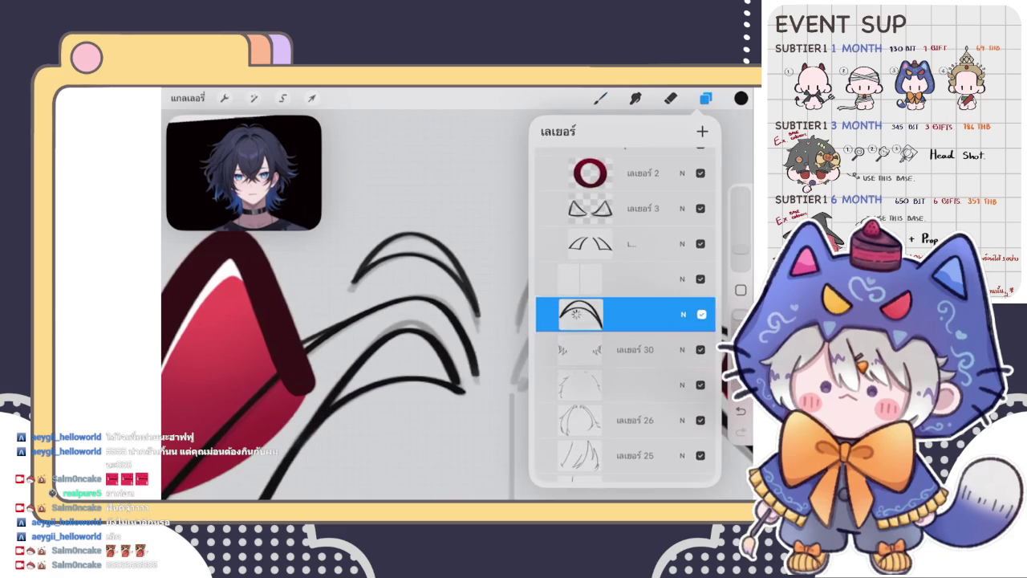
pyautogui.click(311, 98)
pyautogui.moveTo(414, 270)
pyautogui.mouseDown()
pyautogui.moveTo(593, 279)
pyautogui.moveTo(584, 277)
pyautogui.mouseUp()
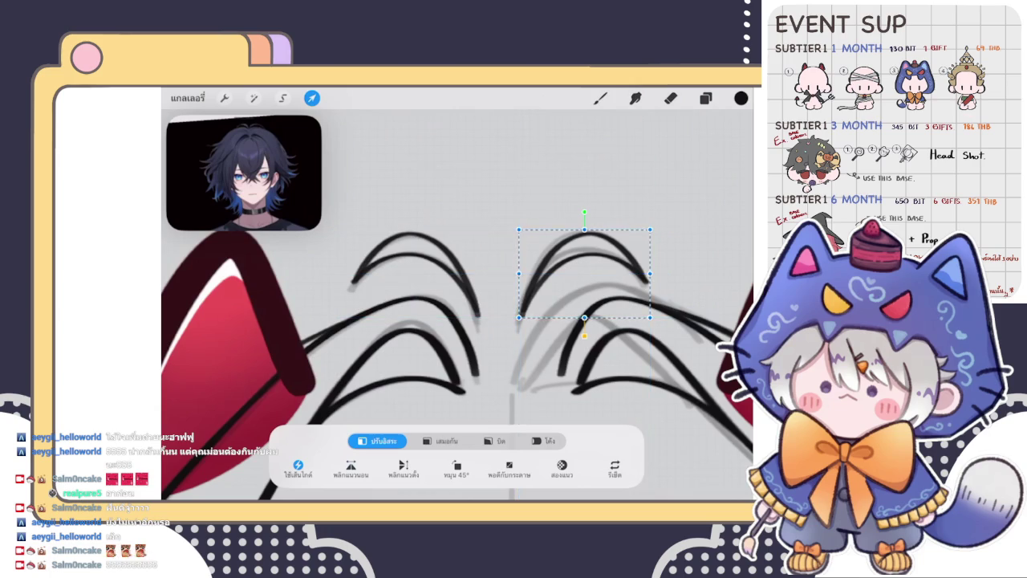
pyautogui.click(600, 98)
pyautogui.scroll(-3, 458, 365)
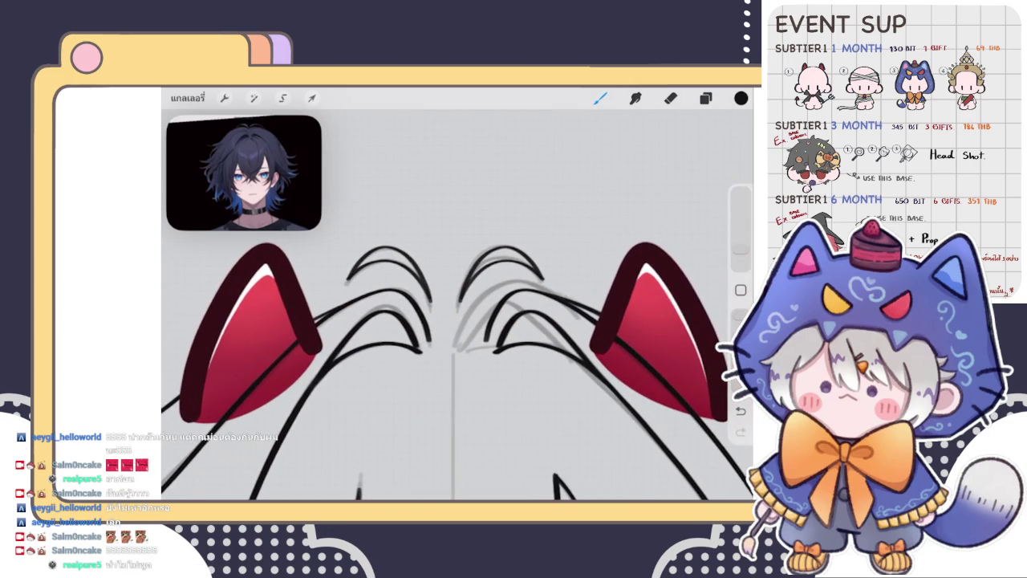
pyautogui.click(311, 98)
# Merge layer 31 down and nudge the central hair arches slightly lower
pyautogui.click(706, 98)
pyautogui.click(579, 314)
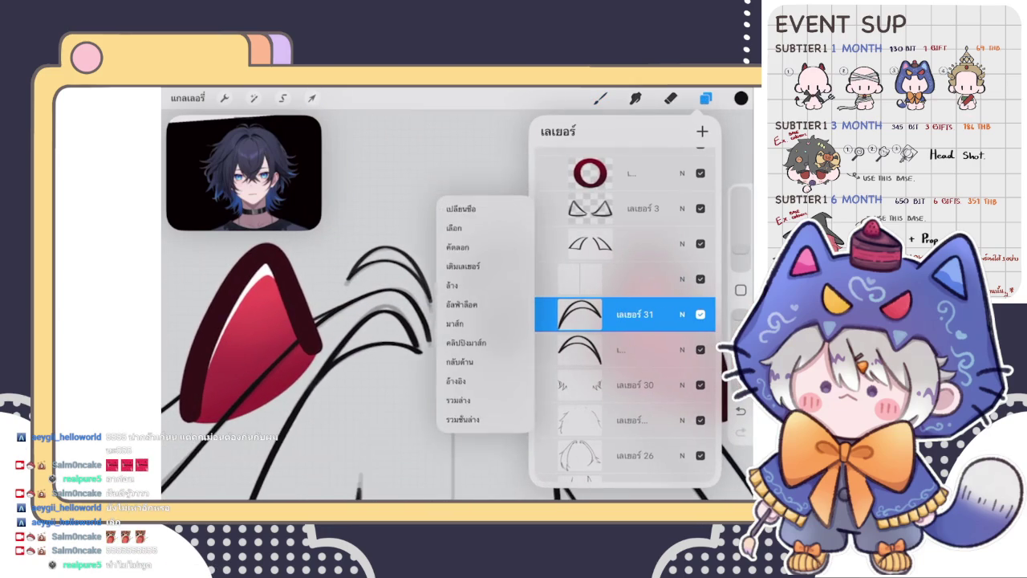
pyautogui.click(458, 400)
pyautogui.click(311, 98)
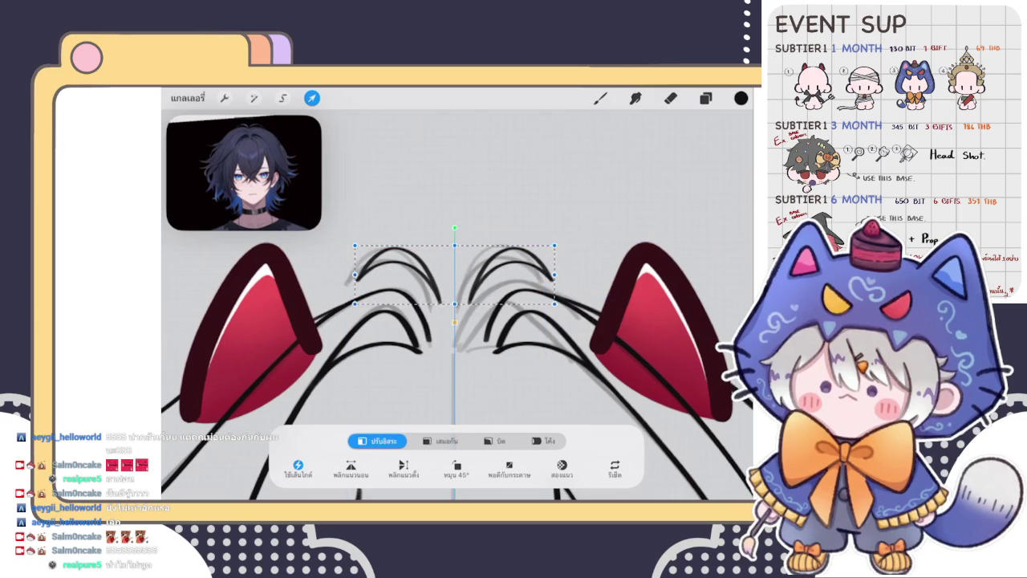
pyautogui.moveTo(454, 274); pyautogui.dragTo(454, 279)
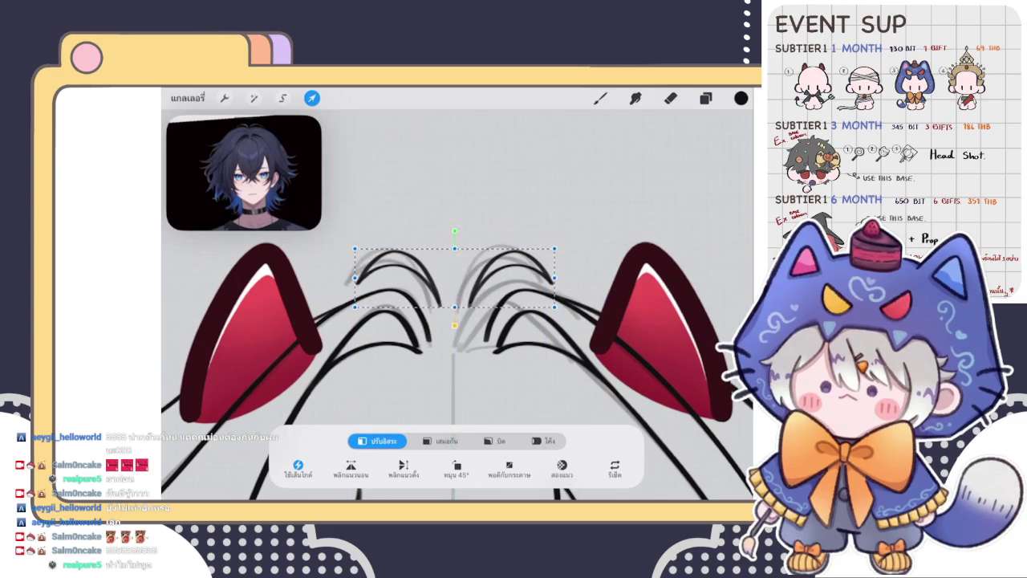
pyautogui.click(600, 98)
pyautogui.scroll(-5, 462, 361)
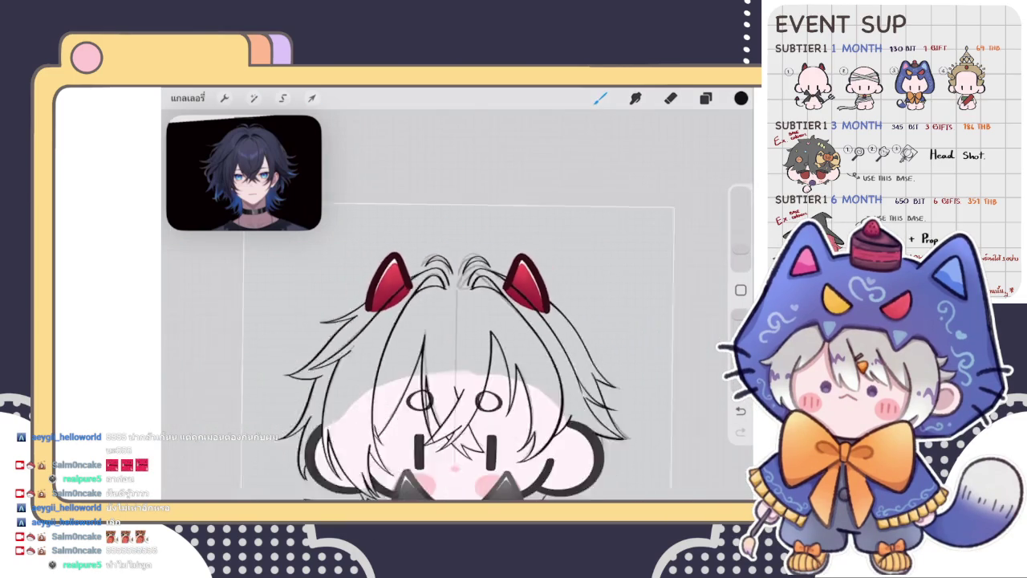
pyautogui.scroll(-2, 463, 361)
# Lower sketch Layer 22 to 11% opacity and erase stray lines in the hair
pyautogui.click(705, 98)
pyautogui.scroll(-3, 625, 305)
pyautogui.scroll(-2, 624, 305)
pyautogui.click(682, 333)
pyautogui.moveTo(698, 285)
pyautogui.mouseDown()
pyautogui.moveTo(550, 285)
pyautogui.moveTo(686, 285)
pyautogui.moveTo(606, 285)
pyautogui.mouseUp()
pyautogui.click(682, 241)
pyautogui.click(634, 242)
pyautogui.click(705, 98)
pyautogui.click(671, 98)
pyautogui.moveTo(478, 218)
pyautogui.mouseDown()
pyautogui.moveTo(464, 241)
pyautogui.moveTo(457, 235)
pyautogui.moveTo(513, 277)
pyautogui.moveTo(514, 249)
pyautogui.moveTo(466, 251)
pyautogui.moveTo(477, 246)
pyautogui.mouseUp()
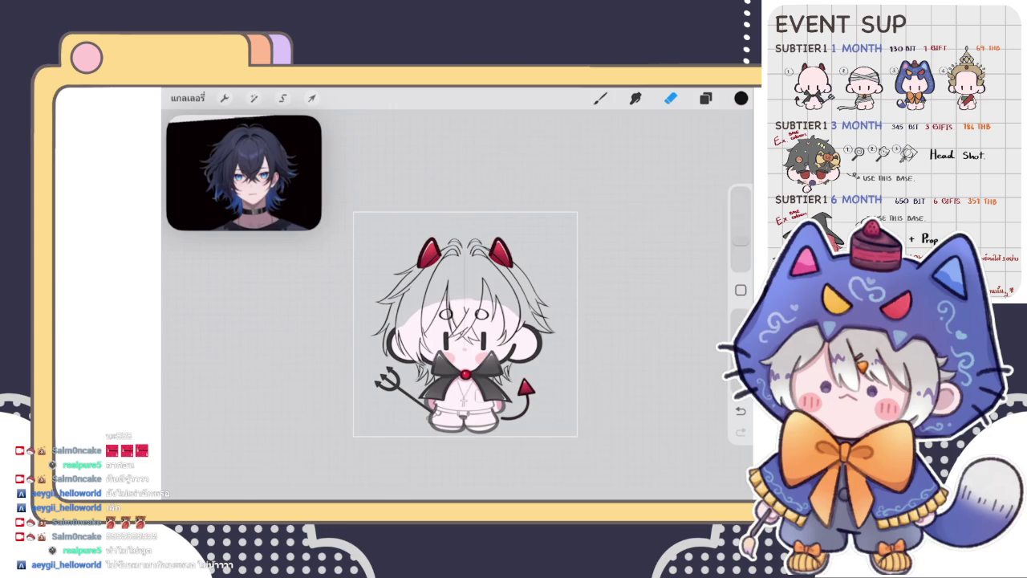
# Select layer 31 and merge the hair line layers into one
pyautogui.scroll(5, 461, 264)
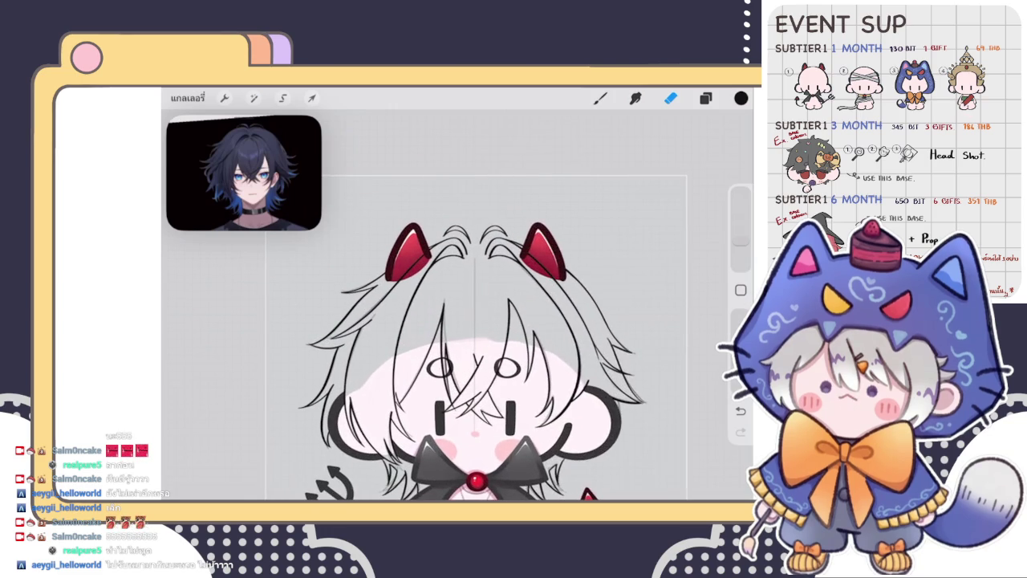
pyautogui.click(705, 98)
pyautogui.scroll(2, 625, 313)
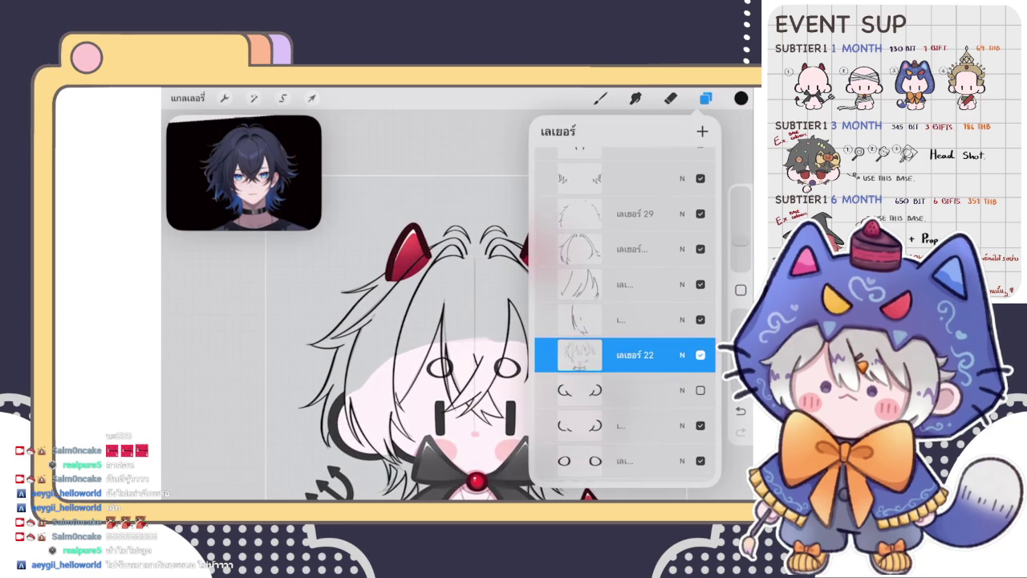
pyautogui.scroll(2, 625, 313)
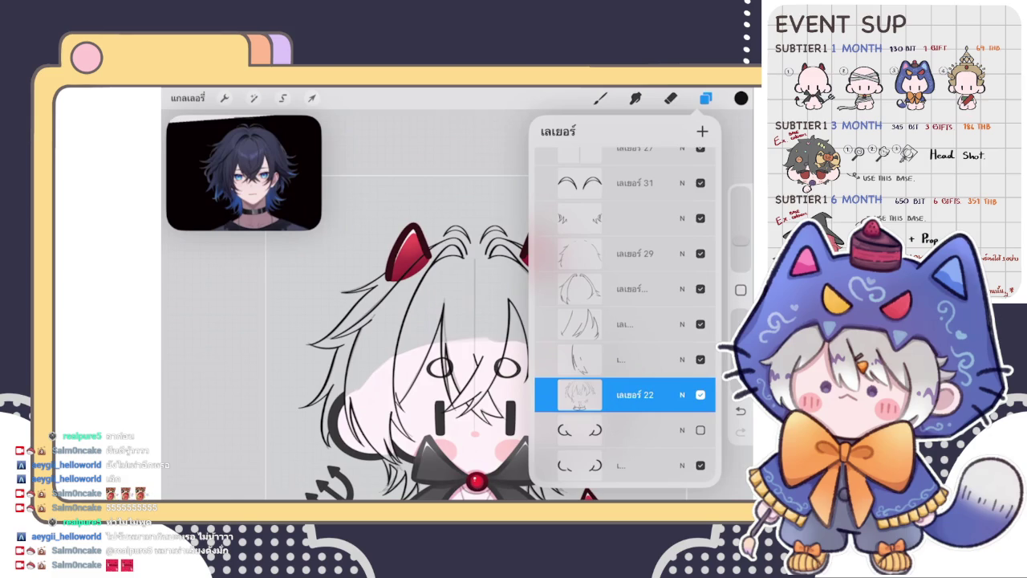
pyautogui.scroll(2, 624, 321)
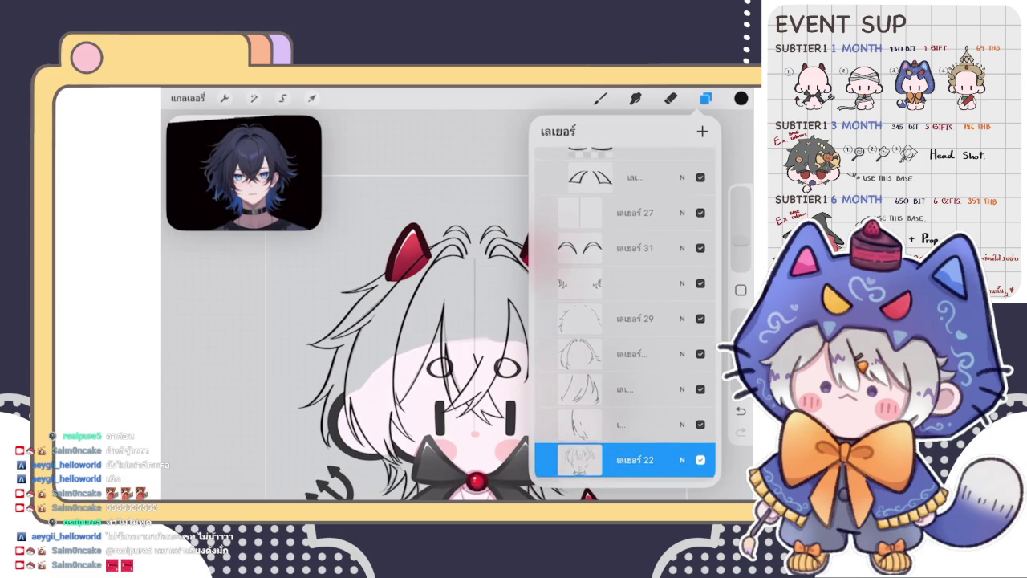
pyautogui.click(625, 247)
pyautogui.moveTo(642, 212)
pyautogui.mouseDown()
pyautogui.moveTo(553, 212)
pyautogui.moveTo(658, 212)
pyautogui.mouseUp()
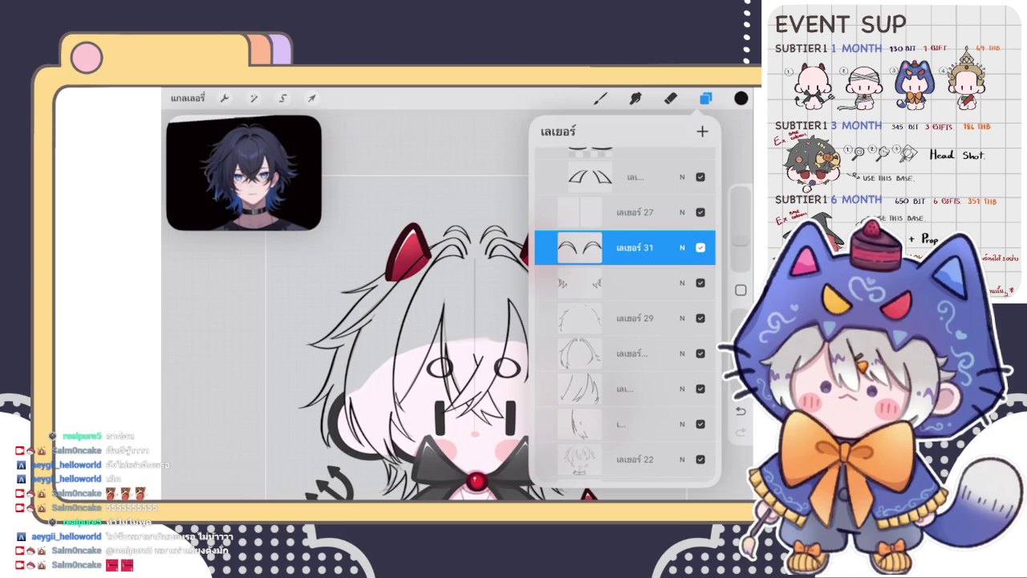
pyautogui.scroll(-3, 624, 321)
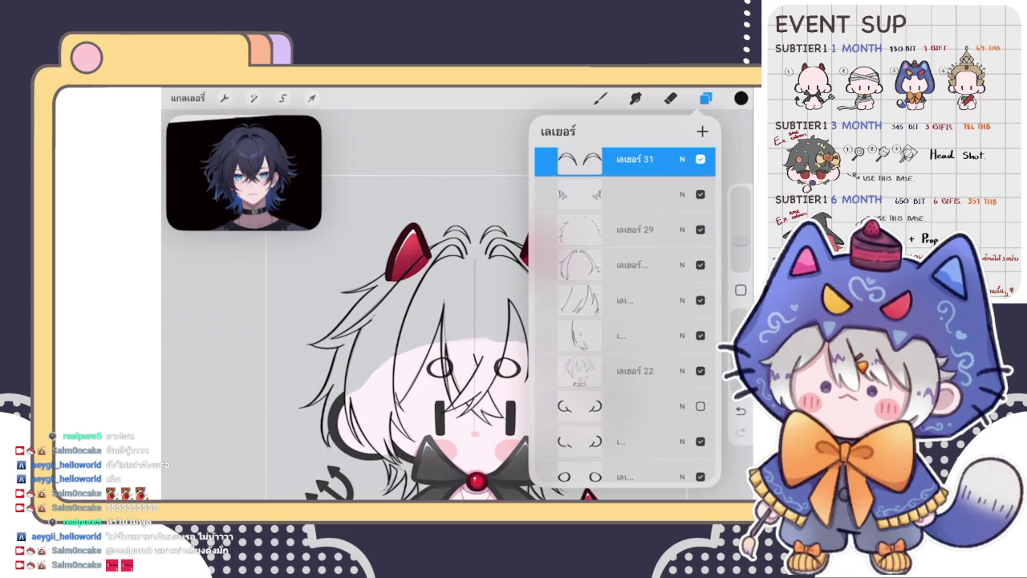
pyautogui.click(626, 300)
pyautogui.click(626, 300)
pyautogui.click(482, 405)
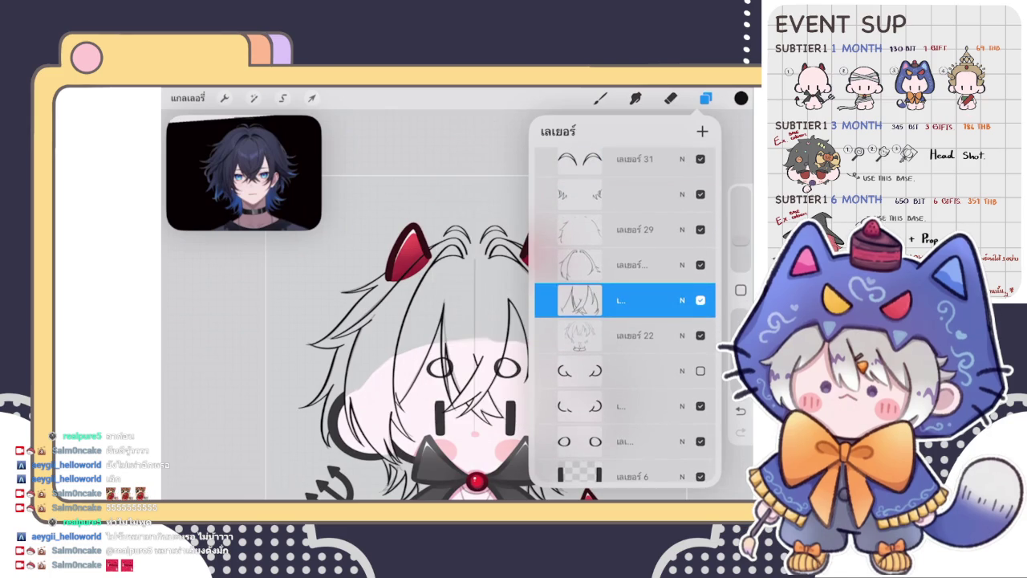
# On sketch Layer 22, draw a curved line under the red gem on the bow
pyautogui.click(626, 335)
pyautogui.click(706, 97)
pyautogui.click(600, 97)
pyautogui.scroll(-3, 458, 305)
pyautogui.scroll(3, 474, 321)
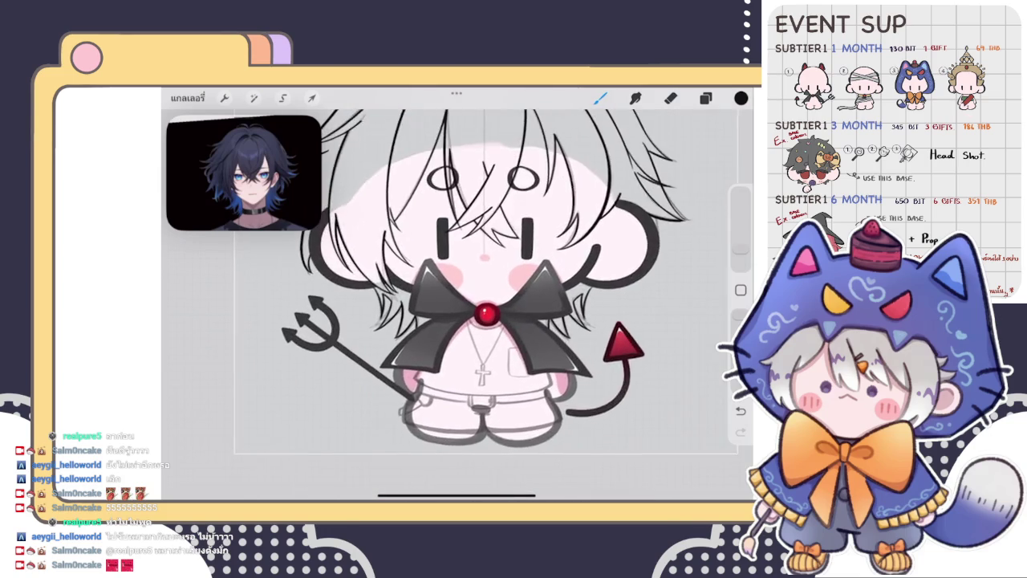
pyautogui.scroll(3, 474, 281)
pyautogui.scroll(3, 481, 277)
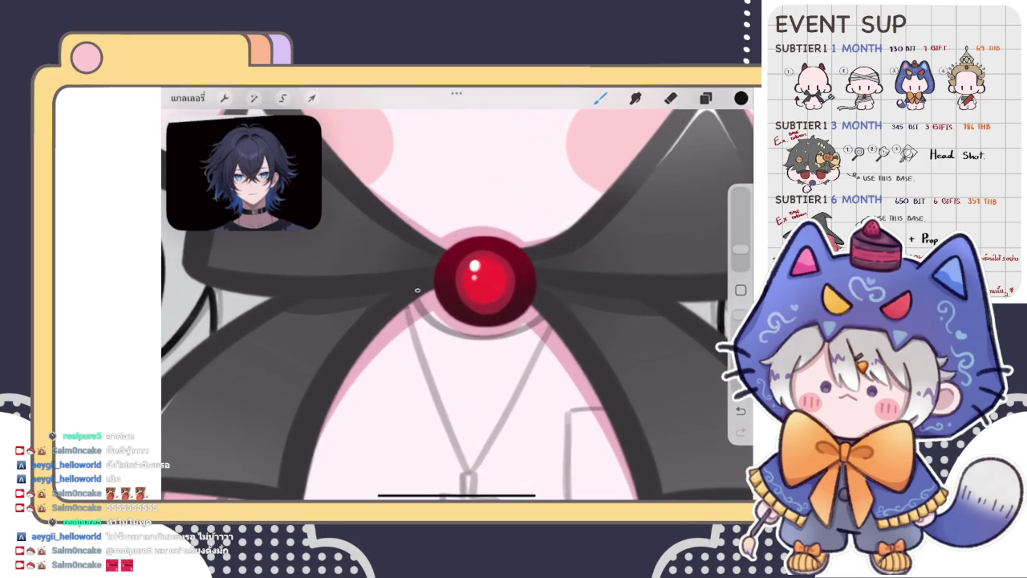
pyautogui.moveTo(417, 290); pyautogui.dragTo(564, 295)
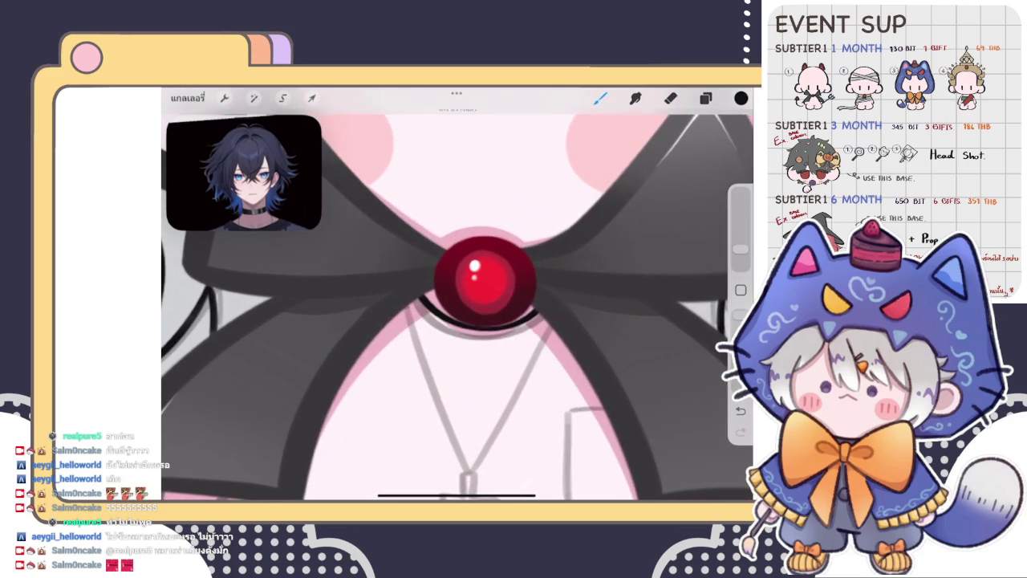
# Snap the gem line into a clean arc, lower its left end, and shrink the eraser
pyautogui.click(463, 116)
pyautogui.moveTo(417, 289); pyautogui.dragTo(415, 296)
pyautogui.click(671, 98)
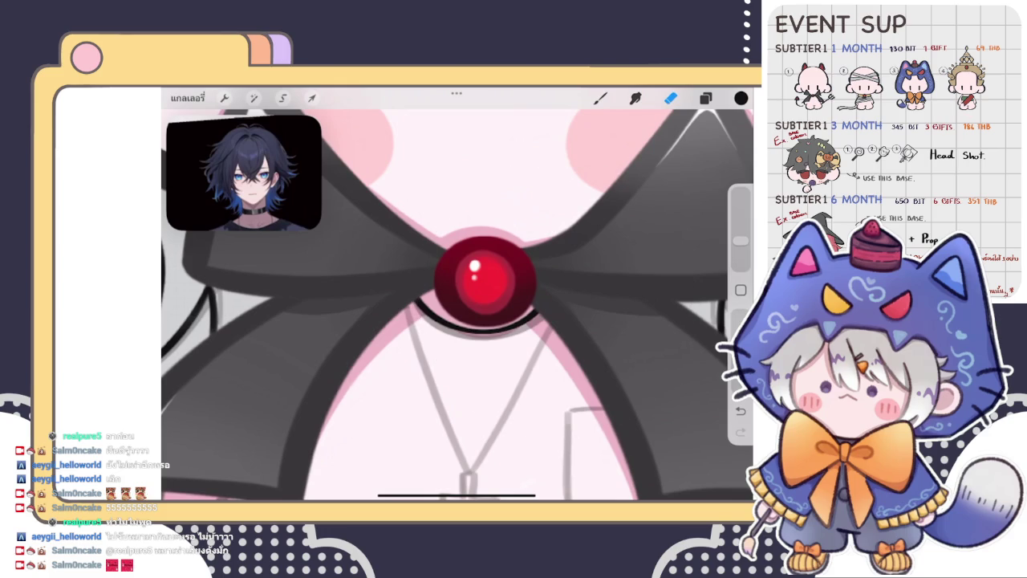
pyautogui.moveTo(740, 240); pyautogui.dragTo(740, 257)
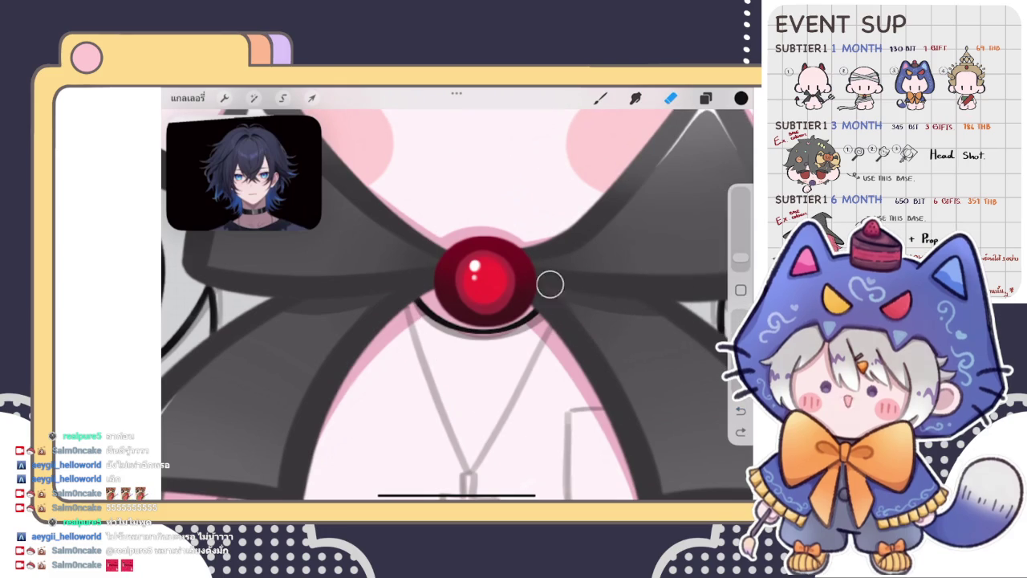
pyautogui.click(601, 98)
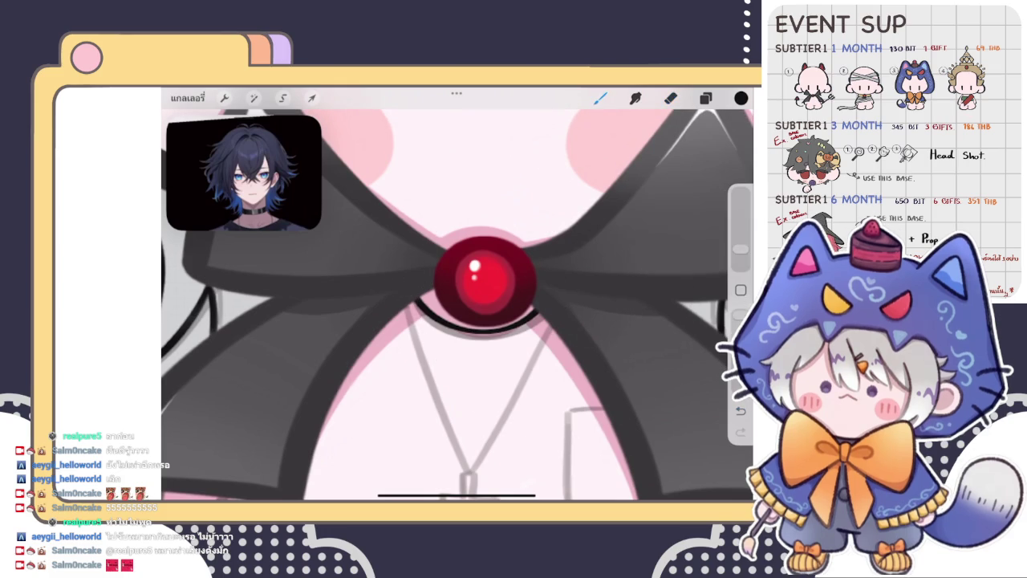
# Ink a stroke along the collar, undoing the stray mark added above it
pyautogui.scroll(-3, 458, 294)
pyautogui.scroll(-3, 457, 293)
pyautogui.scroll(5, 458, 294)
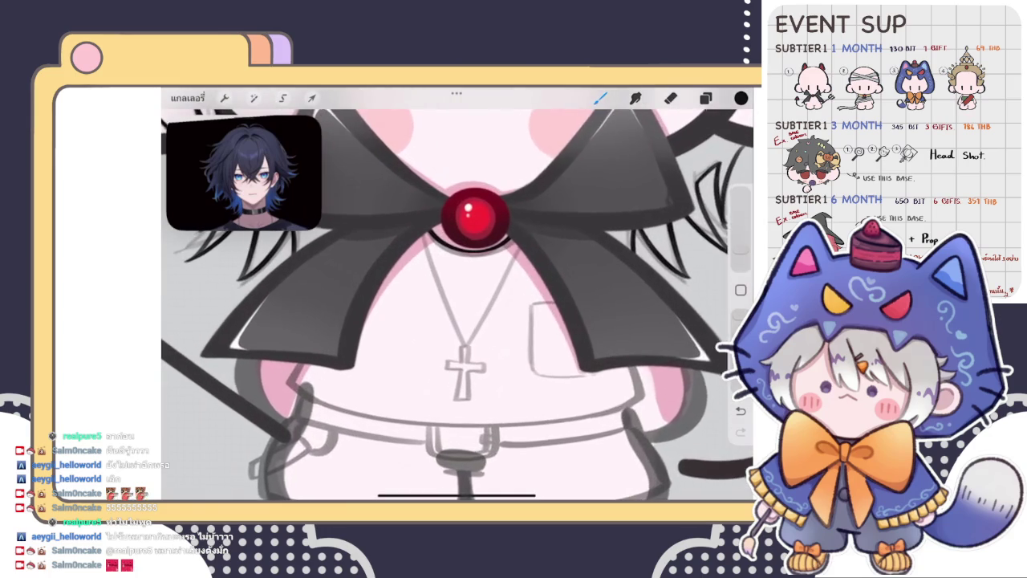
pyautogui.click(705, 98)
pyautogui.click(706, 98)
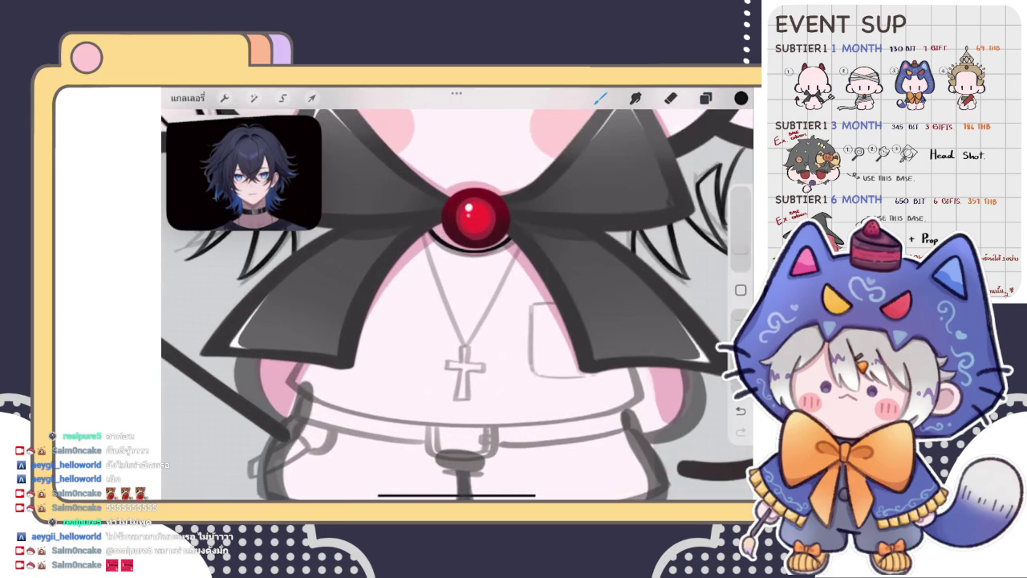
pyautogui.scroll(3, 457, 293)
pyautogui.scroll(2, 458, 293)
pyautogui.moveTo(387, 262); pyautogui.dragTo(402, 345)
pyautogui.moveTo(405, 190); pyautogui.dragTo(390, 215)
pyautogui.hotkey('ctrl', 'z')
pyautogui.scroll(1, 457, 305)
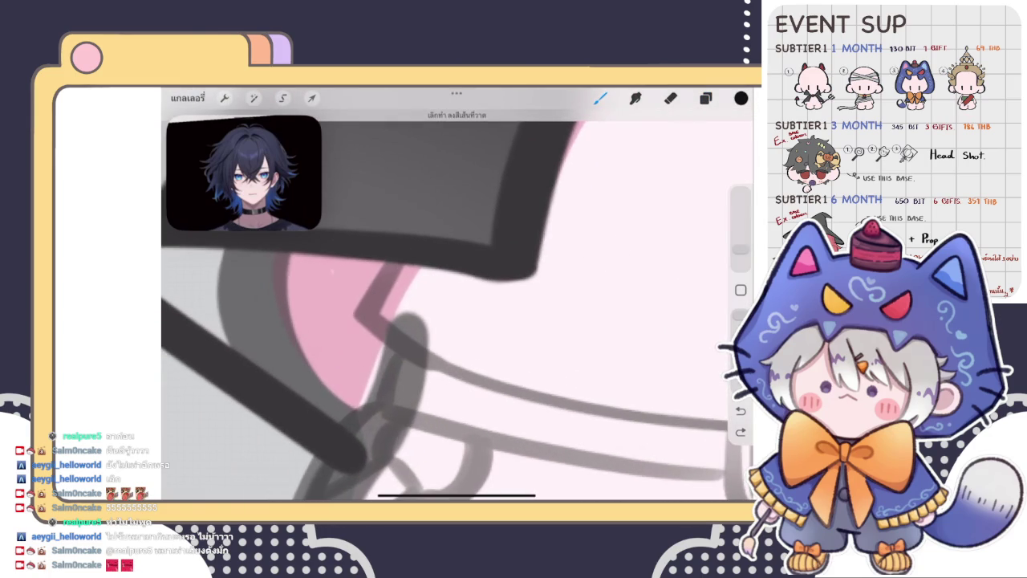
# Ink a V-shaped line along the collar edge, undoing a stray chest stroke
pyautogui.moveTo(395, 266); pyautogui.dragTo(401, 357)
pyautogui.scroll(-3, 458, 293)
pyautogui.scroll(-2, 458, 294)
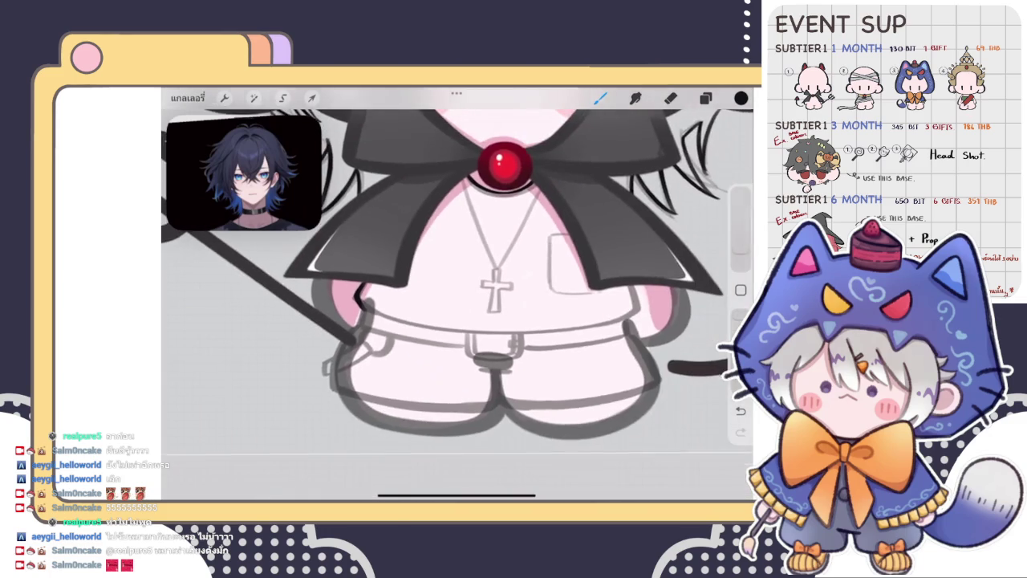
pyautogui.scroll(3, 457, 305)
pyautogui.scroll(2, 457, 305)
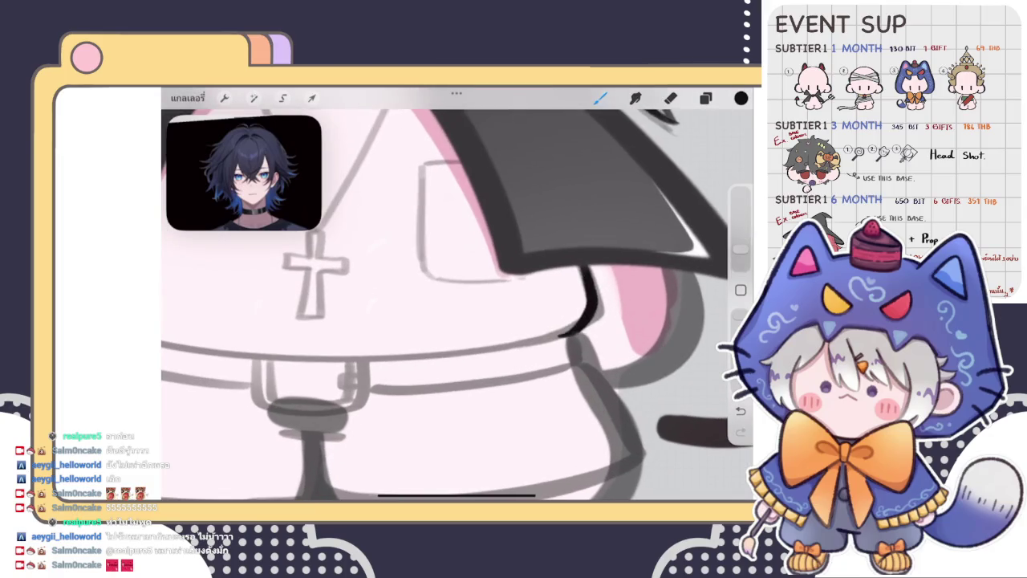
pyautogui.moveTo(580, 268)
pyautogui.mouseDown()
pyautogui.moveTo(594, 311)
pyautogui.moveTo(566, 345)
pyautogui.mouseUp()
pyautogui.hotkey('ctrl', 'z')
# Thicken the side outline and extend it downward with a rounded lower end
pyautogui.scroll(1, 457, 305)
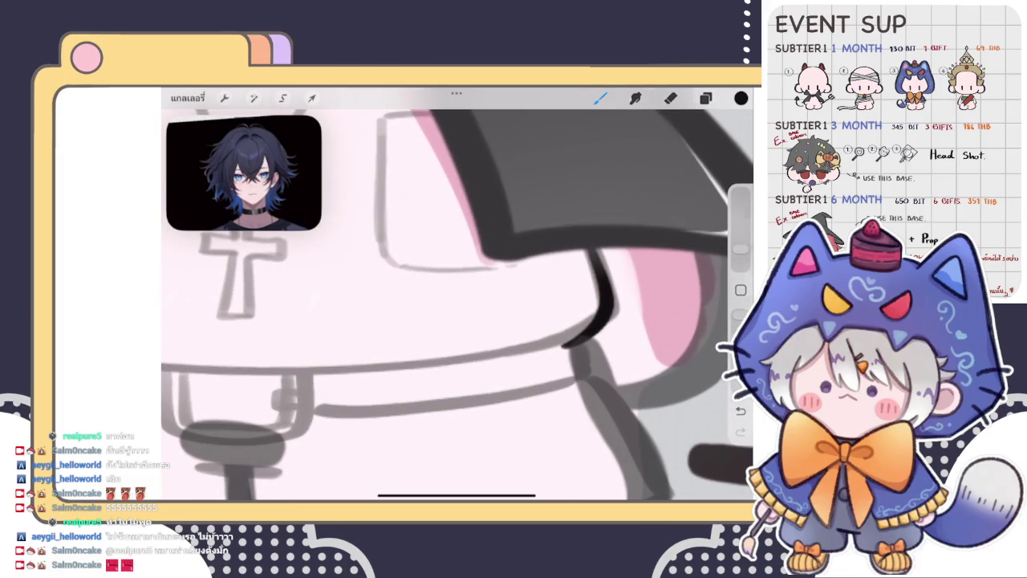
pyautogui.scroll(-5, 458, 305)
pyautogui.hscroll(-2, 458, 305)
pyautogui.scroll(2, 457, 305)
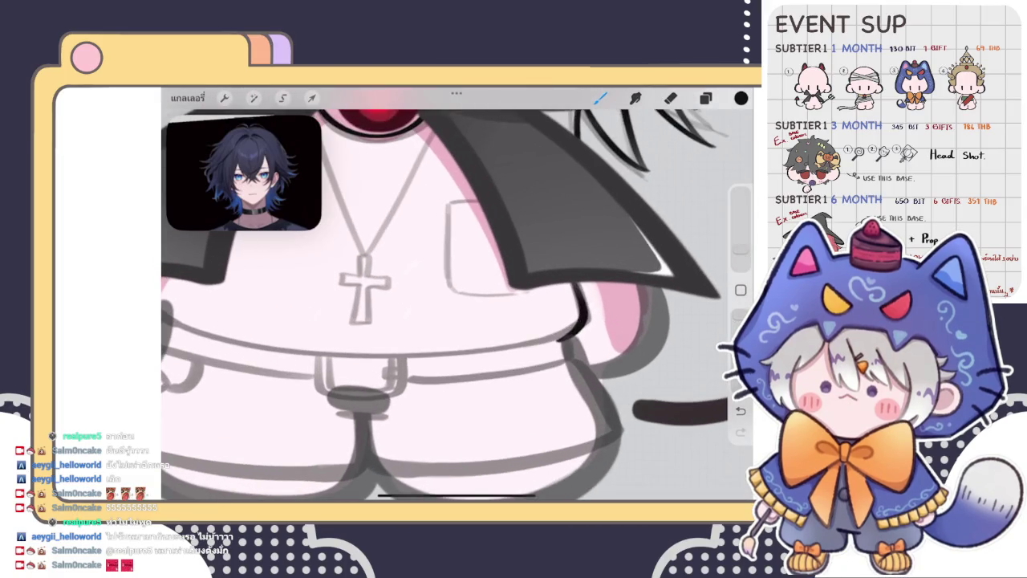
pyautogui.scroll(2, 458, 305)
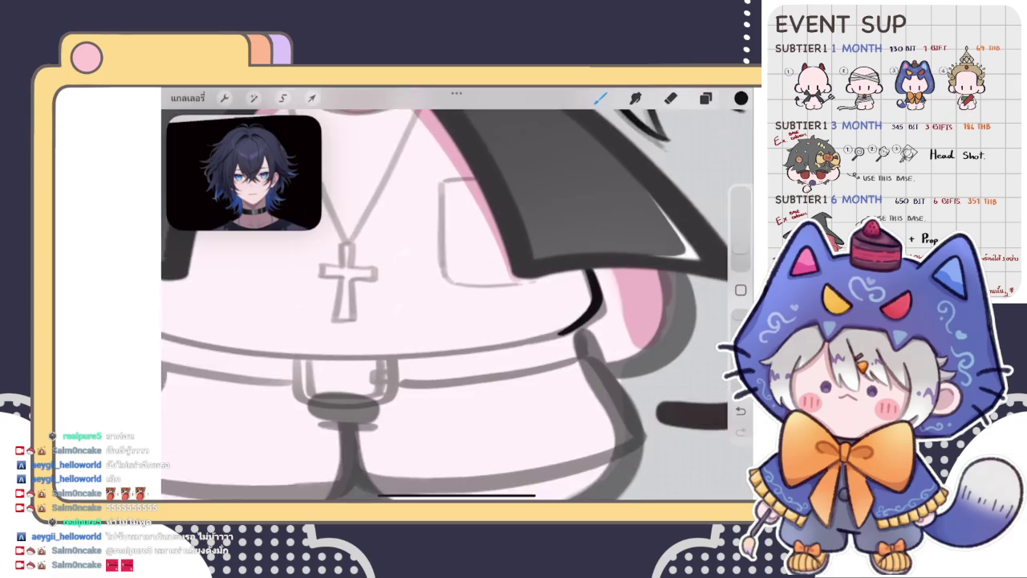
pyautogui.scroll(1, 458, 305)
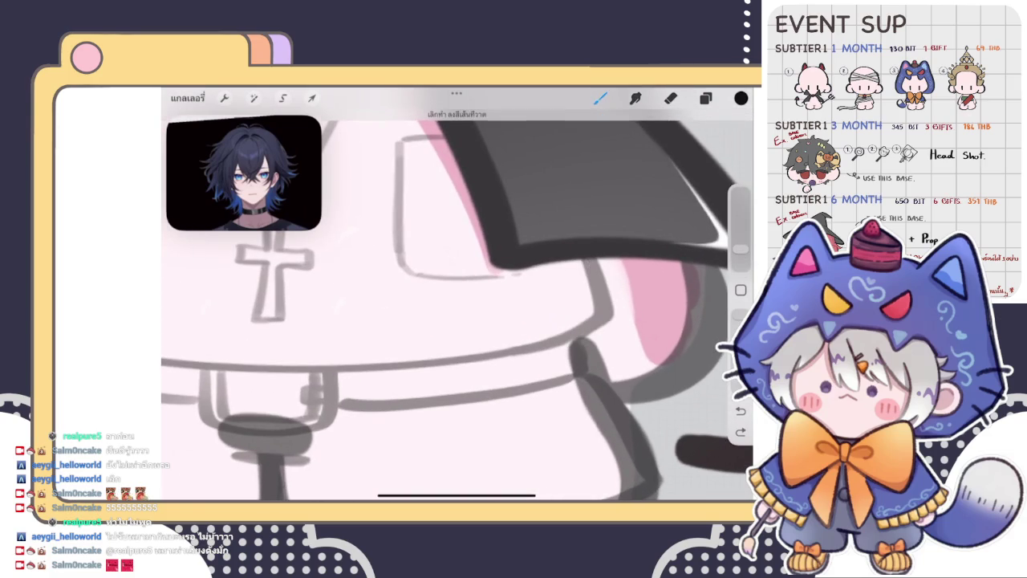
pyautogui.scroll(-3, 458, 305)
pyautogui.scroll(-1, 457, 305)
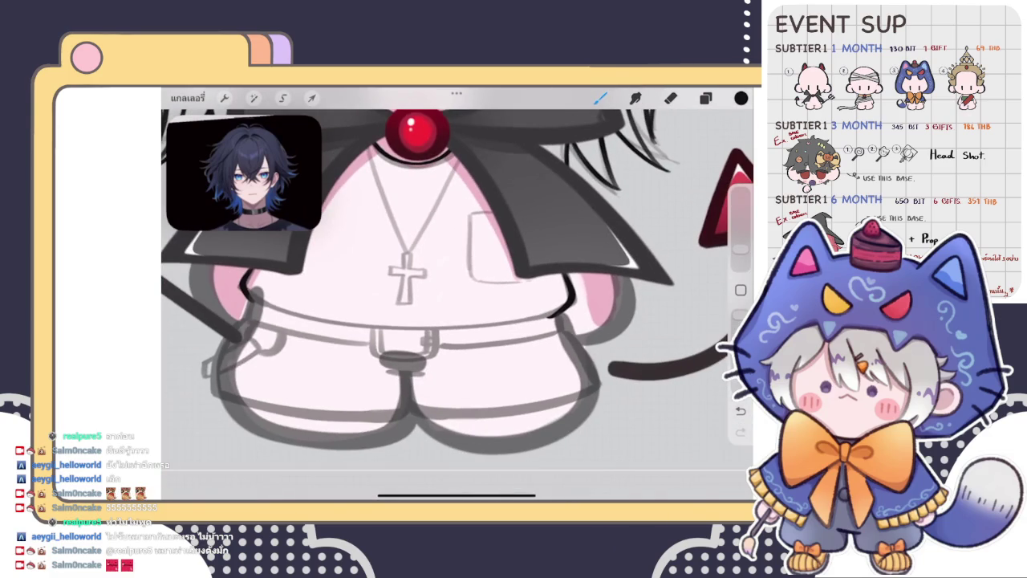
pyautogui.scroll(2, 458, 305)
pyautogui.scroll(1, 457, 305)
pyautogui.scroll(1, 457, 305)
pyautogui.press('e')
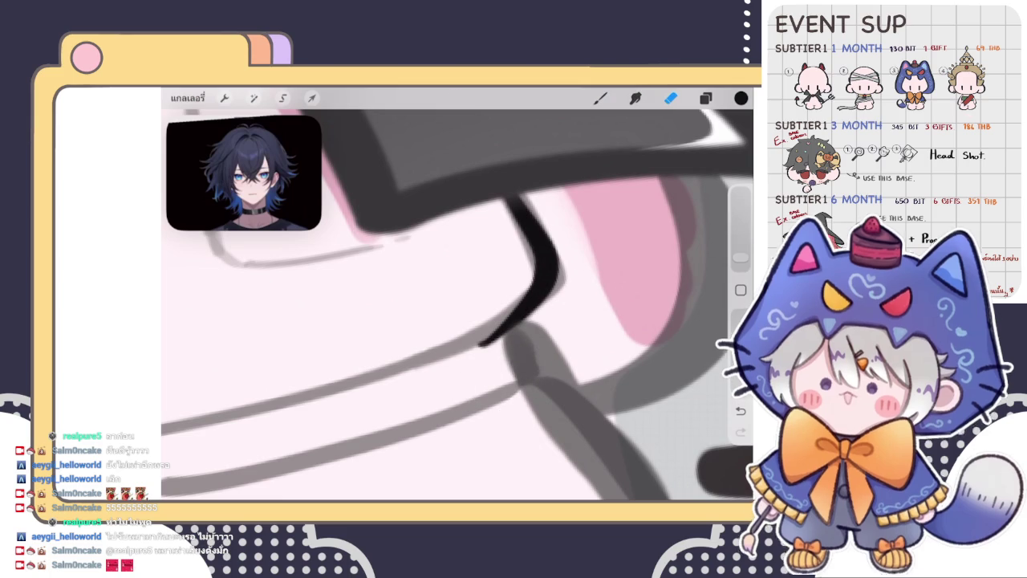
pyautogui.press('b')
pyautogui.scroll(1, 595, 296)
pyautogui.moveTo(514, 291); pyautogui.dragTo(460, 350)
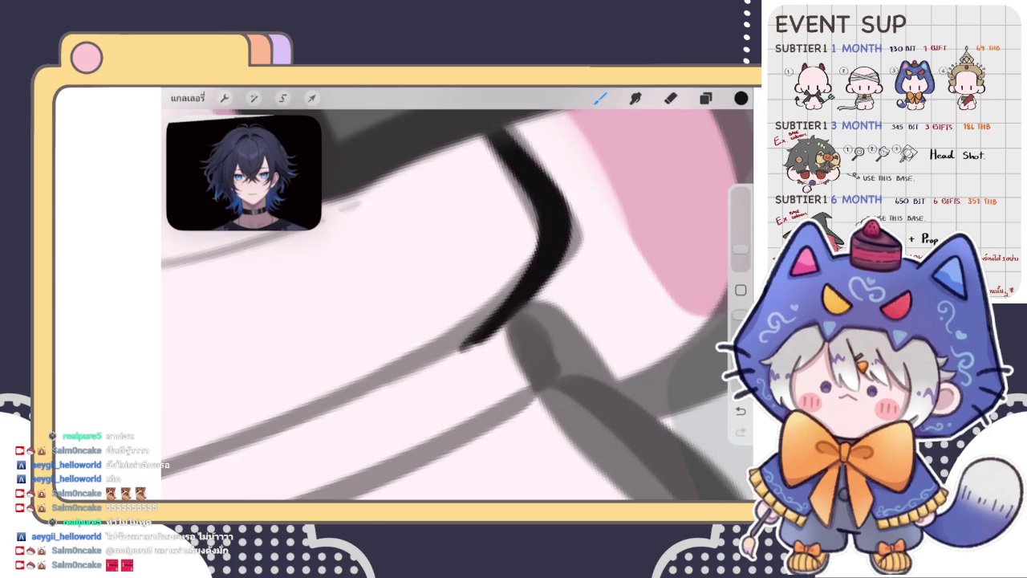
pyautogui.moveTo(543, 259); pyautogui.dragTo(468, 348)
# After undoing two collar attempts, draw a line across the torso below the cross
pyautogui.scroll(-5, 505, 307)
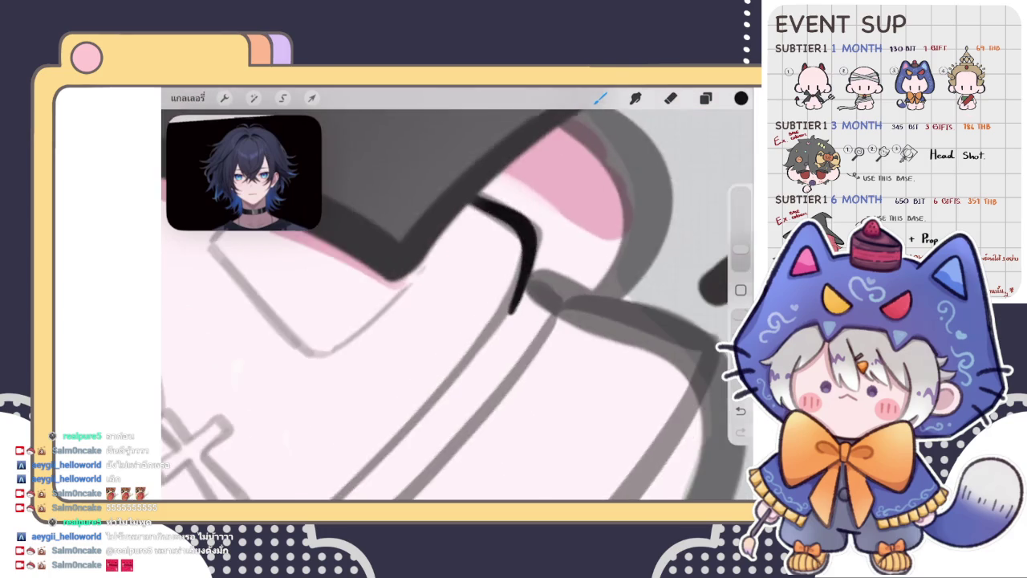
pyautogui.scroll(2, 458, 293)
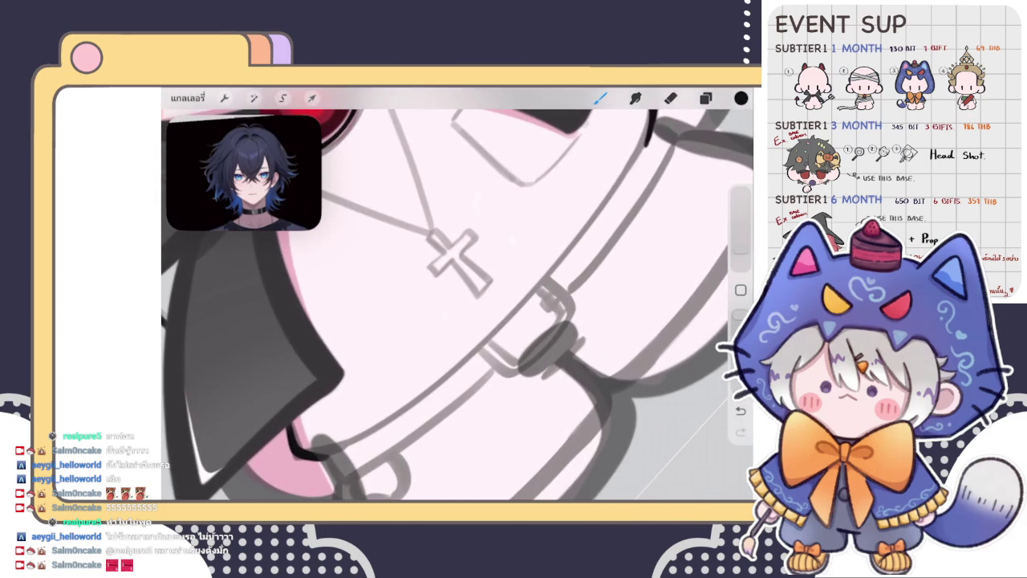
pyautogui.scroll(-2, 458, 294)
pyautogui.hotkey('ctrl', 'z')
pyautogui.moveTo(299, 432)
pyautogui.mouseDown()
pyautogui.moveTo(368, 406)
pyautogui.moveTo(530, 279)
pyautogui.mouseUp()
pyautogui.hotkey('ctrl', 'z')
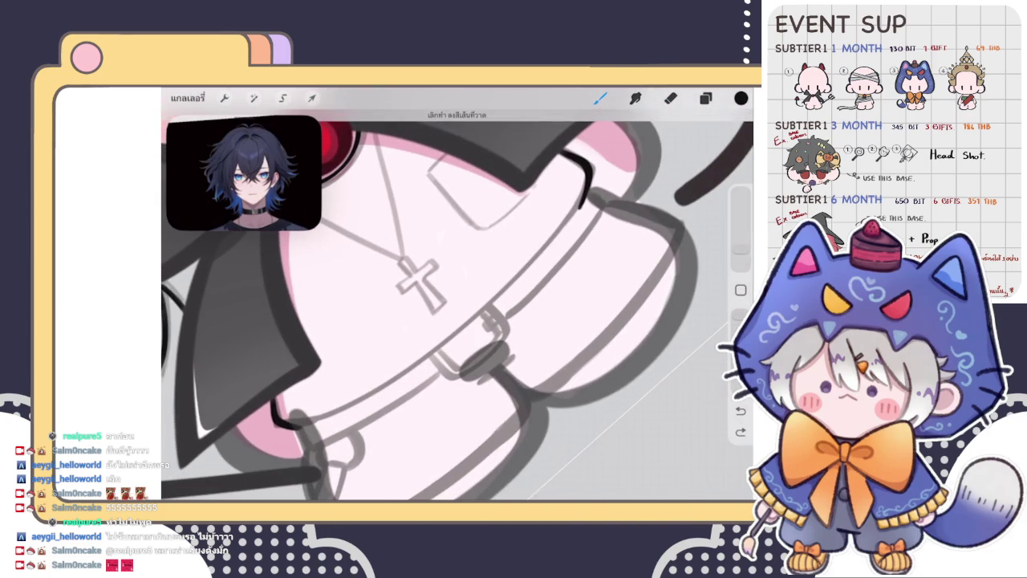
pyautogui.moveTo(277, 426); pyautogui.dragTo(566, 240)
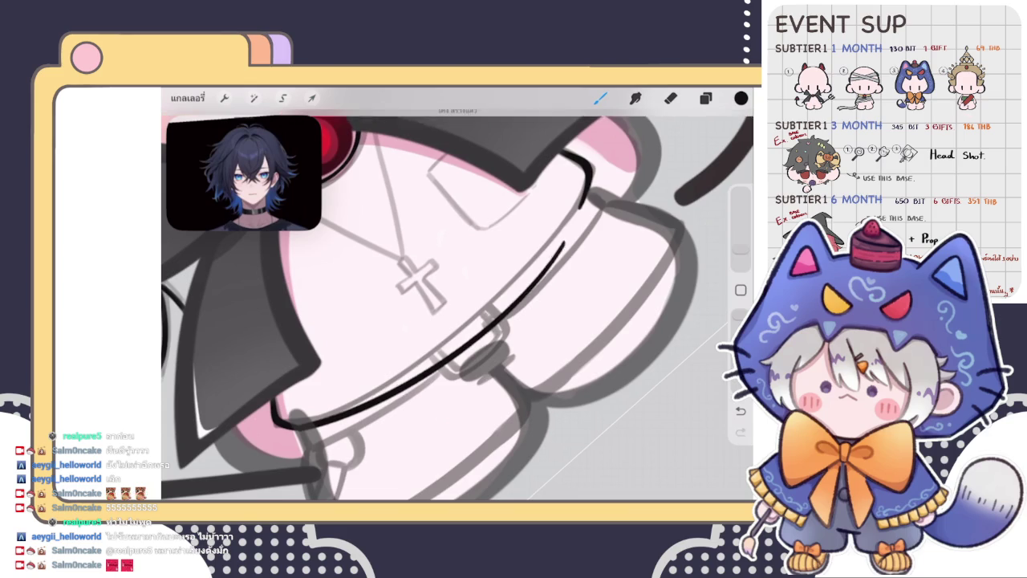
# Snap the torso line into an arc, then adjust its right end and midpoint nodes
pyautogui.moveTo(281, 417); pyautogui.dragTo(590, 189)
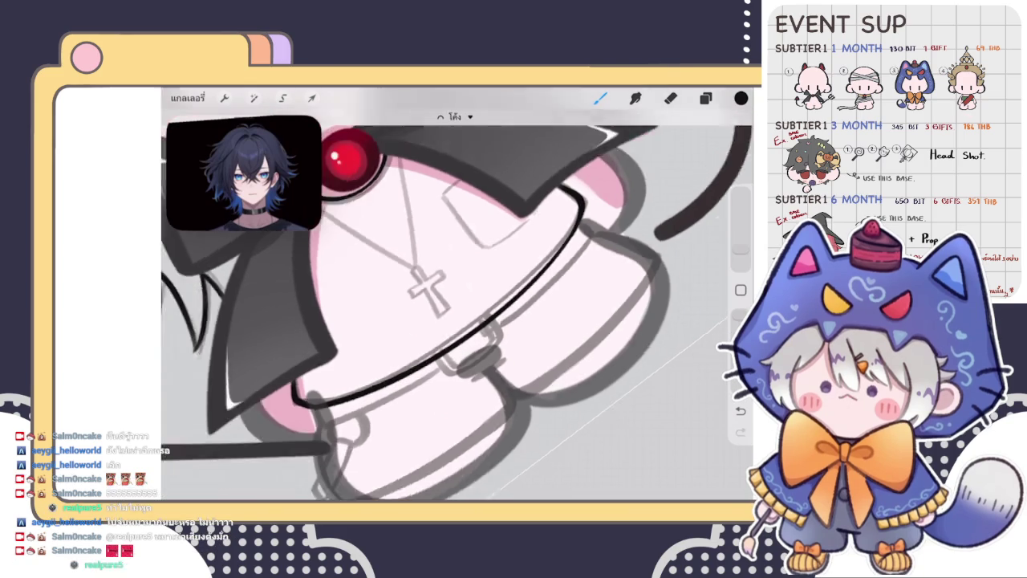
pyautogui.scroll(5, 457, 313)
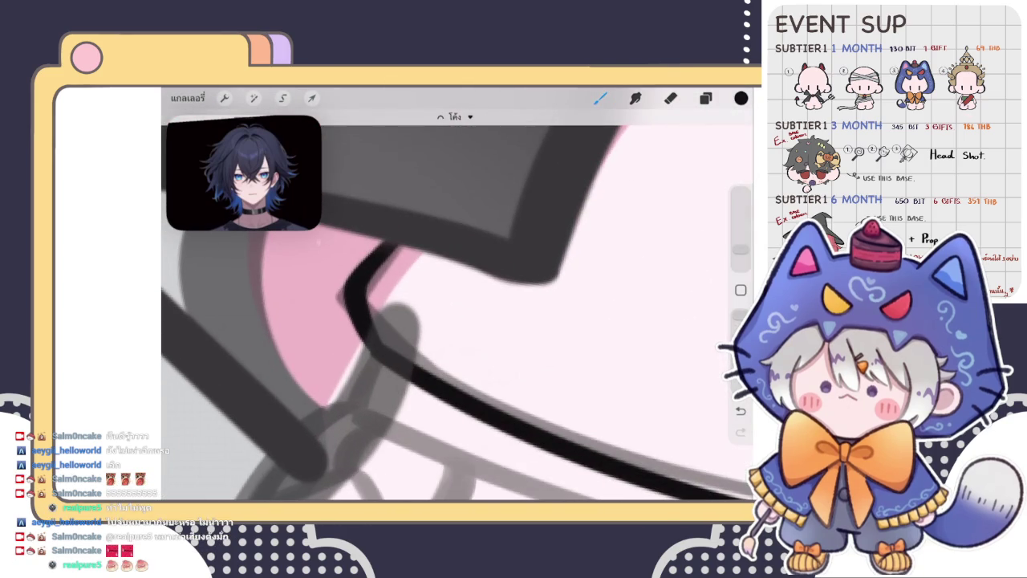
pyautogui.scroll(-3, 457, 313)
pyautogui.scroll(-3, 457, 313)
pyautogui.click(454, 116)
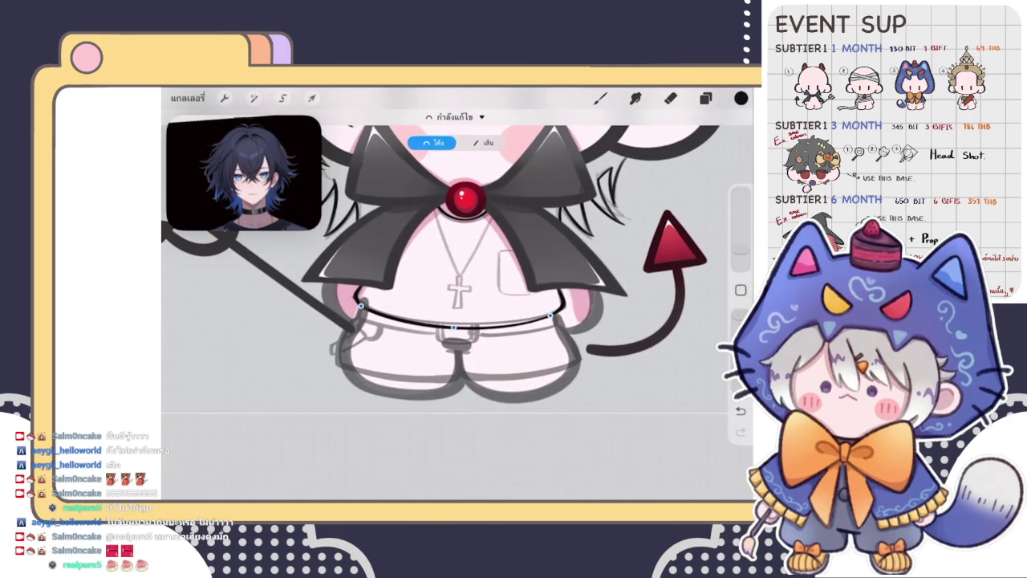
pyautogui.moveTo(549, 312); pyautogui.dragTo(552, 313)
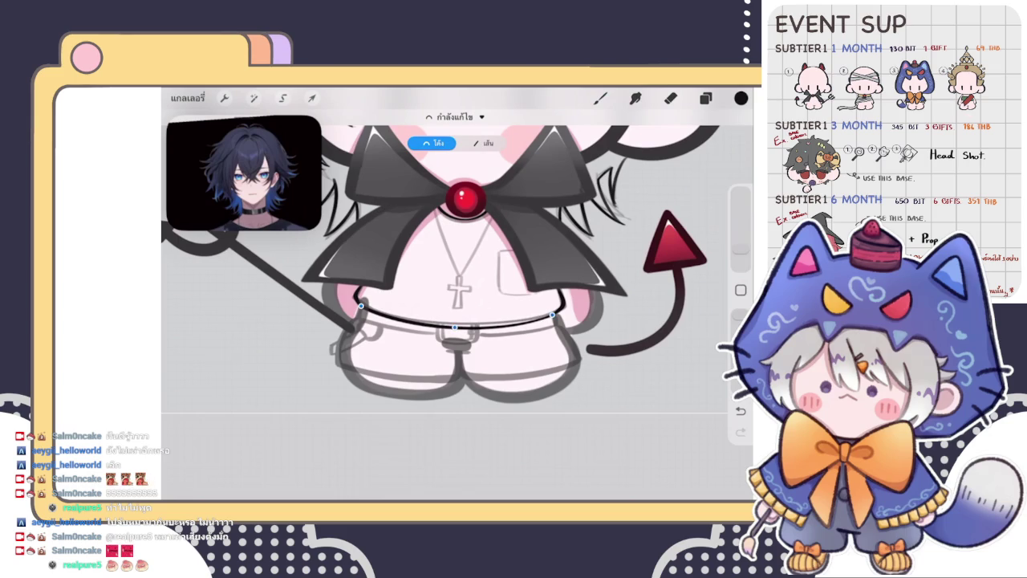
pyautogui.moveTo(455, 326); pyautogui.dragTo(453, 326)
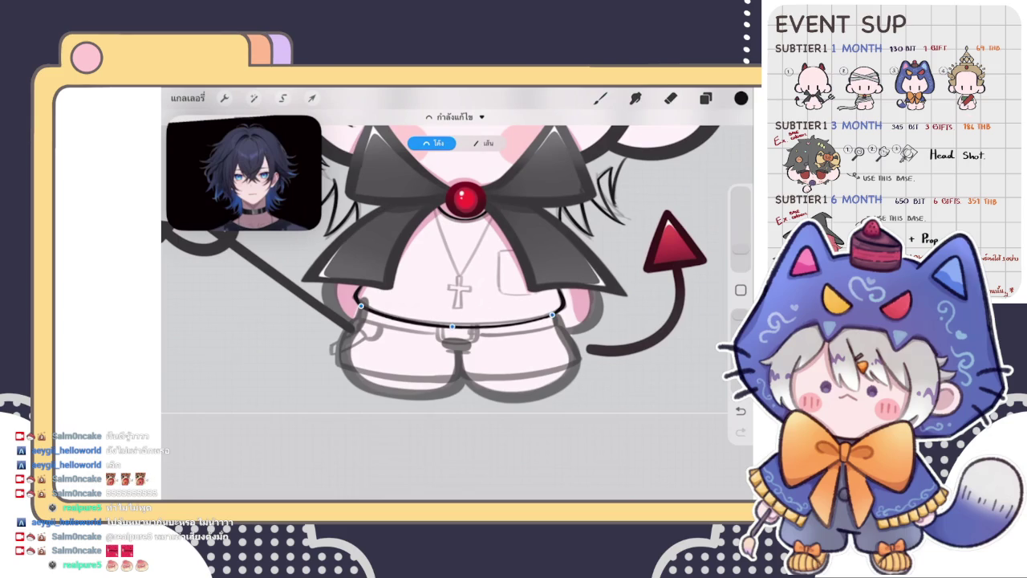
pyautogui.moveTo(552, 314); pyautogui.dragTo(558, 311)
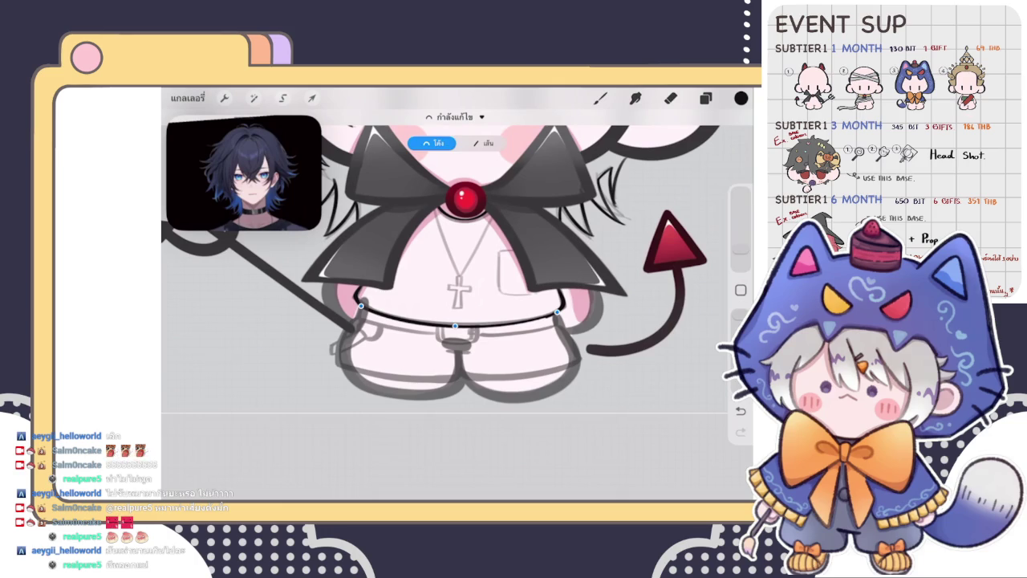
pyautogui.click(601, 98)
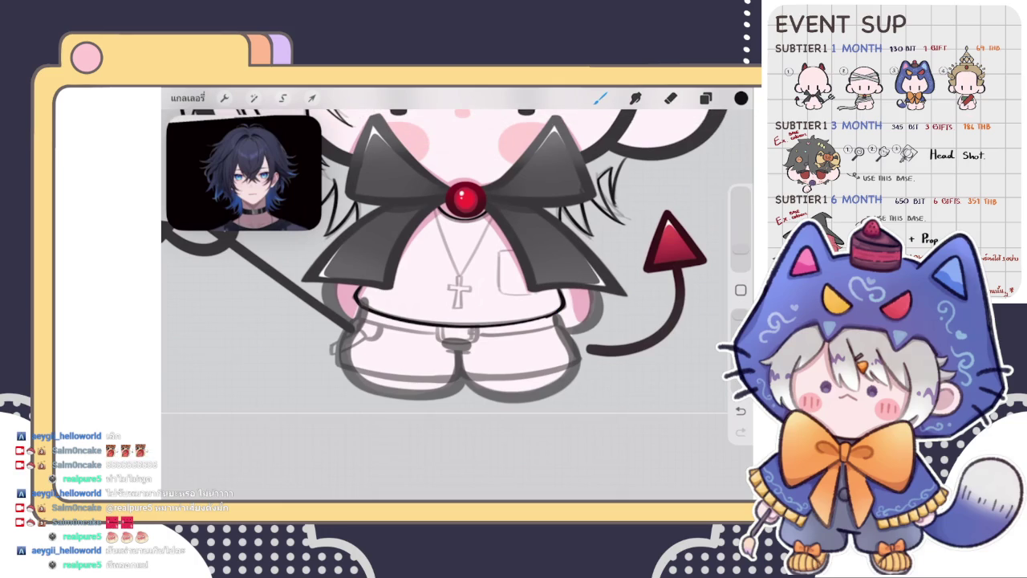
# Choose a different brush from the brush library for the outline
pyautogui.scroll(5, 401, 305)
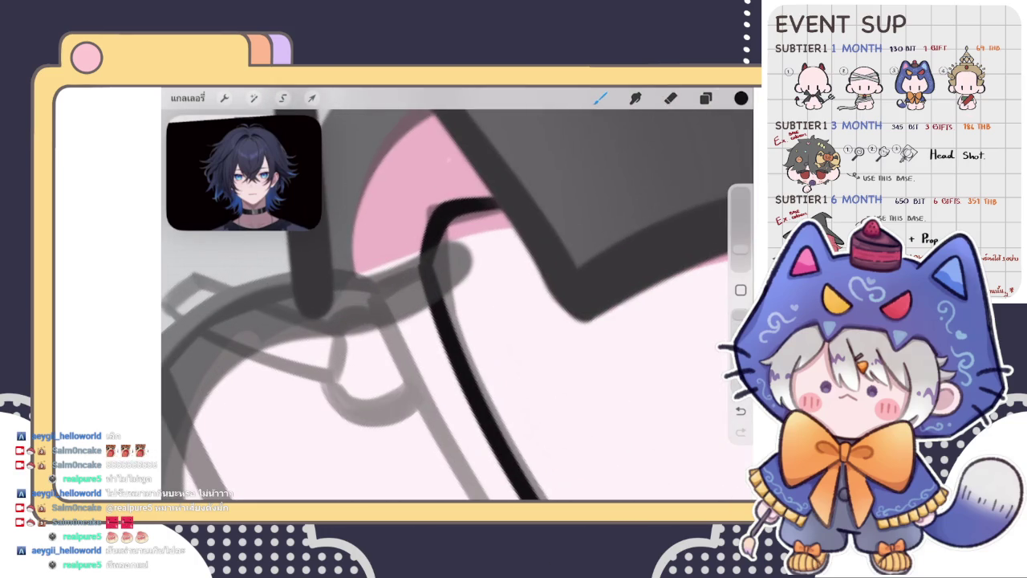
pyautogui.click(601, 98)
pyautogui.click(653, 246)
pyautogui.click(601, 98)
pyautogui.scroll(1, 457, 305)
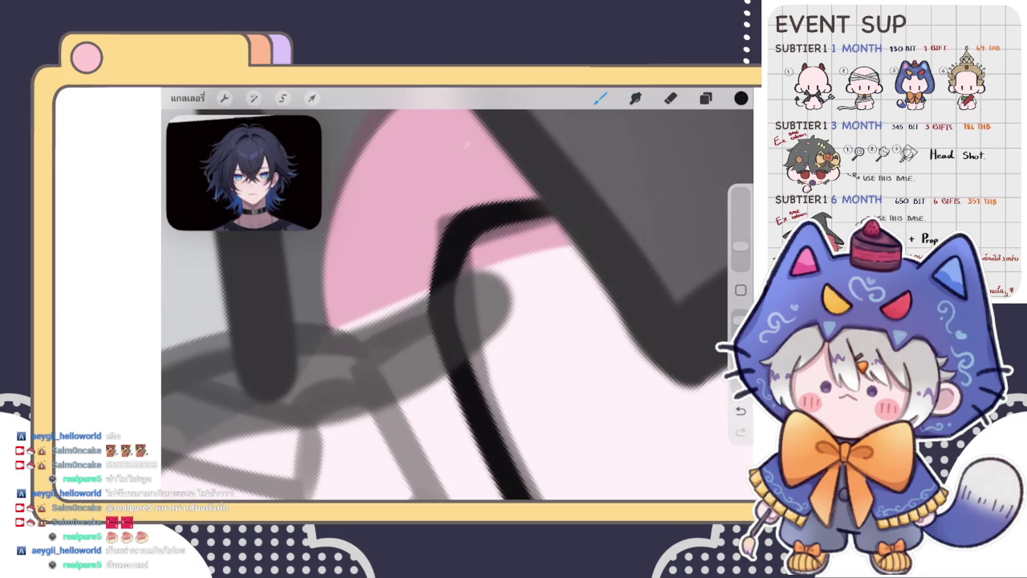
pyautogui.scroll(-5, 457, 305)
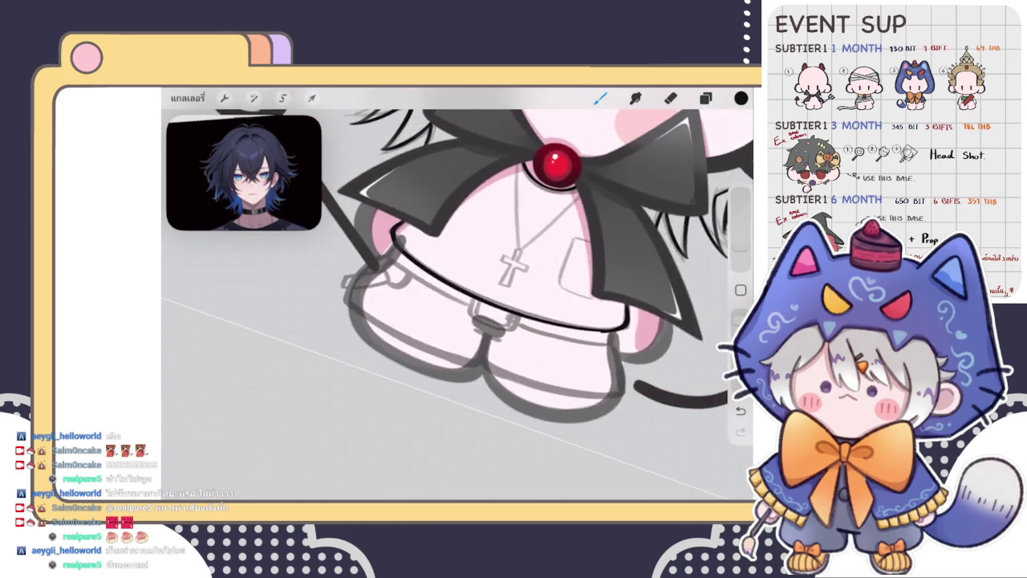
pyautogui.scroll(3, 458, 305)
pyautogui.scroll(2, 457, 305)
pyautogui.scroll(2, 458, 304)
pyautogui.scroll(2, 457, 305)
# Erase part of the outline stroke and redraw to fill the gap
pyautogui.click(670, 97)
pyautogui.moveTo(425, 393); pyautogui.dragTo(432, 374)
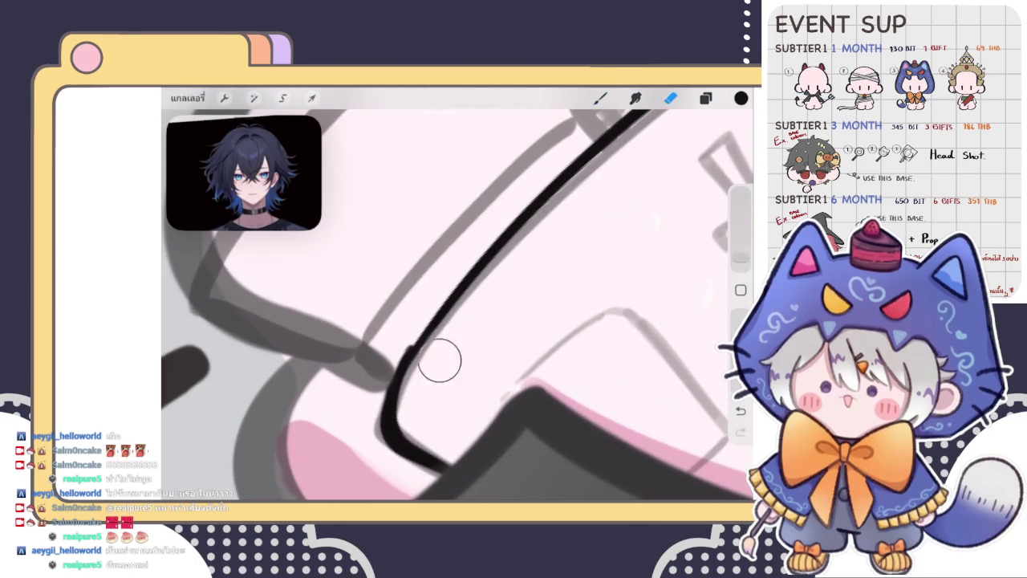
pyautogui.click(601, 97)
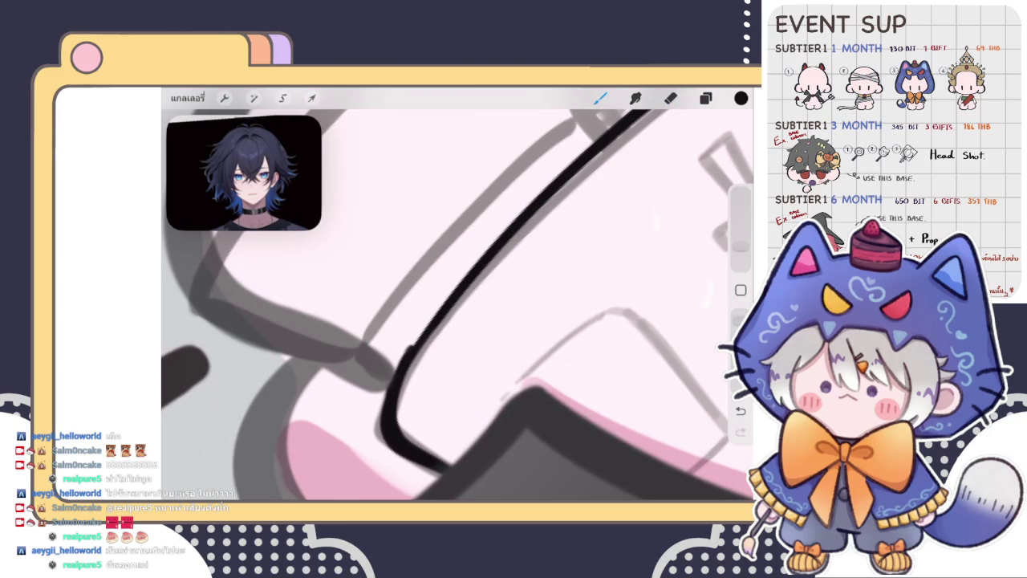
pyautogui.moveTo(393, 405); pyautogui.dragTo(413, 361)
# Redraw the long outline stroke thinner and ink the lower curve
pyautogui.scroll(2, 457, 293)
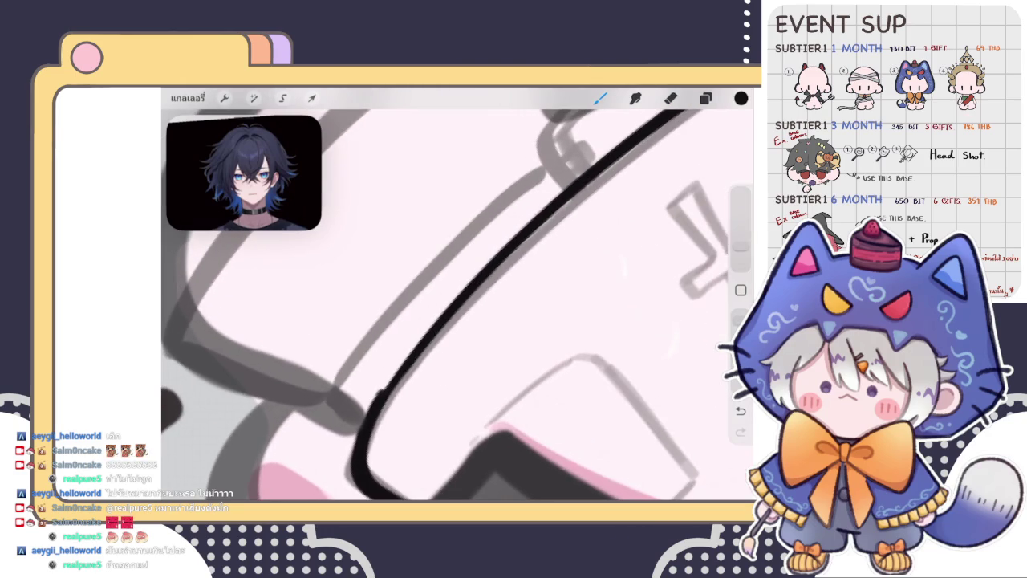
pyautogui.moveTo(368, 417); pyautogui.dragTo(650, 122)
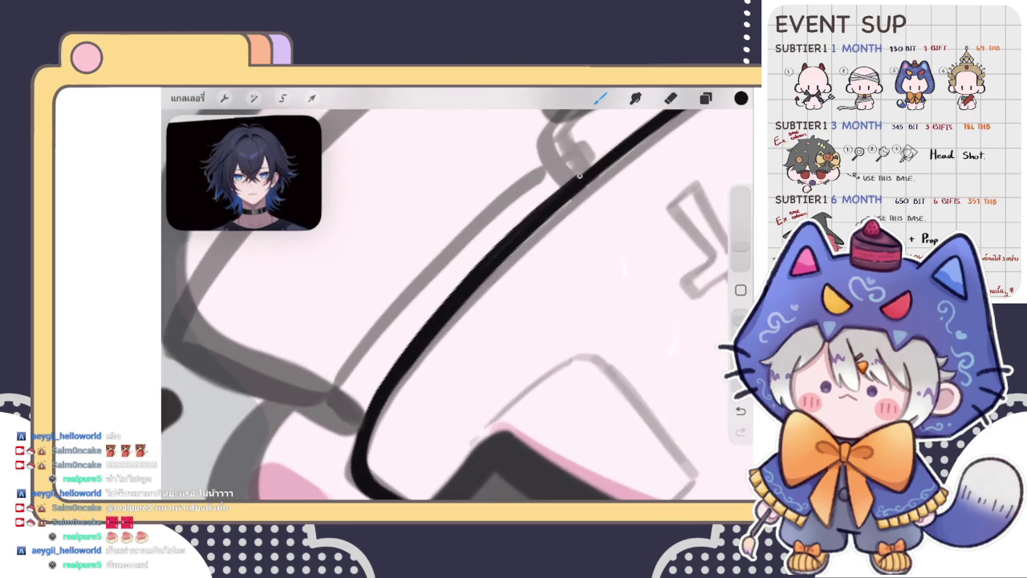
pyautogui.hotkey('ctrl', 'z')
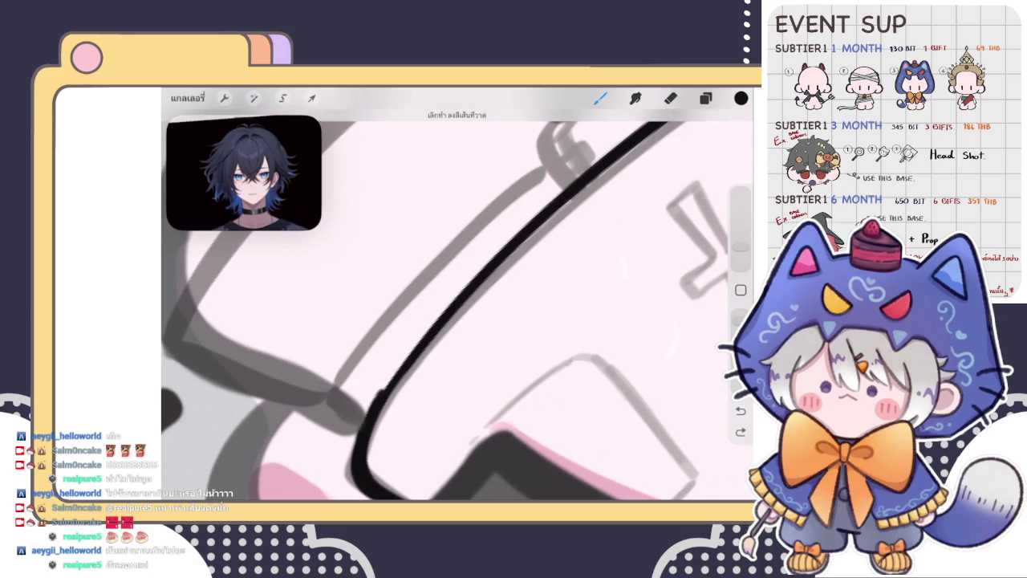
pyautogui.moveTo(363, 438)
pyautogui.mouseDown()
pyautogui.moveTo(415, 342)
pyautogui.moveTo(518, 229)
pyautogui.moveTo(642, 127)
pyautogui.mouseUp()
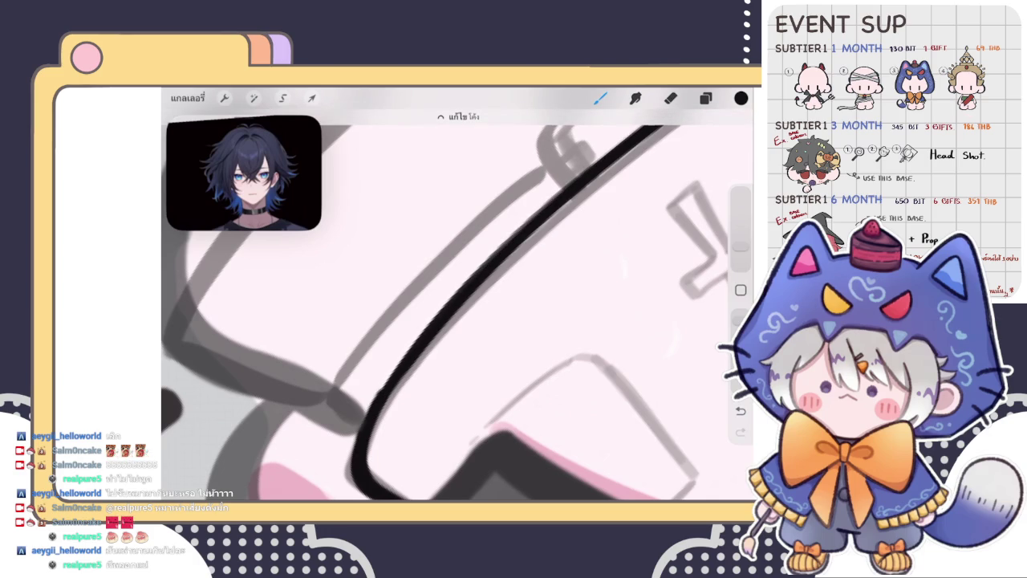
pyautogui.moveTo(360, 439); pyautogui.dragTo(383, 388)
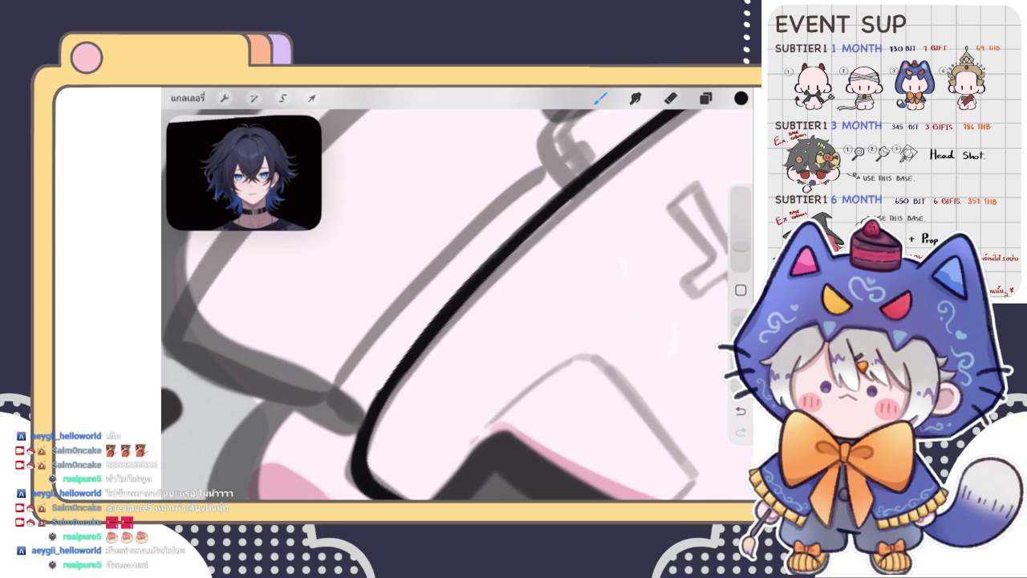
pyautogui.moveTo(353, 456); pyautogui.dragTo(401, 361)
# Erase the stray grey sketch line near the outline
pyautogui.scroll(3, 457, 305)
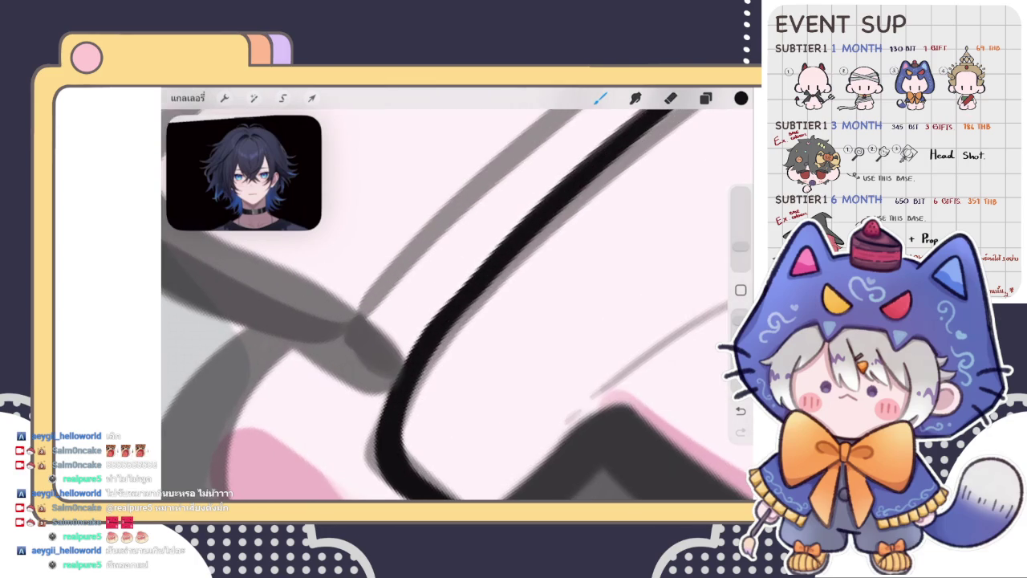
pyautogui.click(670, 98)
pyautogui.moveTo(381, 285)
pyautogui.mouseDown()
pyautogui.moveTo(417, 277)
pyautogui.moveTo(366, 349)
pyautogui.moveTo(409, 298)
pyautogui.moveTo(359, 379)
pyautogui.moveTo(442, 252)
pyautogui.moveTo(374, 348)
pyautogui.moveTo(402, 305)
pyautogui.moveTo(413, 337)
pyautogui.mouseUp()
pyautogui.click(600, 98)
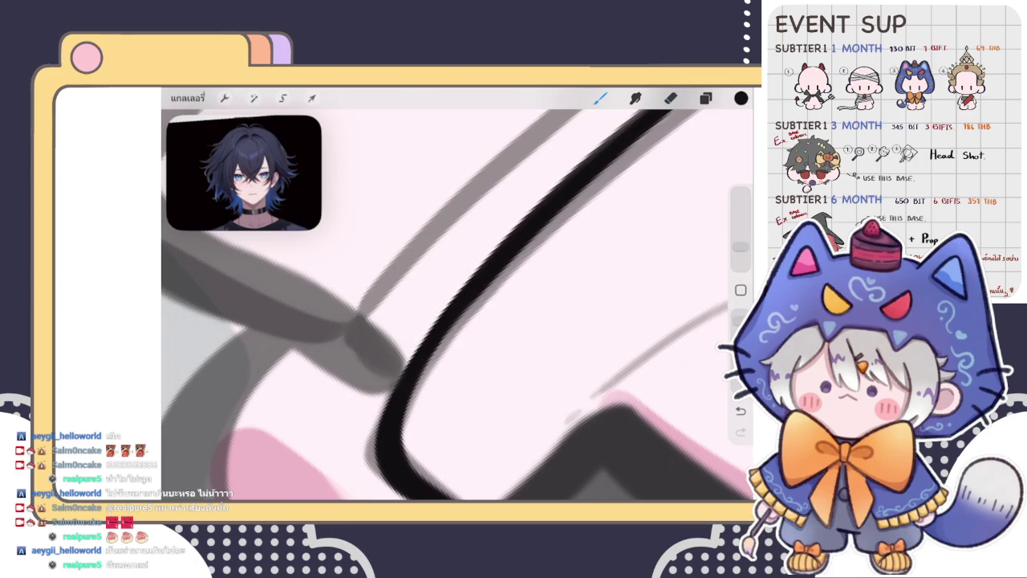
pyautogui.scroll(-3, 458, 305)
# Select the lower layer and add the new empty layer เลเยอร์ 32
pyautogui.scroll(-3, 457, 305)
pyautogui.scroll(-3, 457, 305)
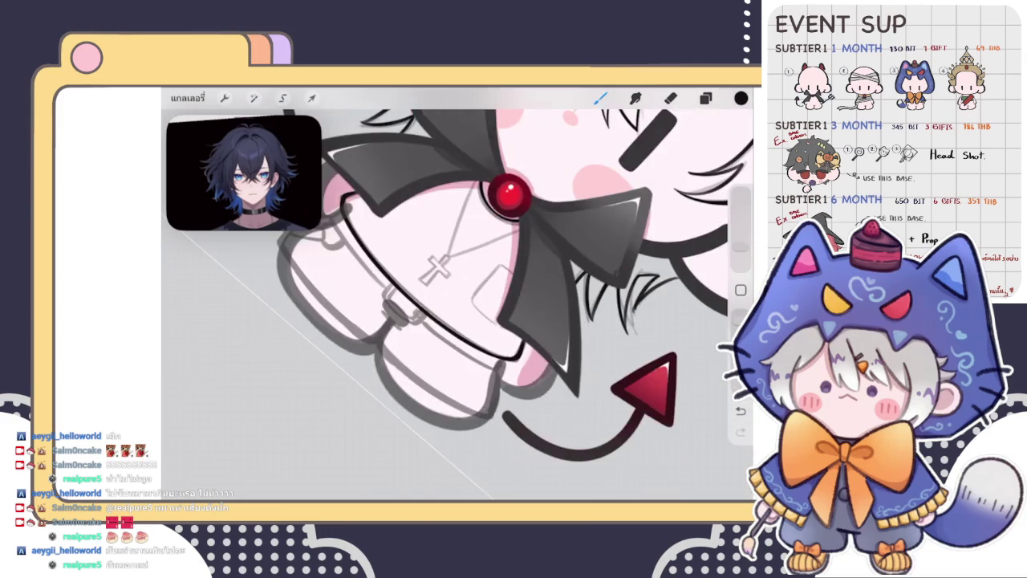
pyautogui.scroll(-2, 457, 305)
pyautogui.scroll(1, 457, 265)
pyautogui.scroll(2, 457, 265)
pyautogui.scroll(2, 458, 265)
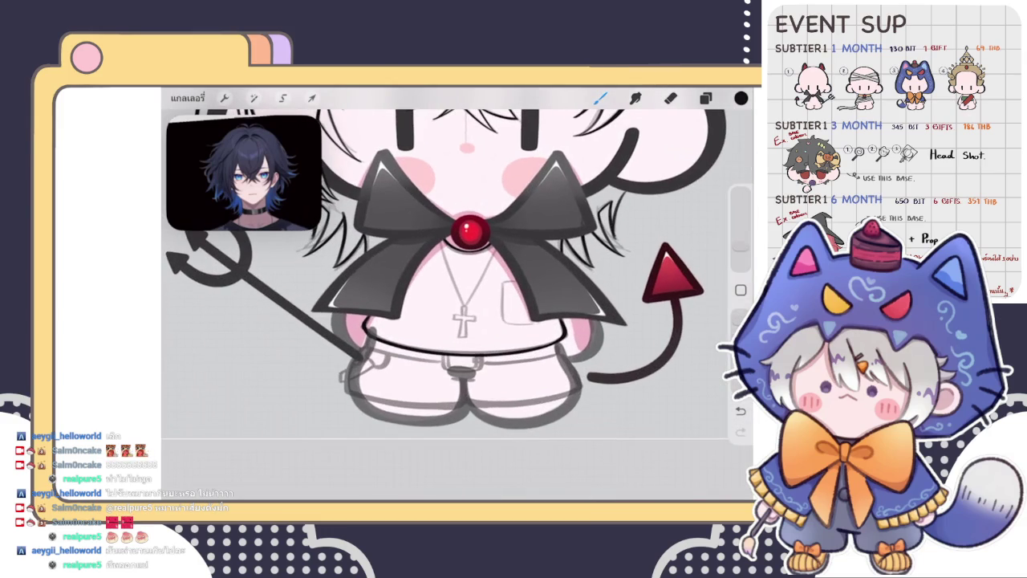
pyautogui.click(705, 98)
pyautogui.click(626, 349)
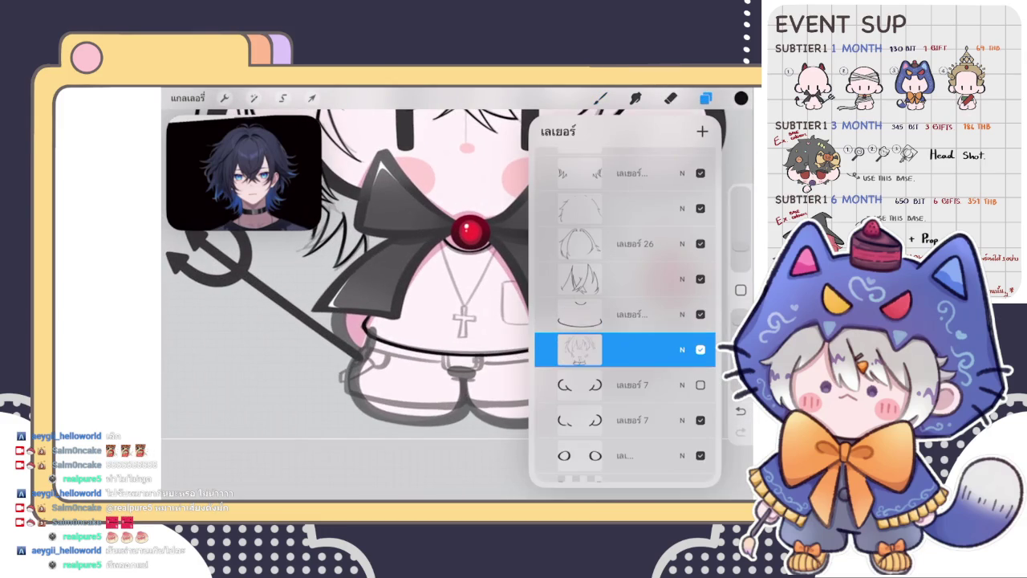
pyautogui.click(703, 130)
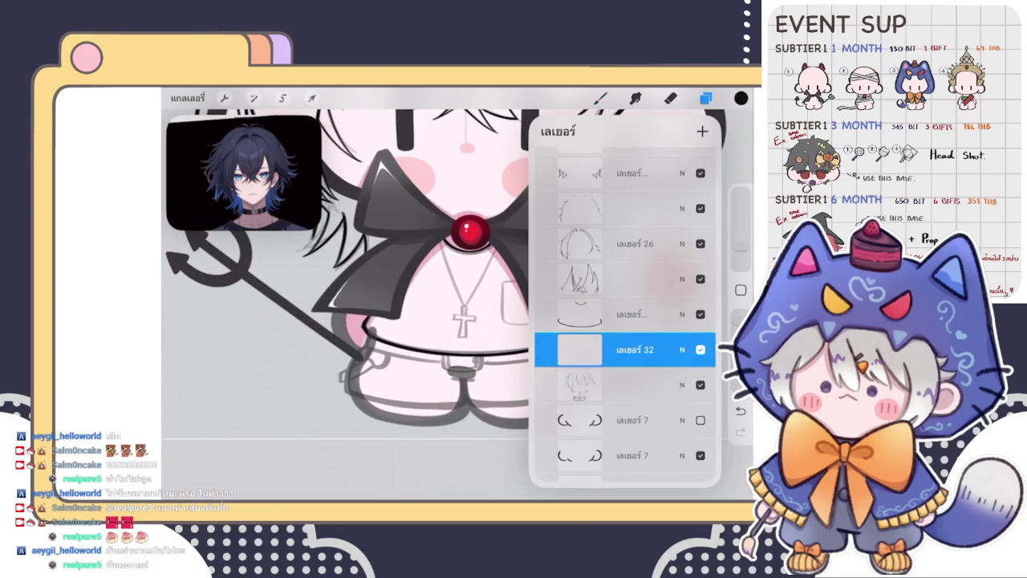
pyautogui.click(600, 98)
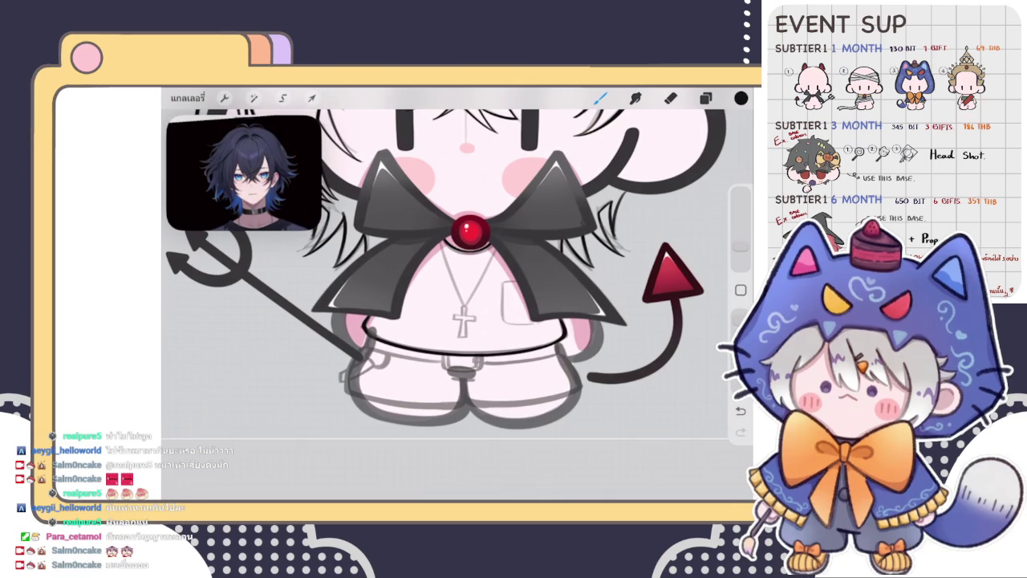
# Ink a curved necklace chain line down to the cross, redrawing it shorter once
pyautogui.click(705, 98)
pyautogui.scroll(3, 457, 289)
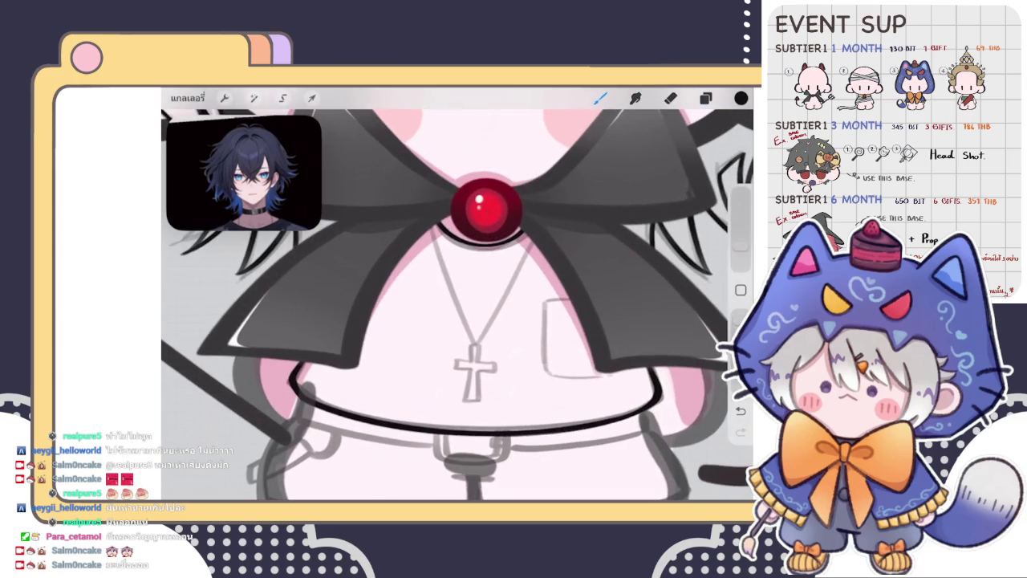
pyautogui.moveTo(434, 227); pyautogui.dragTo(475, 350)
pyautogui.scroll(1, 457, 305)
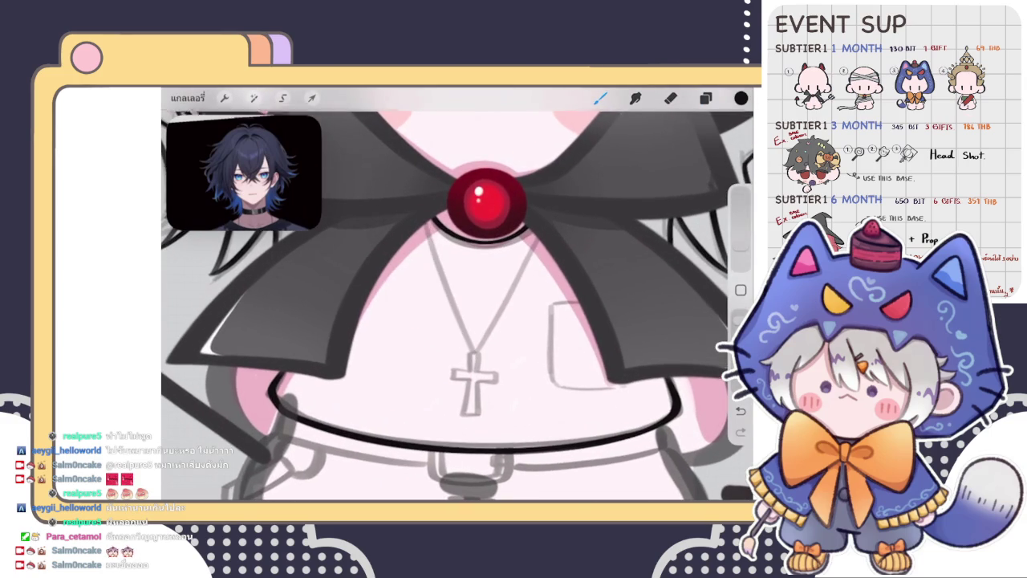
pyautogui.moveTo(434, 258); pyautogui.dragTo(483, 359)
pyautogui.hotkey('ctrl', 'z')
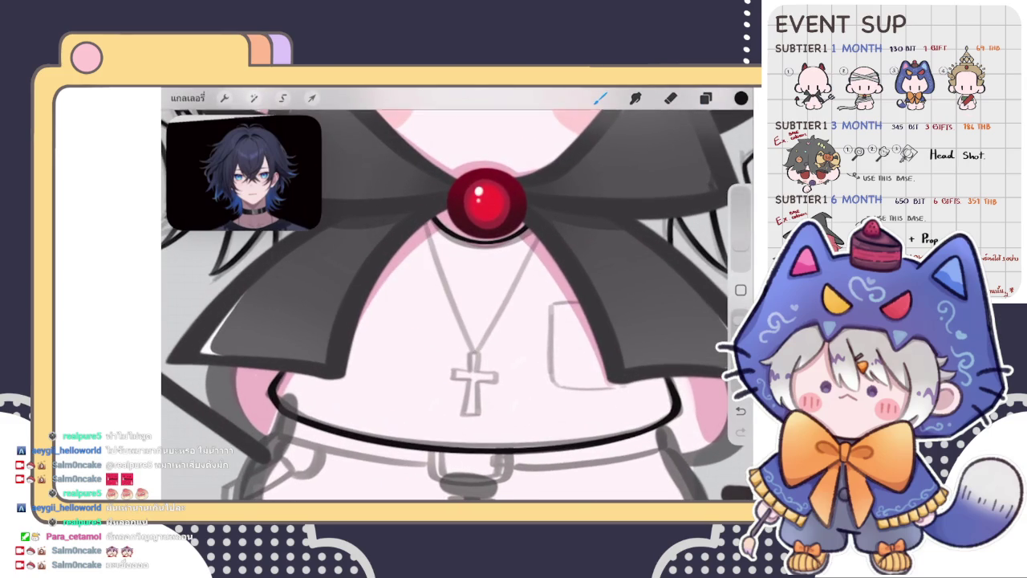
pyautogui.moveTo(427, 220); pyautogui.dragTo(475, 352)
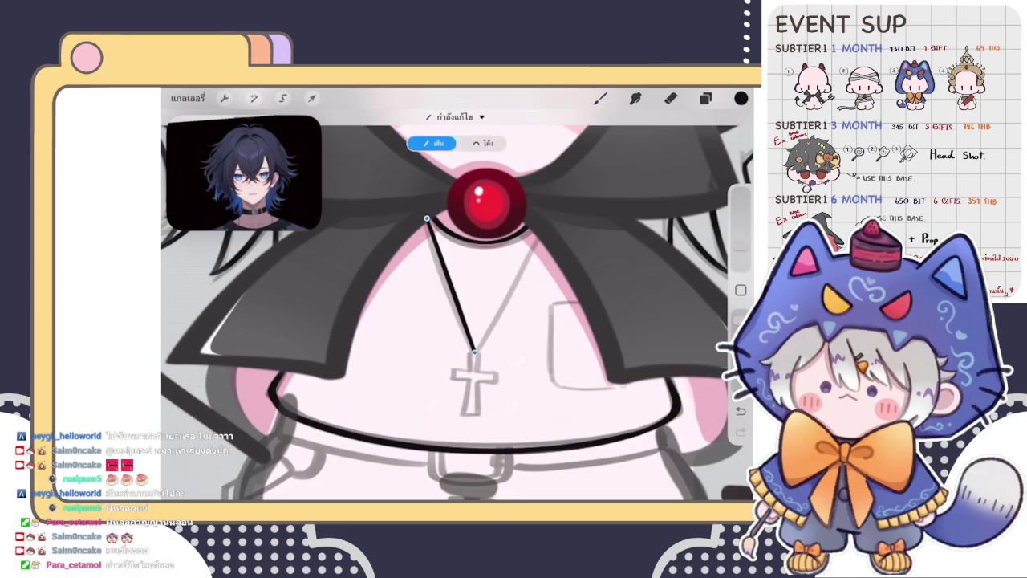
pyautogui.click(482, 142)
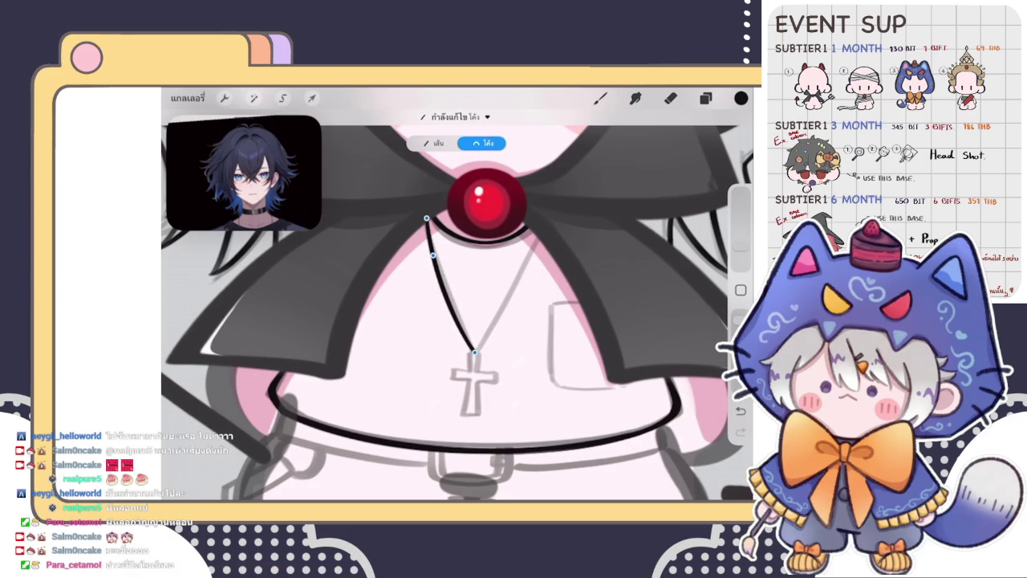
pyautogui.click(600, 97)
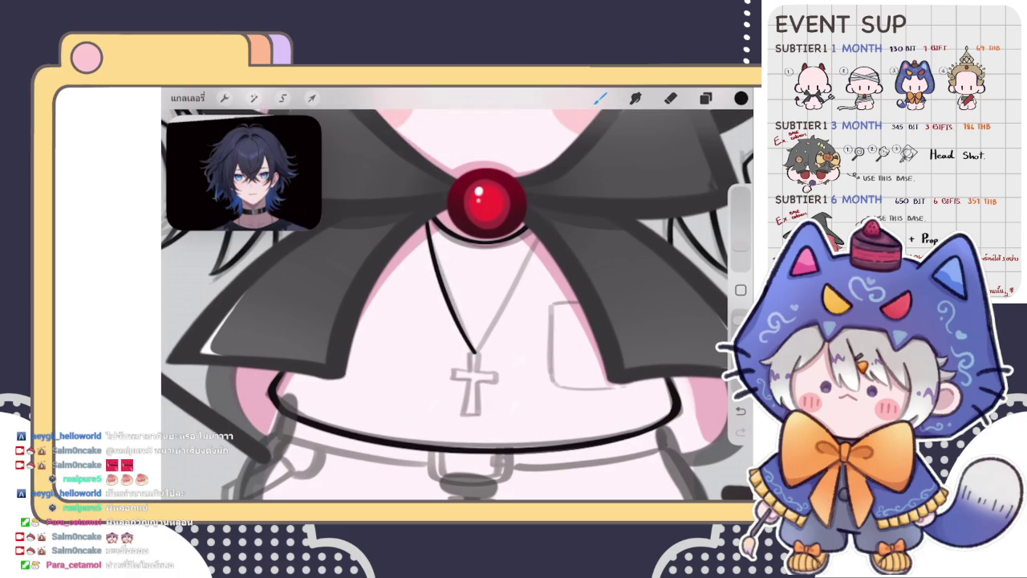
# Shift the necklace V to the right so it sits under the gem
pyautogui.click(705, 98)
pyautogui.moveTo(682, 314)
pyautogui.mouseDown()
pyautogui.moveTo(578, 314)
pyautogui.moveTo(682, 313)
pyautogui.mouseUp()
pyautogui.click(312, 98)
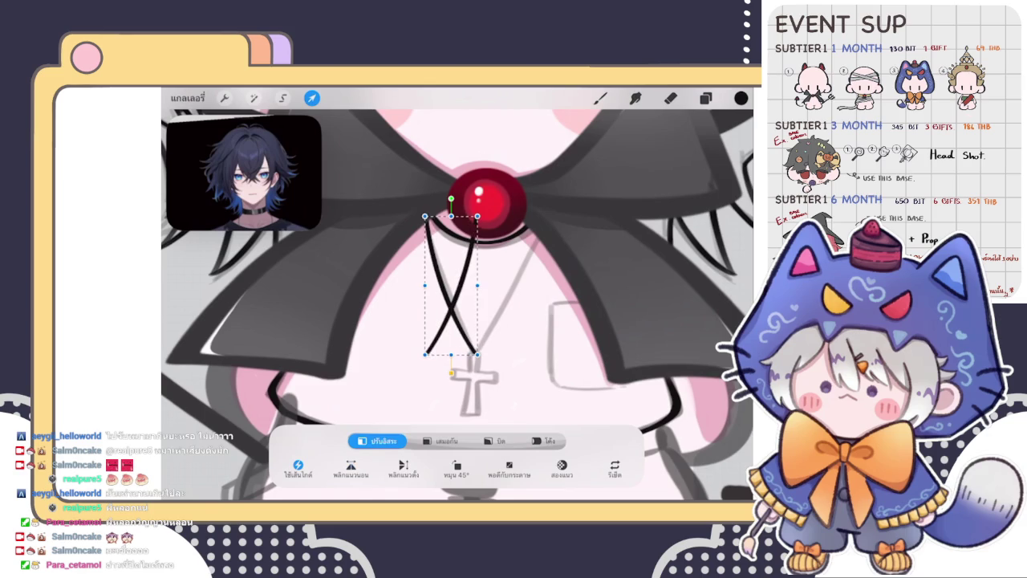
pyautogui.moveTo(489, 285); pyautogui.dragTo(502, 285)
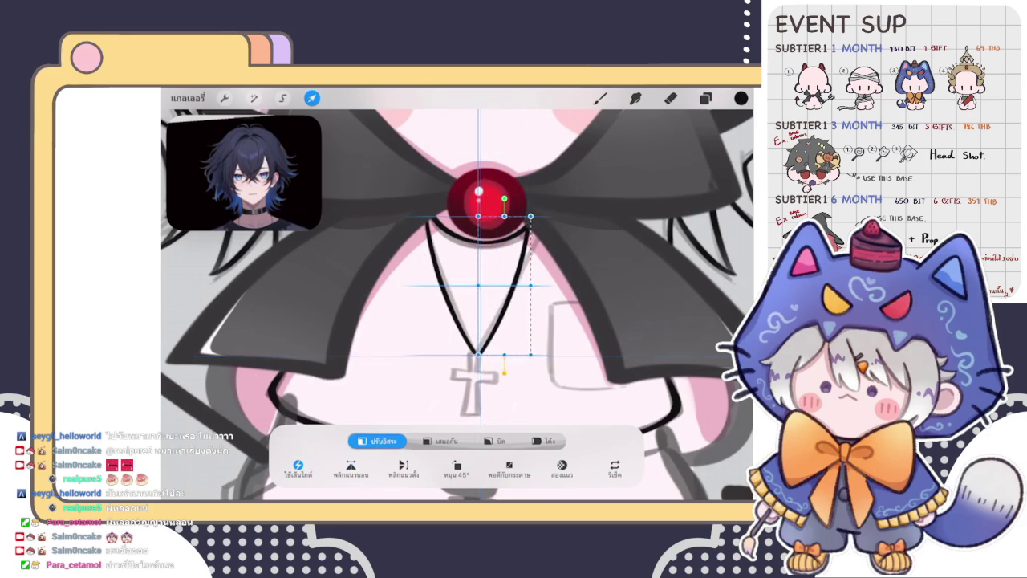
pyautogui.click(600, 98)
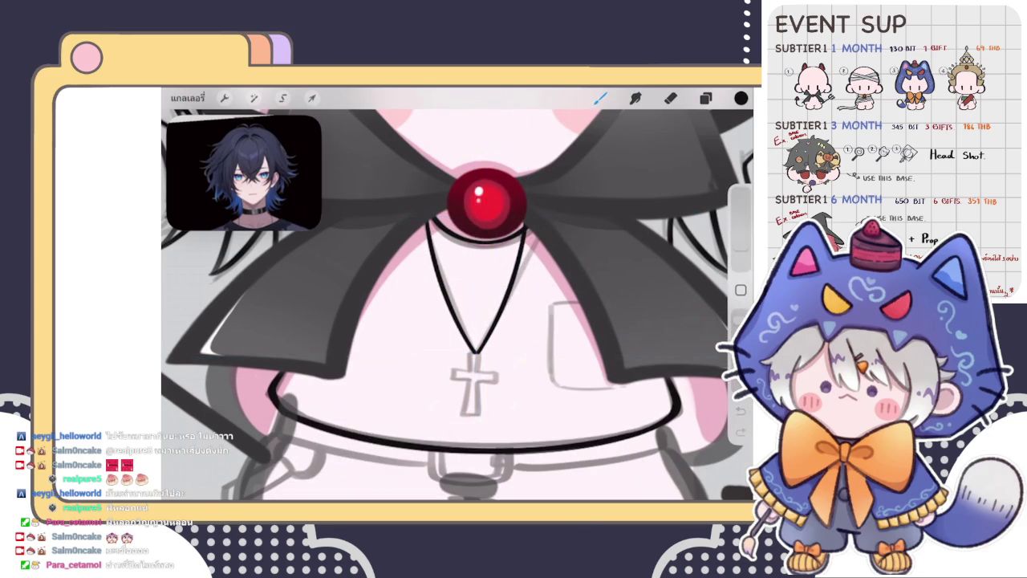
# Transform the necklace layer to widen the V slightly to the right
pyautogui.scroll(-3, 485, 240)
pyautogui.click(705, 98)
pyautogui.click(618, 314)
pyautogui.click(311, 98)
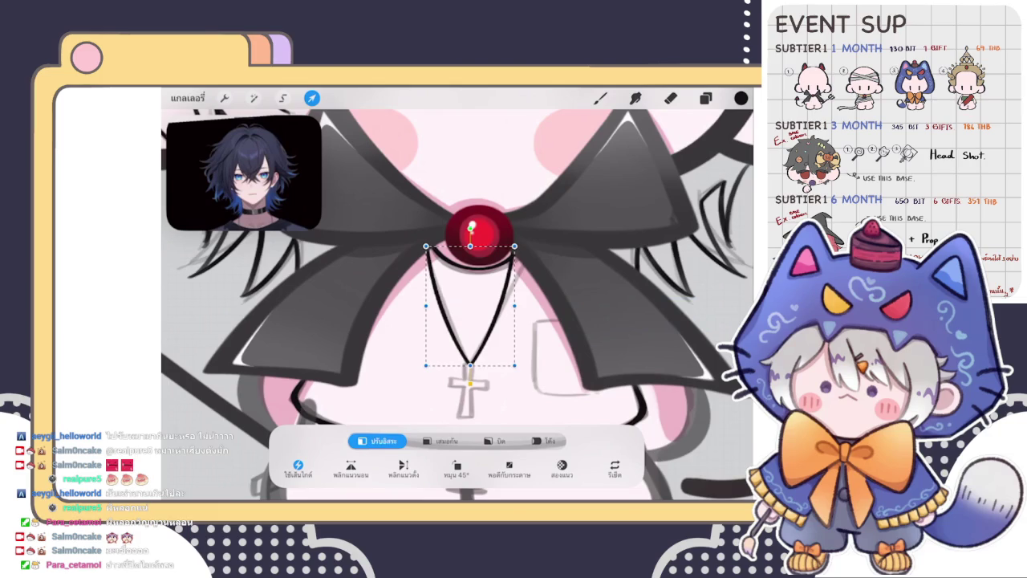
pyautogui.moveTo(515, 306); pyautogui.dragTo(521, 305)
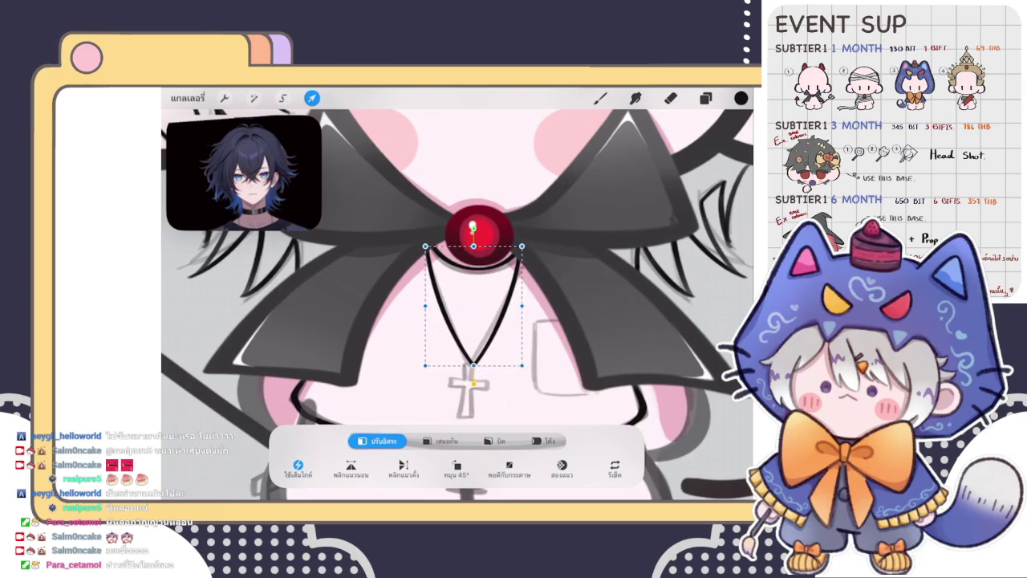
pyautogui.click(601, 98)
pyautogui.scroll(-2, 457, 297)
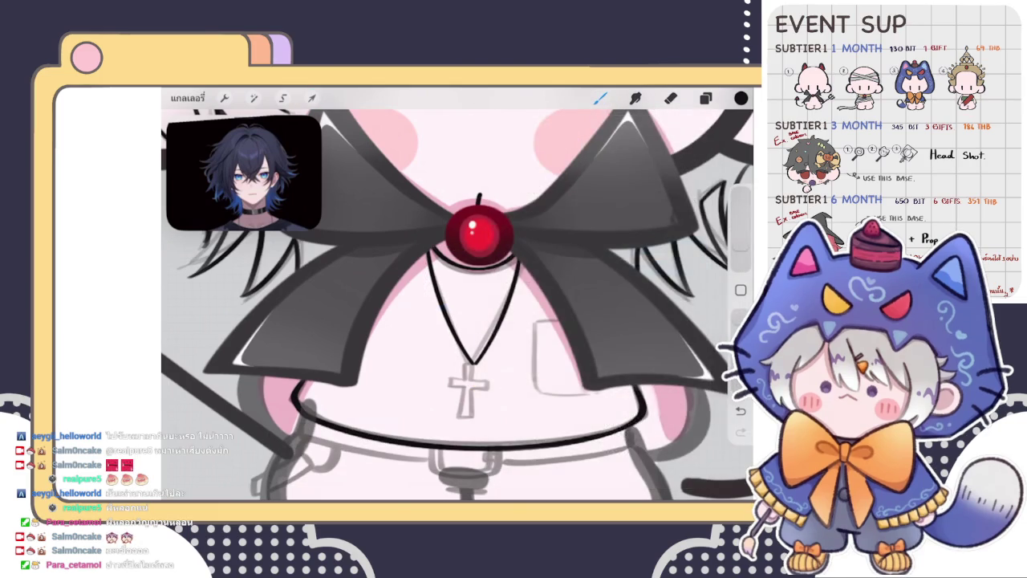
pyautogui.scroll(-2, 457, 297)
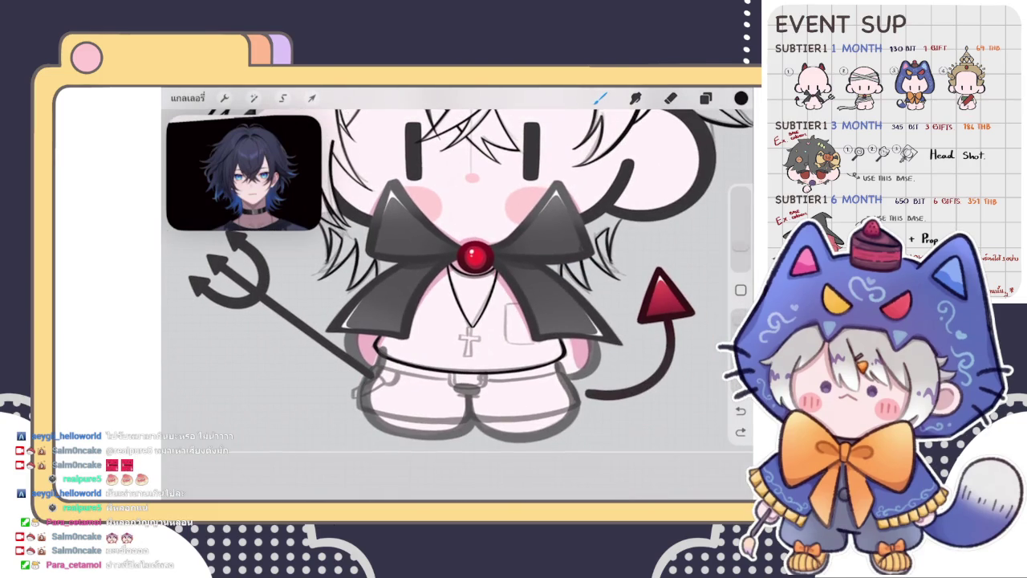
pyautogui.click(312, 98)
# Exit transform without changes and zoom in on the cross pendant
pyautogui.click(600, 98)
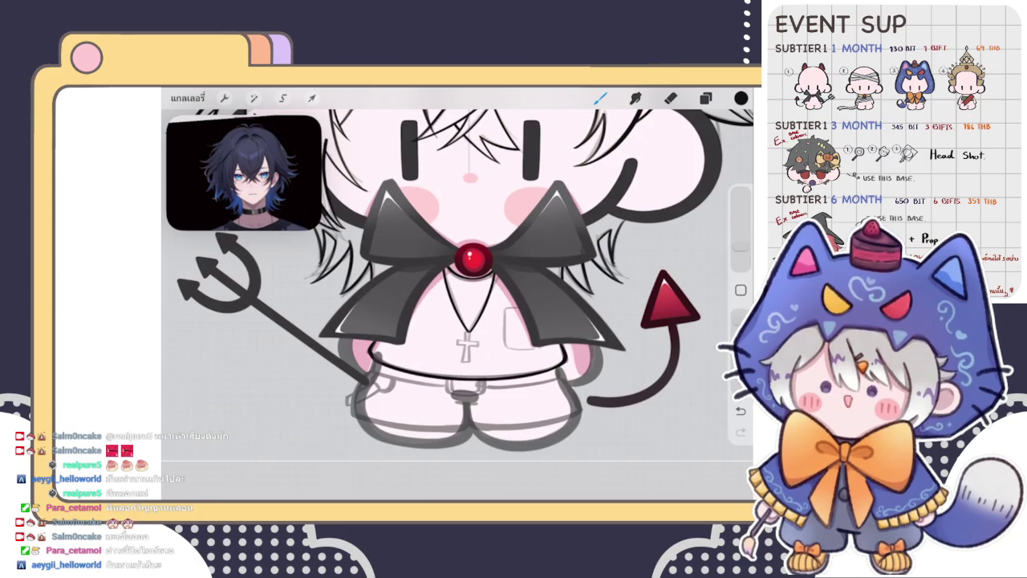
pyautogui.scroll(5, 465, 337)
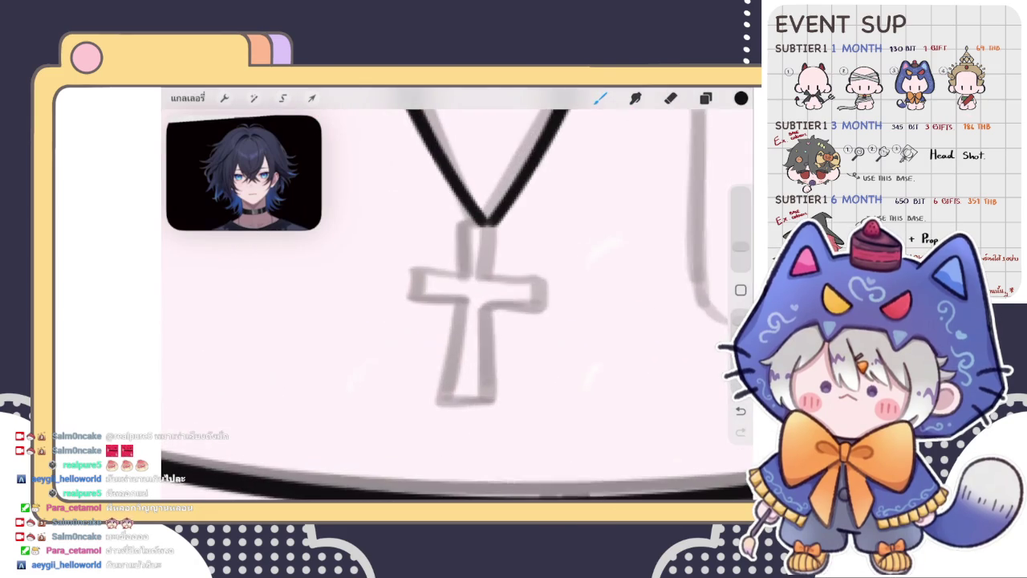
# Make เลเยอร์ 22 the active layer and switch to the eraser to tidy the cord loop
pyautogui.click(706, 98)
pyautogui.click(625, 349)
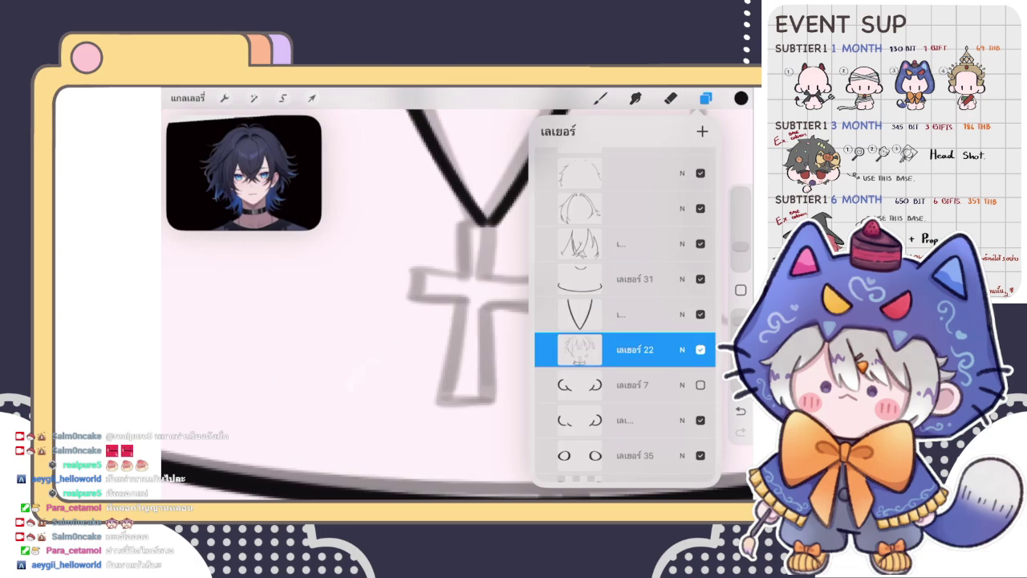
pyautogui.click(705, 98)
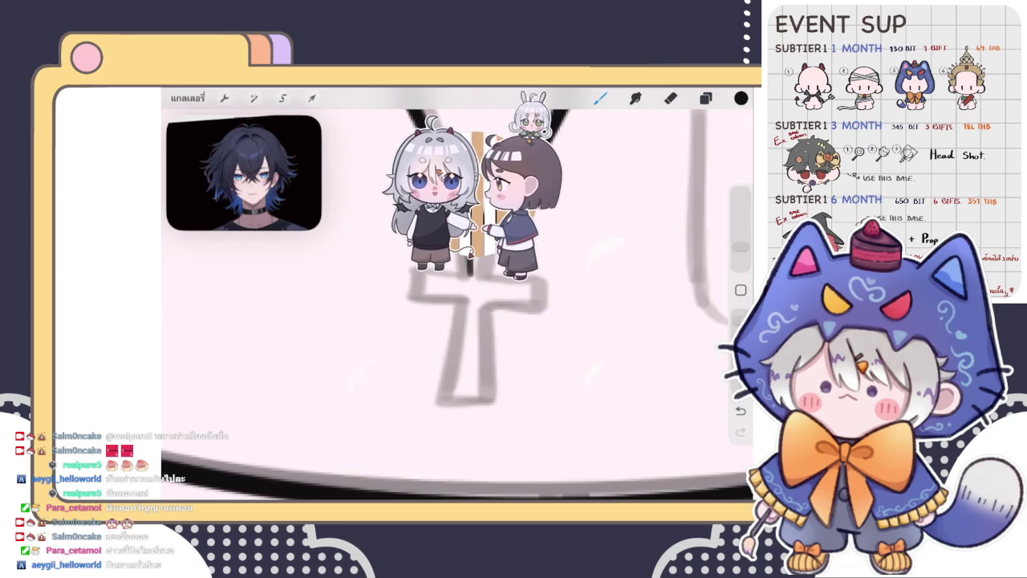
pyautogui.scroll(1, 466, 337)
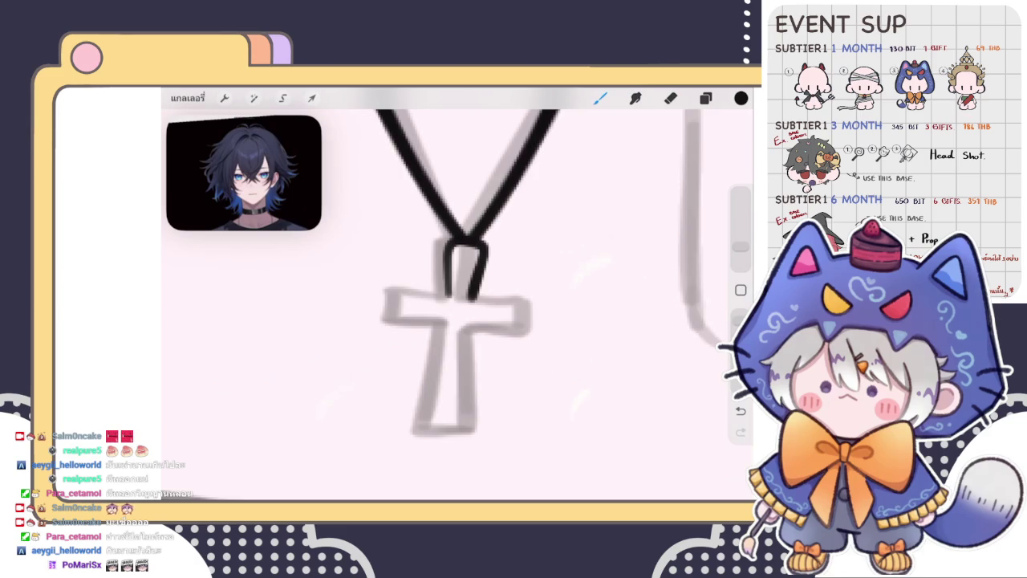
pyautogui.press('e')
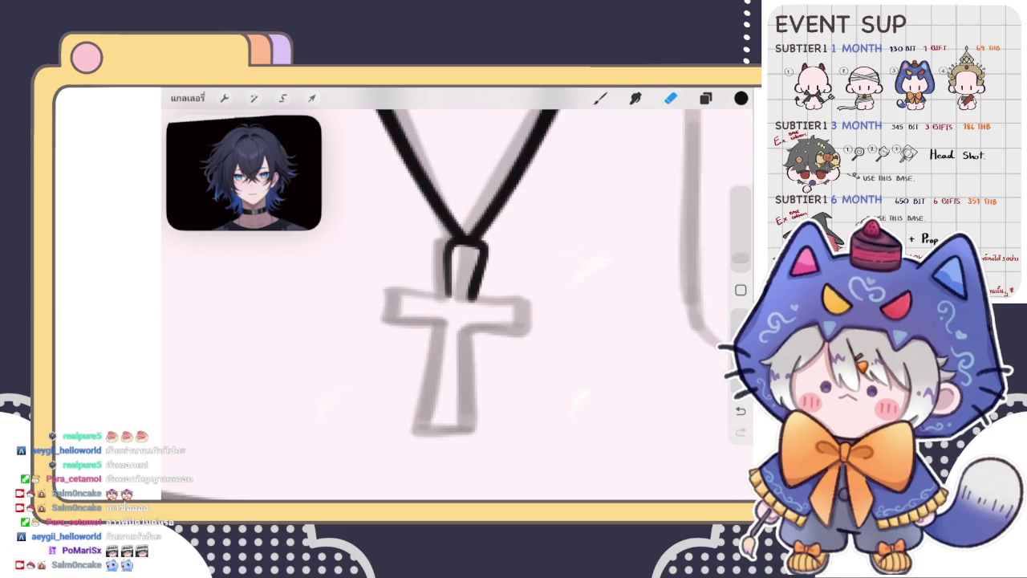
pyautogui.click(706, 98)
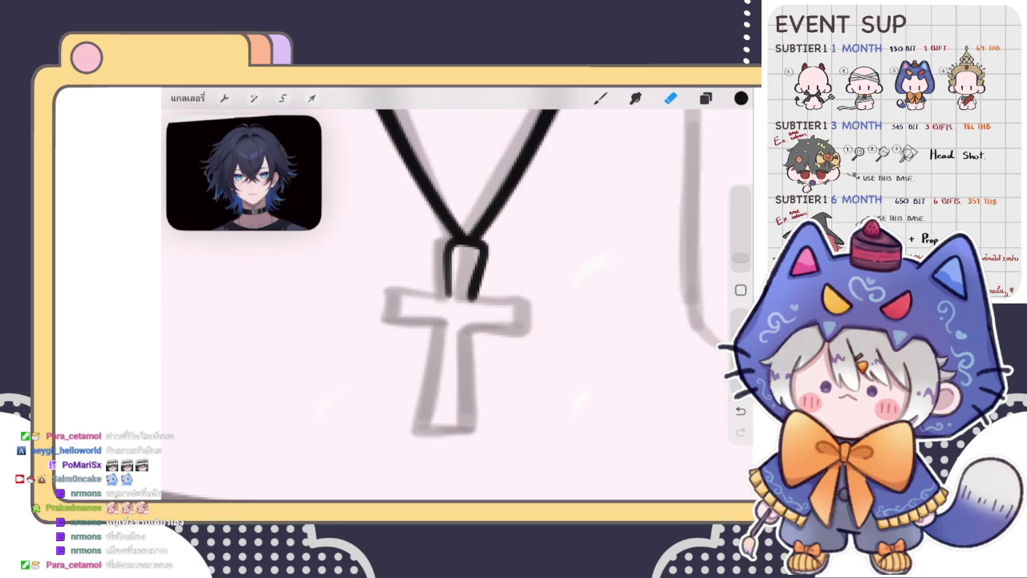
# Switch back to the brush to trace the necklace cord and its loop
pyautogui.press('b')
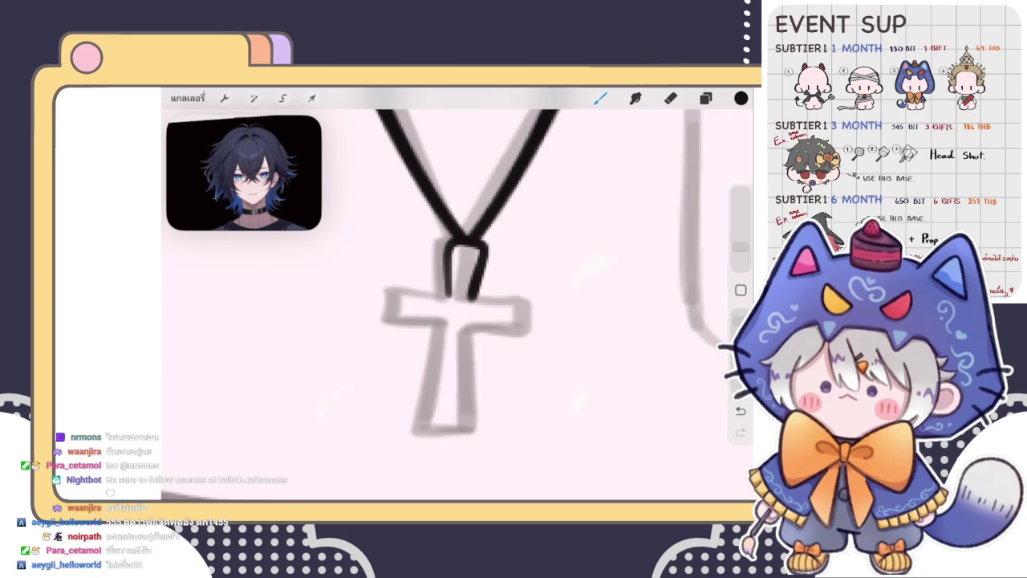
# Delete the layer holding the old loop strokes
pyautogui.click(706, 98)
pyautogui.click(705, 98)
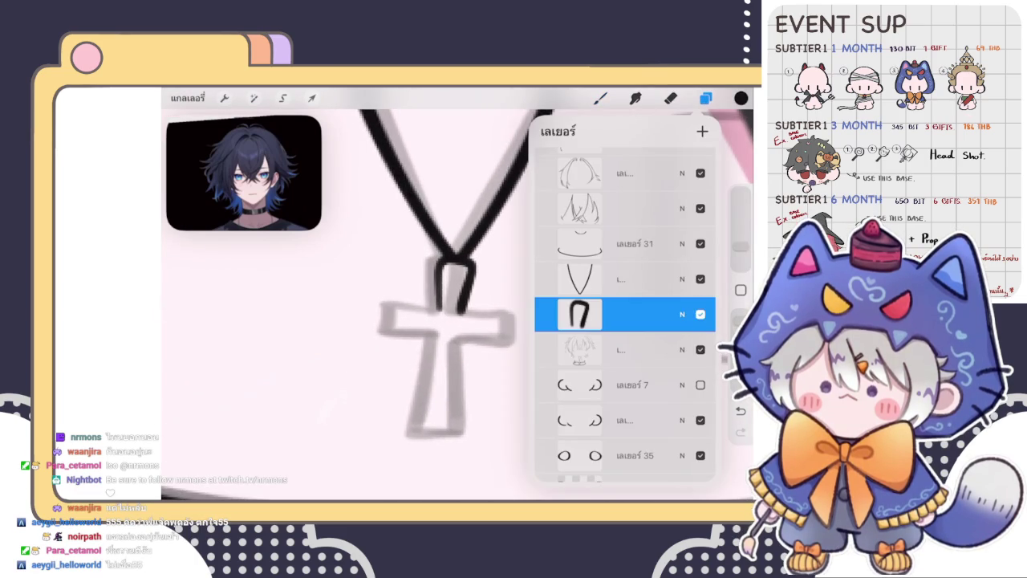
pyautogui.moveTo(642, 313); pyautogui.dragTo(562, 314)
pyautogui.click(690, 314)
pyautogui.click(601, 97)
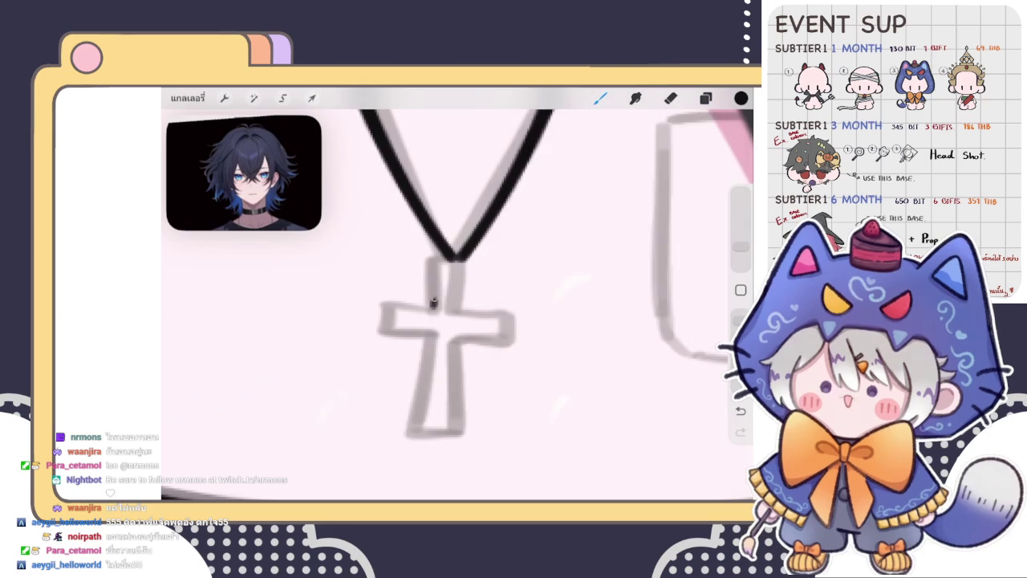
# Redraw the loop on the cross top as two black strokes, left and right
pyautogui.hotkey('ctrl', 'z')
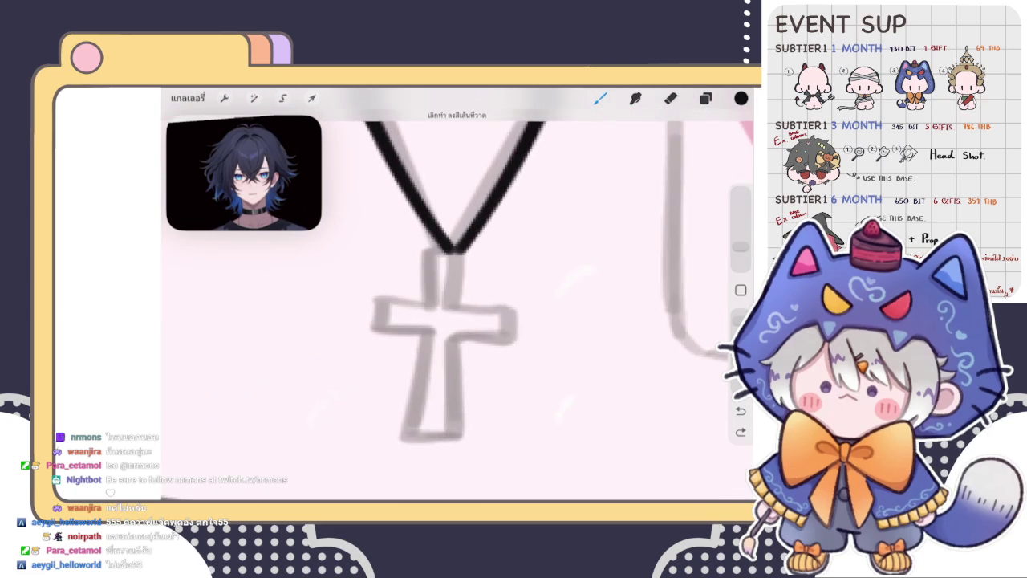
pyautogui.hotkey('ctrl', 'z')
pyautogui.hotkey('ctrl', 'shift', 'z')
pyautogui.hotkey('ctrl', 'z')
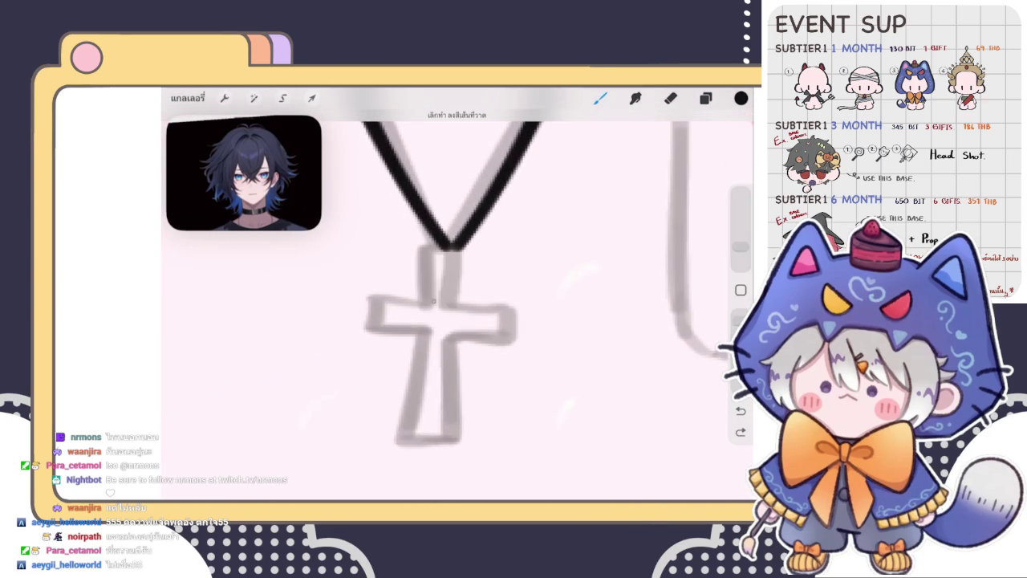
pyautogui.moveTo(434, 250); pyautogui.dragTo(434, 308)
pyautogui.moveTo(468, 251); pyautogui.dragTo(459, 306)
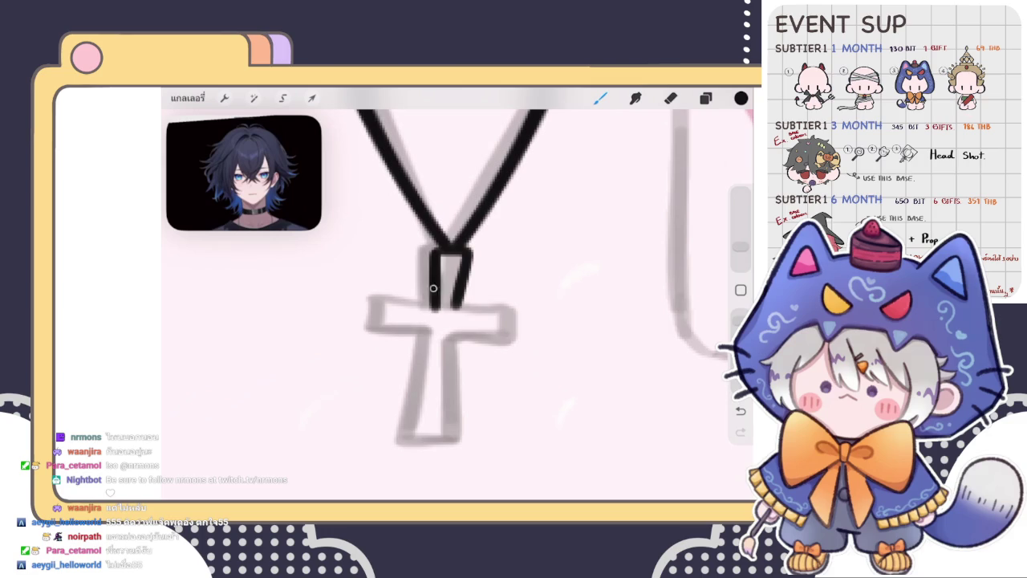
# Warp the new loop strokes to lift the lower corner, then switch to the Eraser
pyautogui.scroll(-5, 434, 254)
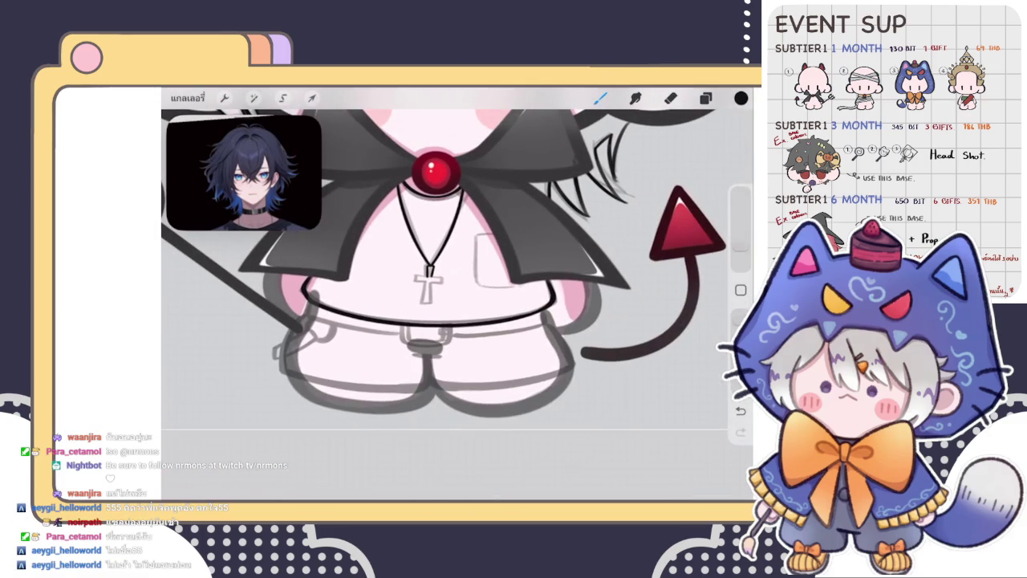
pyautogui.scroll(3, 430, 280)
pyautogui.scroll(2, 430, 281)
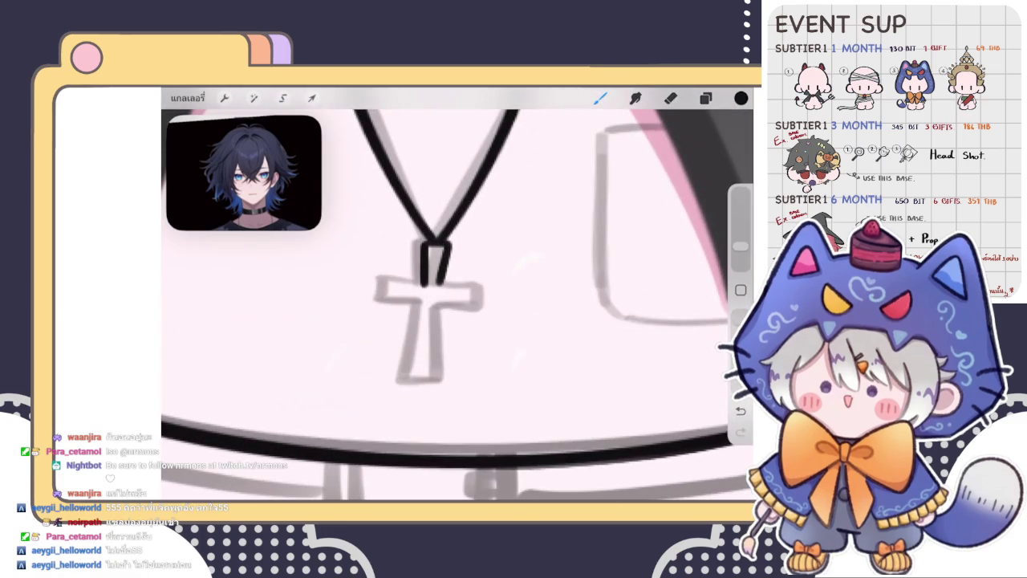
pyautogui.scroll(2, 441, 280)
pyautogui.click(311, 98)
pyautogui.click(543, 441)
pyautogui.moveTo(418, 323); pyautogui.dragTo(422, 319)
pyautogui.click(600, 98)
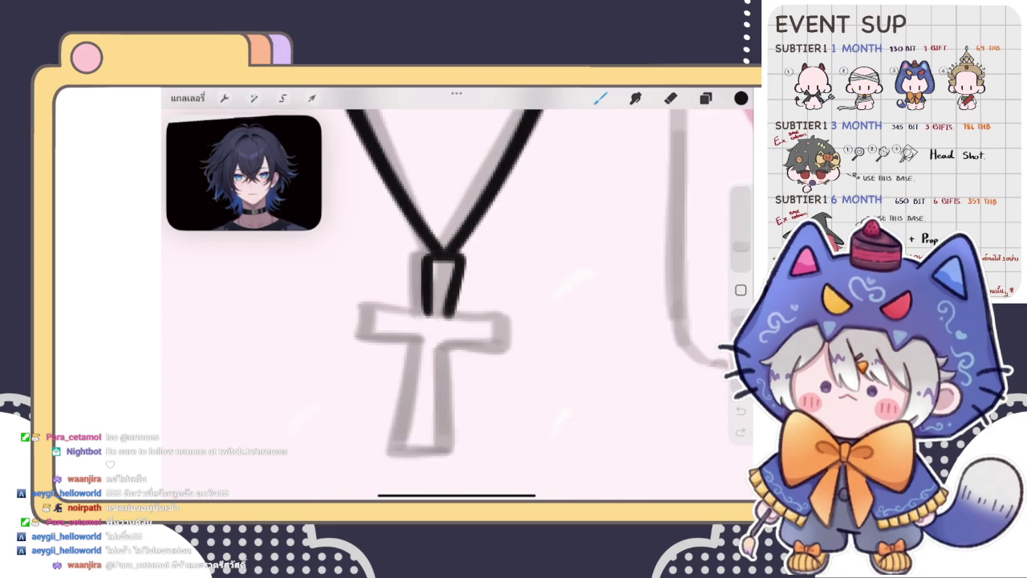
pyautogui.scroll(-3, 449, 281)
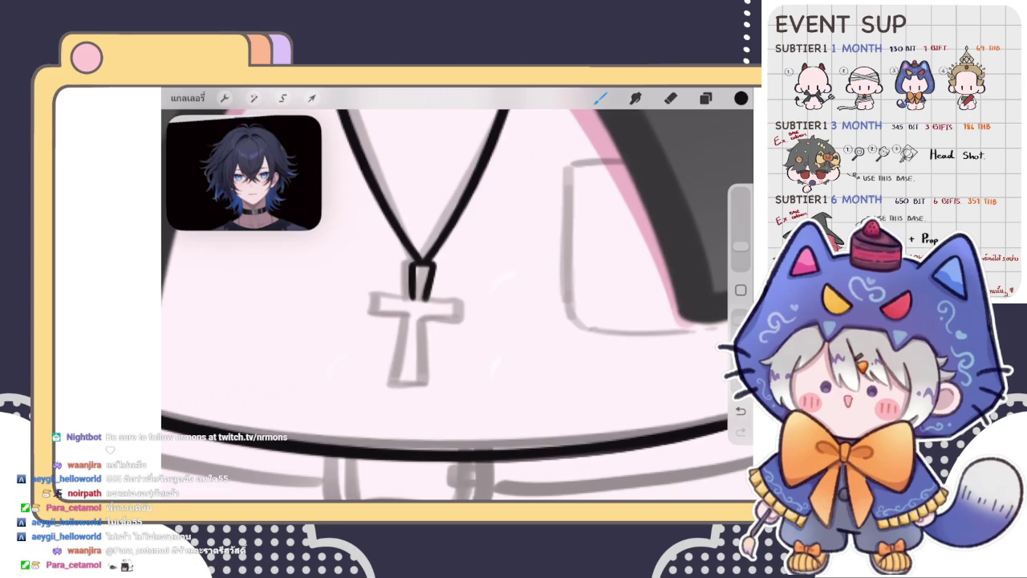
pyautogui.press('e')
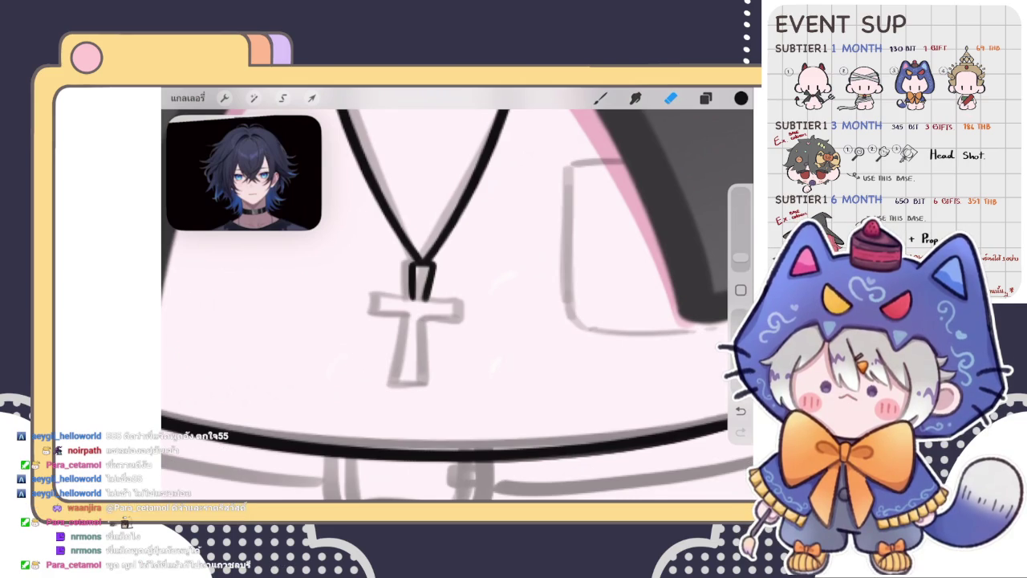
# Briefly liquify the loop strokes with the brush size at 16%
pyautogui.click(706, 98)
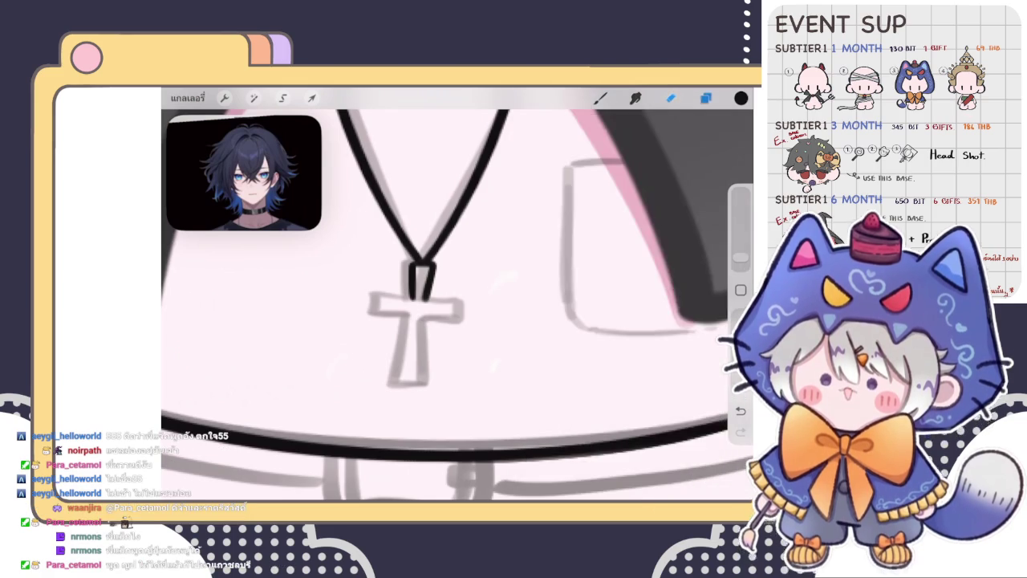
pyautogui.click(312, 97)
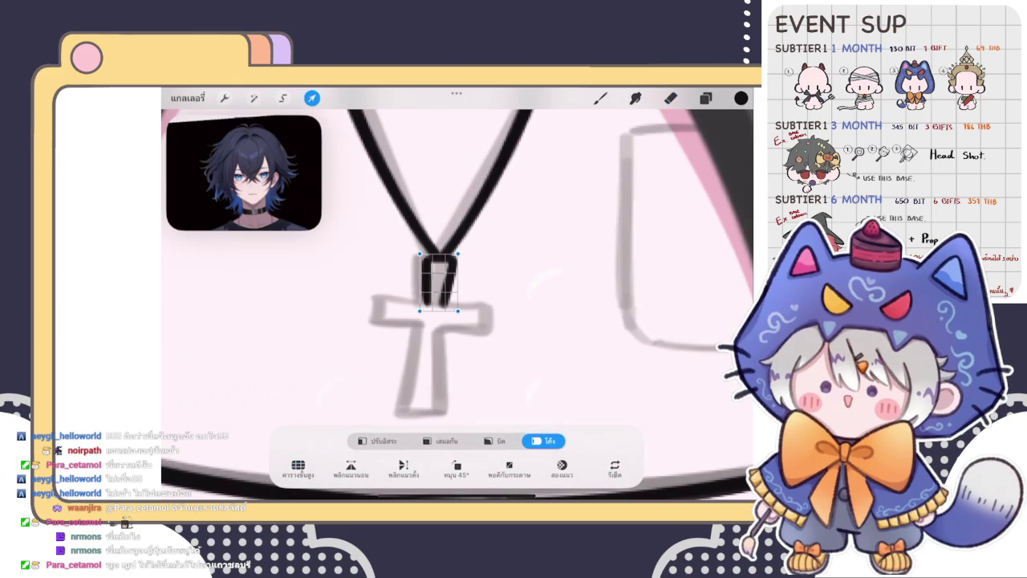
pyautogui.click(254, 97)
pyautogui.click(211, 464)
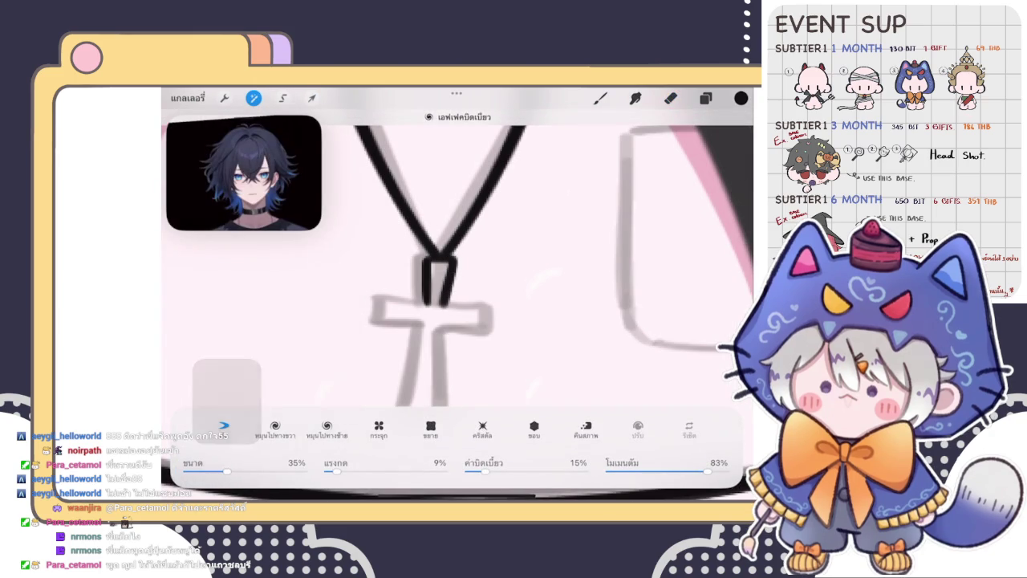
pyautogui.moveTo(227, 471); pyautogui.dragTo(206, 471)
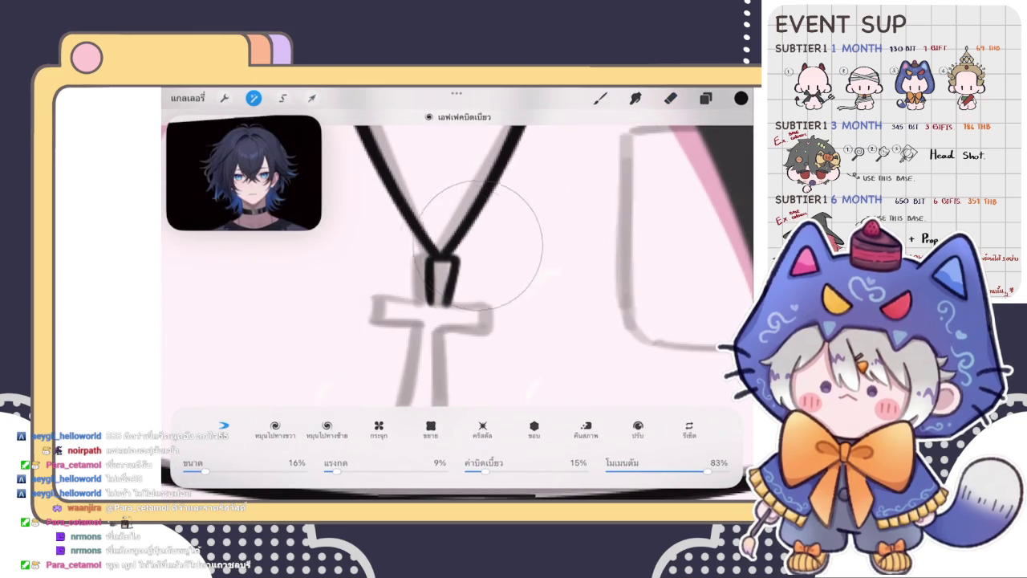
pyautogui.click(253, 98)
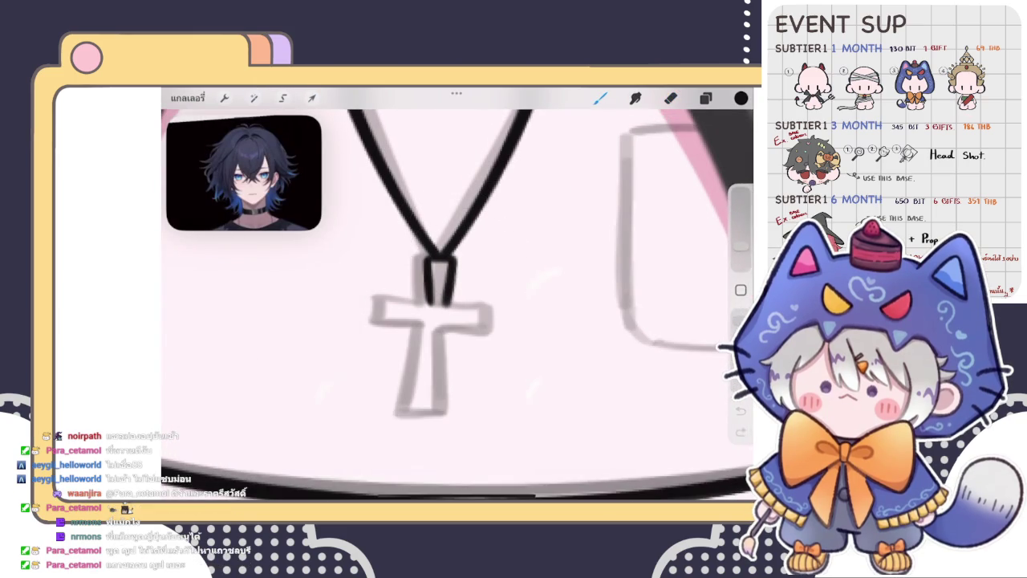
pyautogui.click(705, 98)
pyautogui.click(600, 98)
# Ink the black outline of the cross's left arm, redrawing it until it fits
pyautogui.scroll(3, 458, 305)
pyautogui.hotkey('ctrl', 'z')
pyautogui.moveTo(464, 273)
pyautogui.mouseDown()
pyautogui.moveTo(386, 289)
pyautogui.moveTo(446, 332)
pyautogui.mouseUp()
pyautogui.hotkey('ctrl', 'z')
pyautogui.moveTo(462, 281)
pyautogui.mouseDown()
pyautogui.moveTo(401, 325)
pyautogui.moveTo(450, 333)
pyautogui.mouseUp()
pyautogui.hotkey('ctrl', 'z')
pyautogui.moveTo(462, 279); pyautogui.dragTo(456, 333)
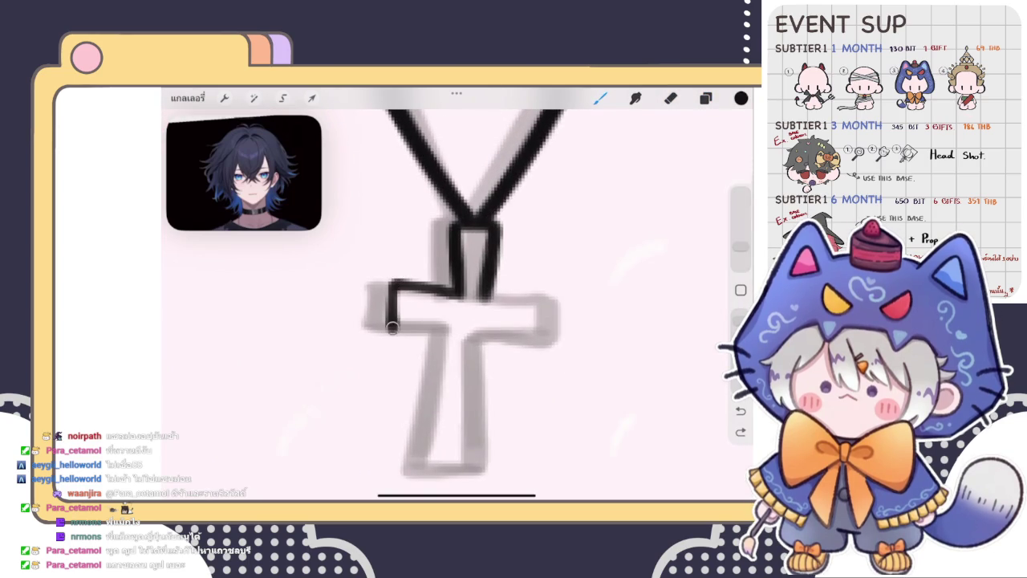
# Outline the top and side of the cross's right arm, shortening the overlong stroke
pyautogui.scroll(3, 489, 305)
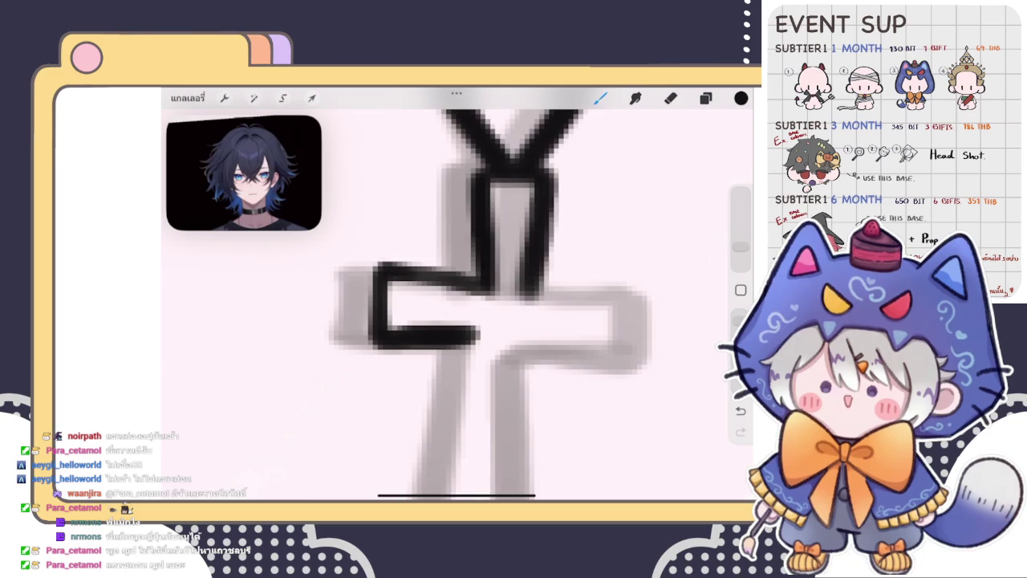
pyautogui.moveTo(481, 305)
pyautogui.mouseDown()
pyautogui.moveTo(412, 338)
pyautogui.moveTo(481, 272)
pyautogui.mouseUp()
pyautogui.scroll(-5, 458, 305)
pyautogui.hotkey('ctrl', 'z')
pyautogui.moveTo(457, 305); pyautogui.dragTo(409, 321)
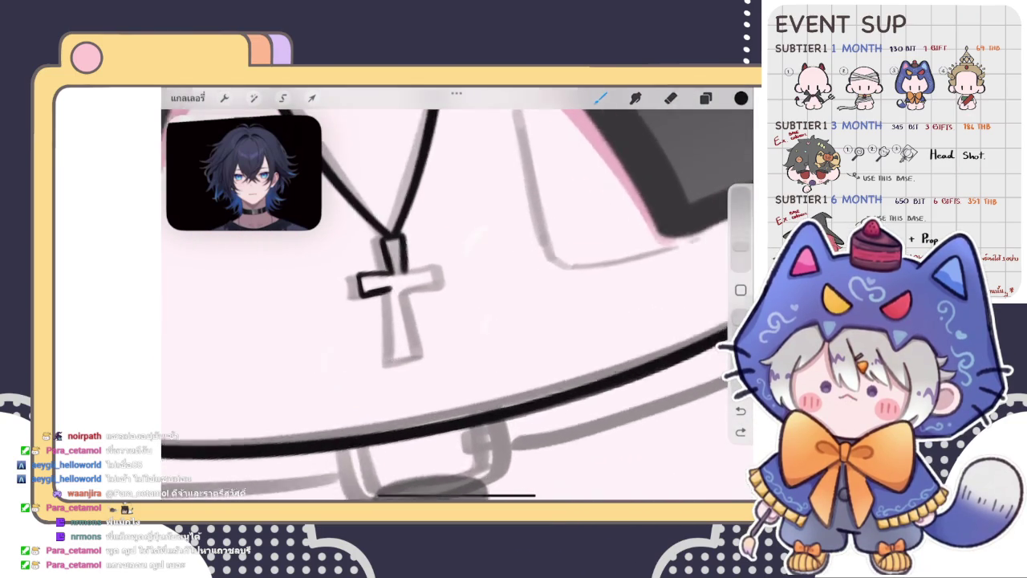
pyautogui.moveTo(436, 282)
pyautogui.mouseDown()
pyautogui.moveTo(524, 281)
pyautogui.moveTo(522, 353)
pyautogui.mouseUp()
pyautogui.hotkey('ctrl', 'z')
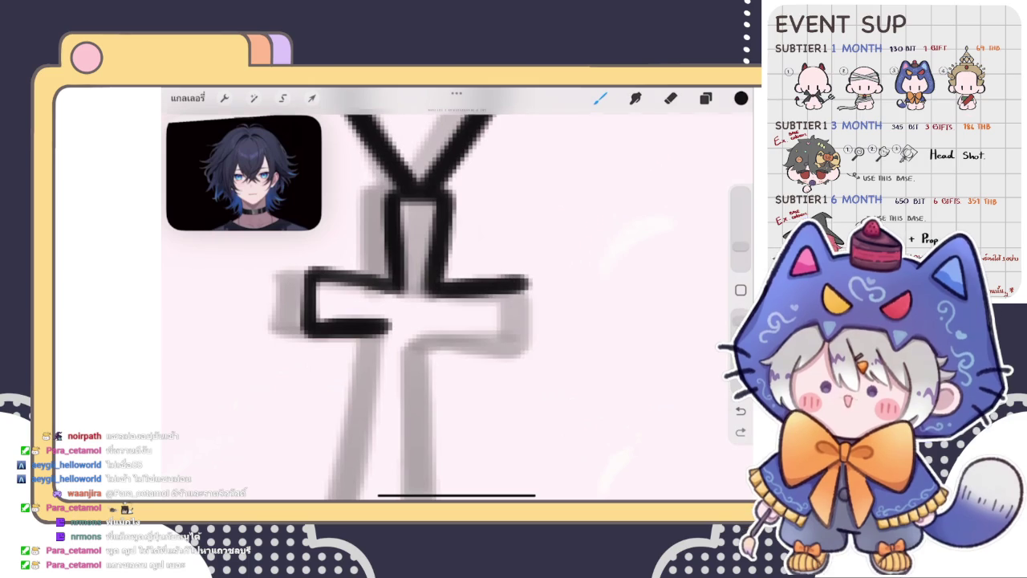
pyautogui.moveTo(523, 279); pyautogui.dragTo(525, 341)
# Close the right arm's lower edge with a black stroke
pyautogui.moveTo(423, 324); pyautogui.dragTo(523, 352)
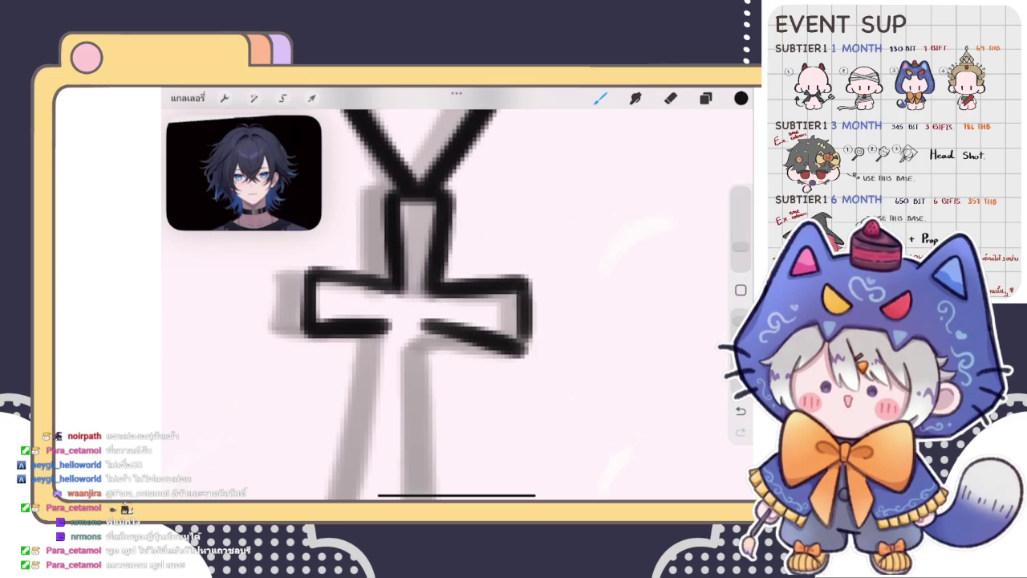
pyautogui.scroll(2, 481, 321)
pyautogui.hotkey('ctrl', 'z')
pyautogui.moveTo(399, 320); pyautogui.dragTo(526, 351)
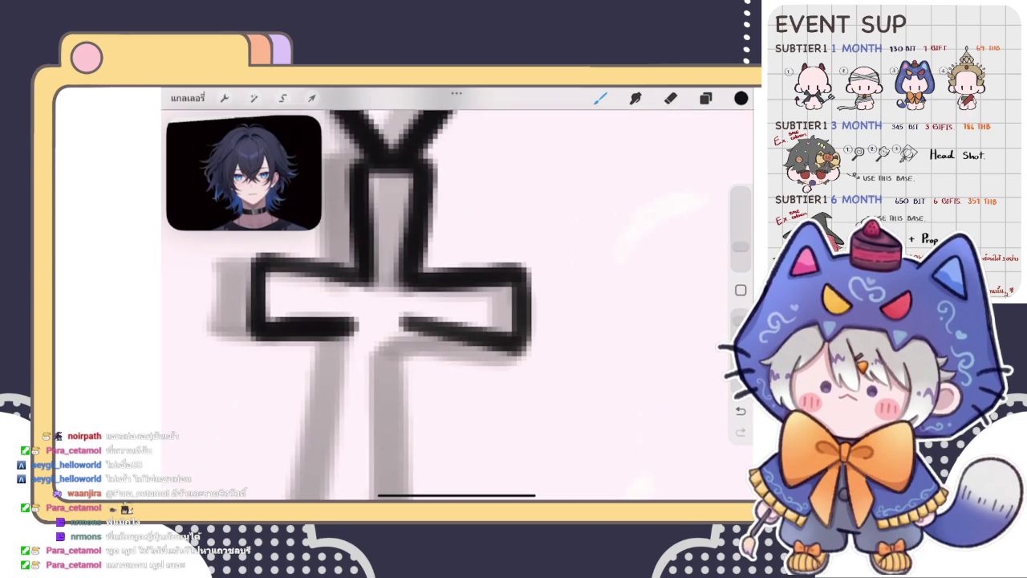
pyautogui.scroll(-5, 369, 297)
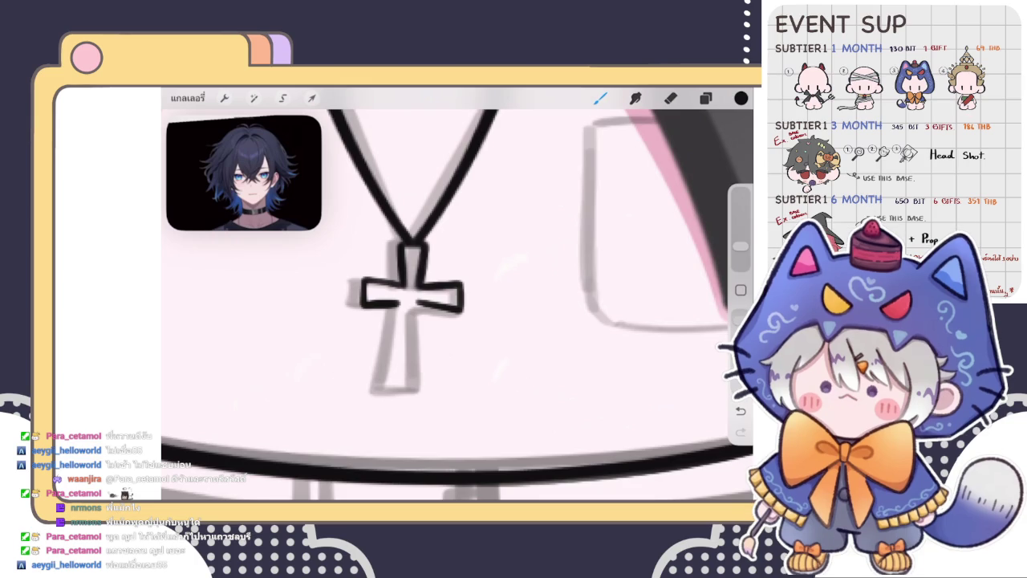
# Check the cross layer and briefly enter Liquify before returning to the brush
pyautogui.click(706, 98)
pyautogui.click(706, 98)
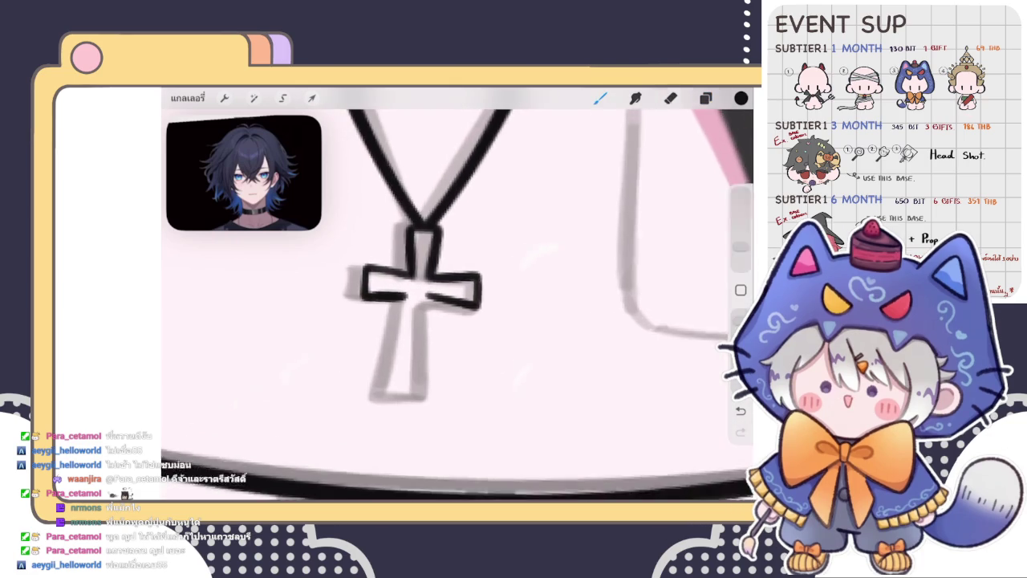
pyautogui.click(254, 98)
pyautogui.click(213, 463)
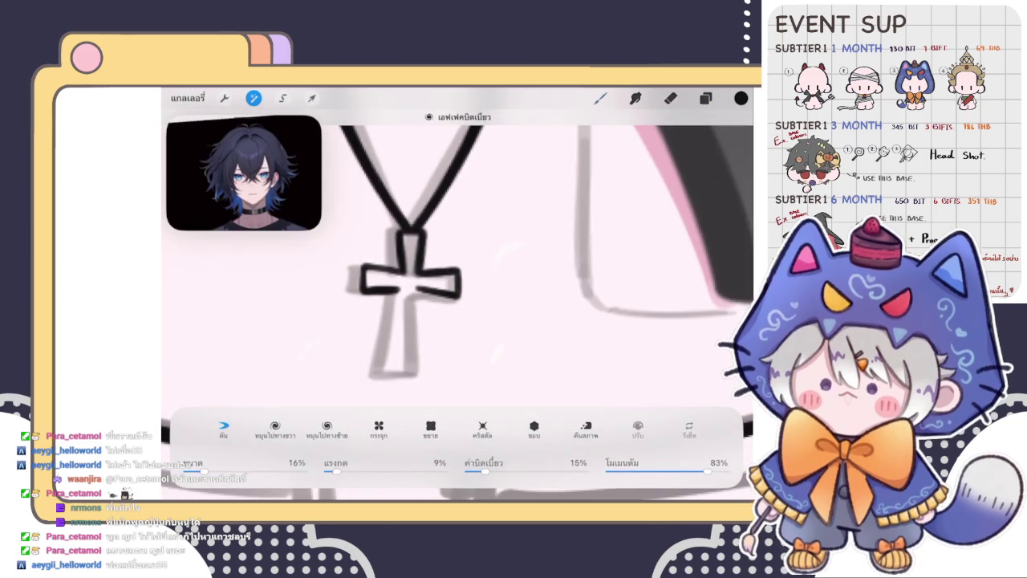
pyautogui.click(705, 98)
pyautogui.click(706, 98)
# Ink the cross's lower vertical bar and its bottom edge, redrawing the bottom stroke
pyautogui.moveTo(399, 290)
pyautogui.mouseDown()
pyautogui.moveTo(387, 362)
pyautogui.moveTo(433, 363)
pyautogui.mouseUp()
pyautogui.scroll(3, 409, 305)
pyautogui.hotkey('ctrl', 'z')
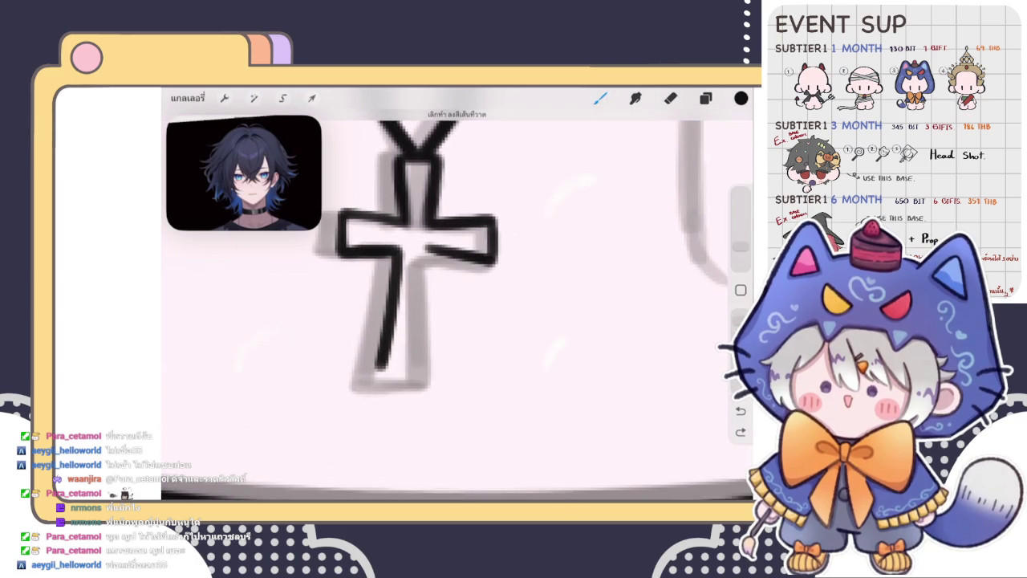
pyautogui.moveTo(377, 369); pyautogui.dragTo(435, 370)
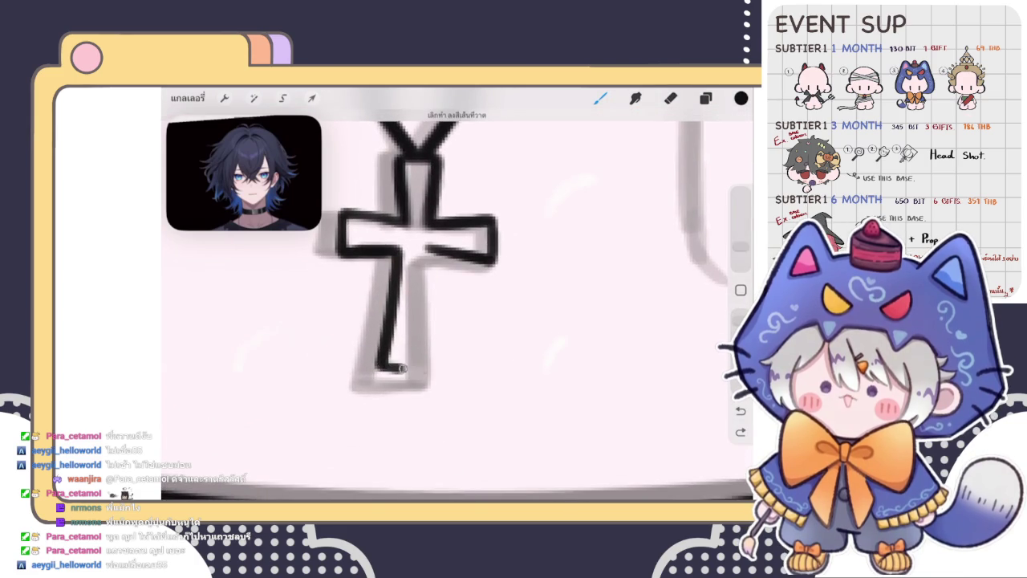
pyautogui.scroll(2, 417, 265)
pyautogui.hotkey('ctrl', 'z')
pyautogui.moveTo(366, 371); pyautogui.dragTo(437, 369)
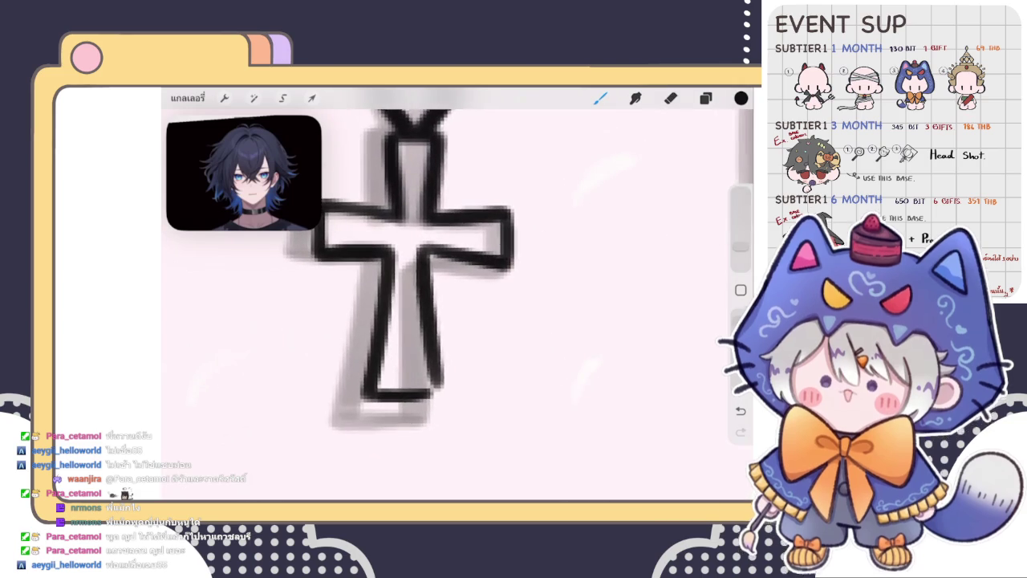
# Ink the lower bar's right side, joining it to the bottom with a rounded corner
pyautogui.moveTo(437, 269); pyautogui.dragTo(434, 385)
pyautogui.moveTo(425, 253)
pyautogui.mouseDown()
pyautogui.moveTo(441, 385)
pyautogui.moveTo(373, 393)
pyautogui.mouseUp()
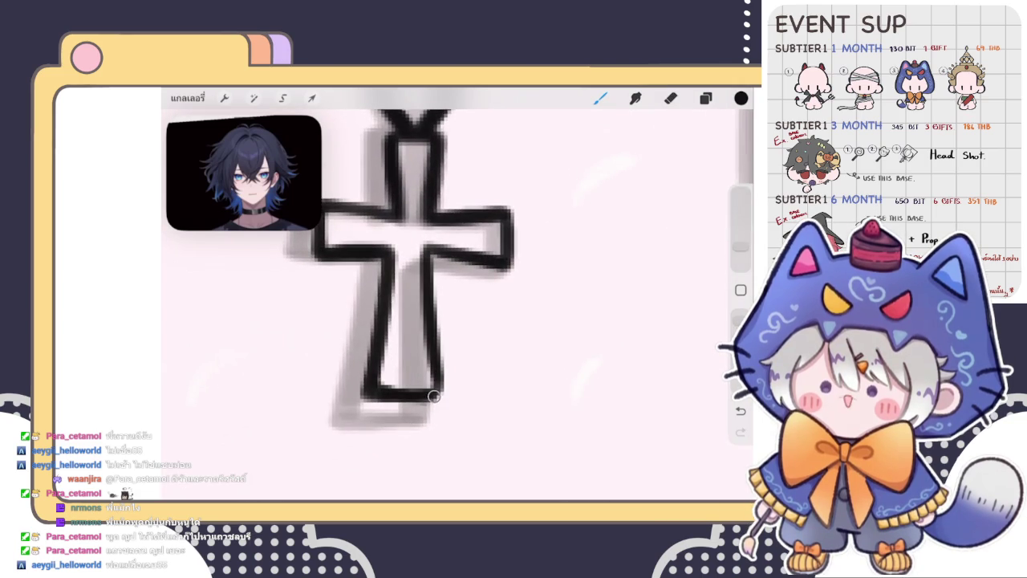
pyautogui.scroll(-5, 446, 293)
pyautogui.scroll(-3, 457, 297)
pyautogui.scroll(3, 457, 297)
pyautogui.scroll(2, 458, 296)
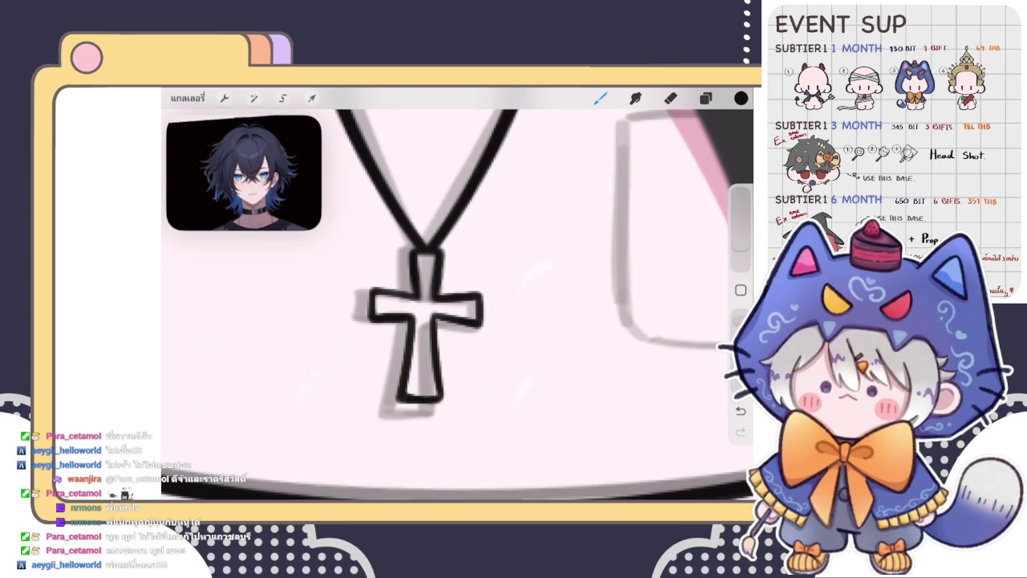
pyautogui.press('e')
# Liquify the inked cross with the size set to 7–9% to even out its outline
pyautogui.click(706, 97)
pyautogui.scroll(-3, 457, 305)
pyautogui.scroll(-3, 458, 305)
pyautogui.scroll(3, 457, 305)
pyautogui.scroll(2, 457, 305)
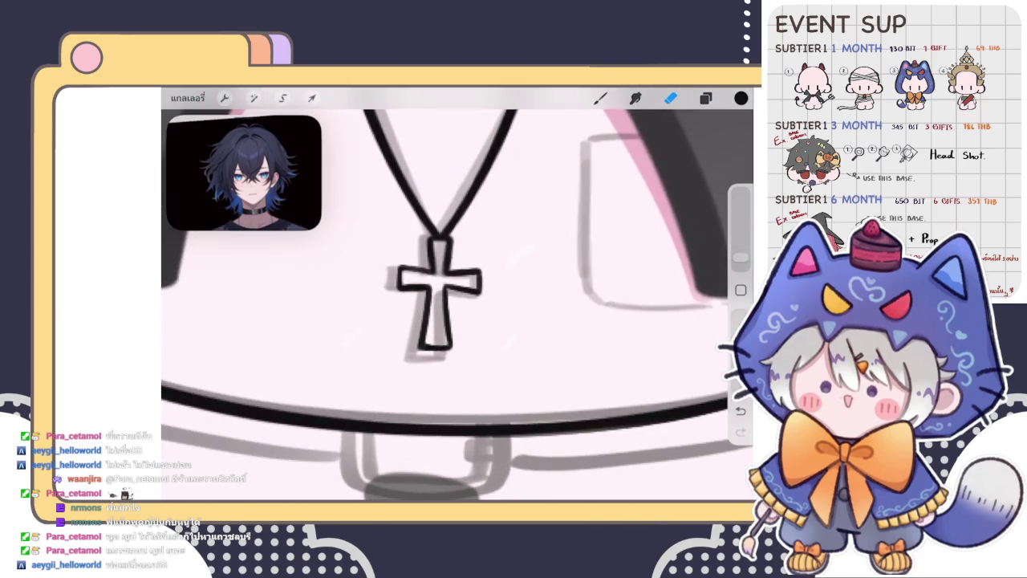
pyautogui.click(252, 97)
pyautogui.click(241, 486)
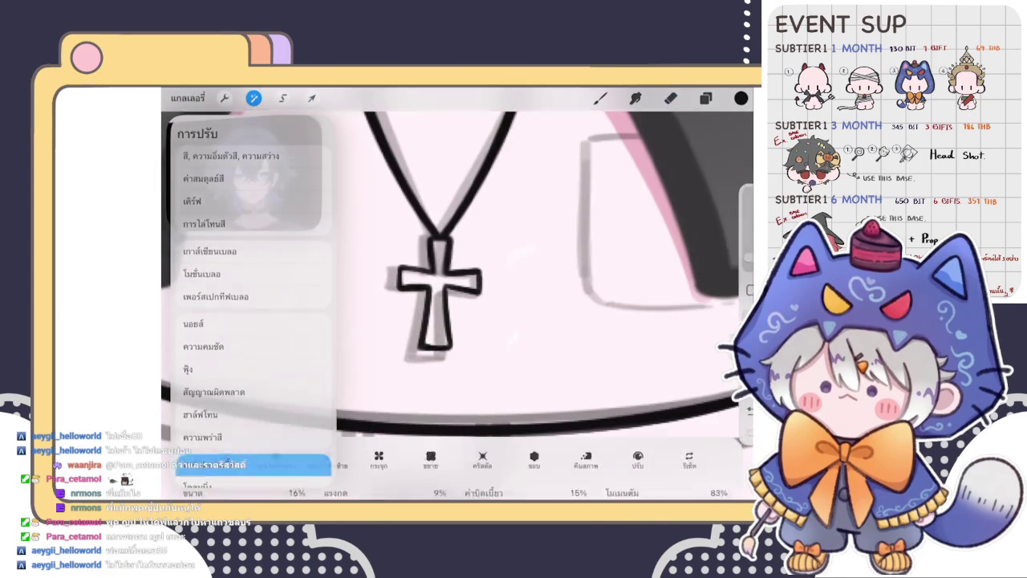
pyautogui.moveTo(206, 471); pyautogui.dragTo(193, 471)
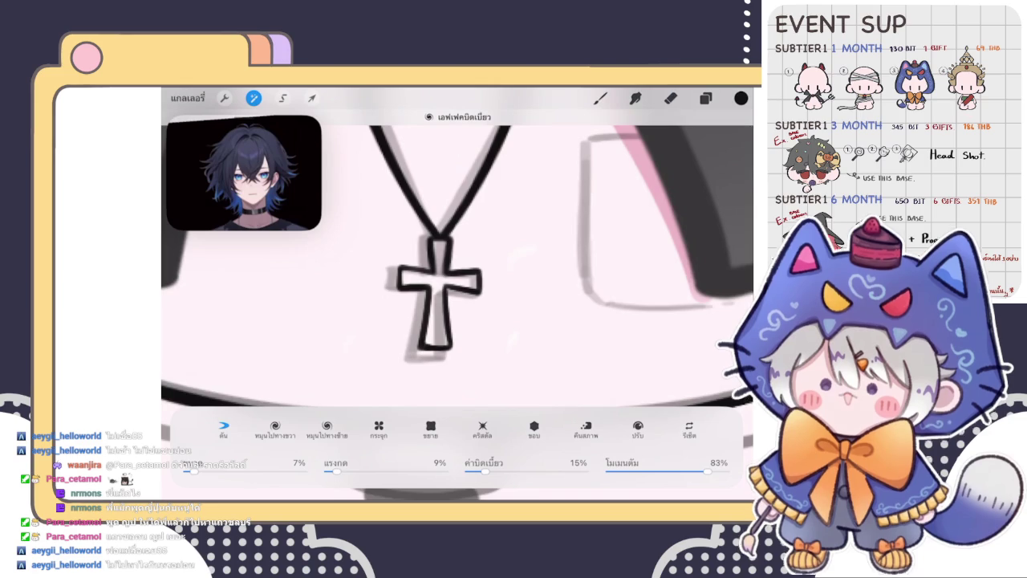
pyautogui.moveTo(192, 471); pyautogui.dragTo(205, 471)
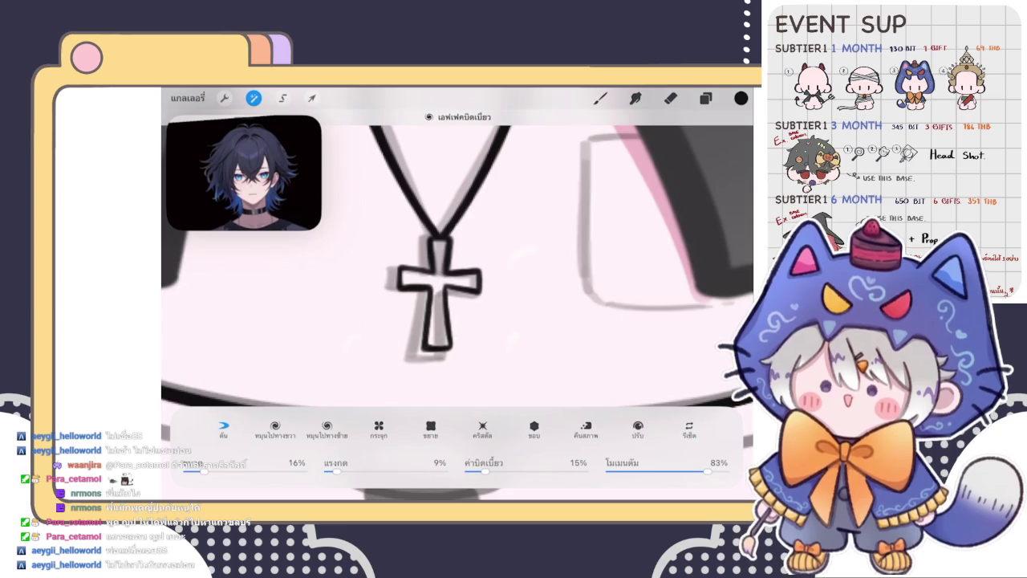
pyautogui.click(600, 98)
pyautogui.scroll(-5, 458, 289)
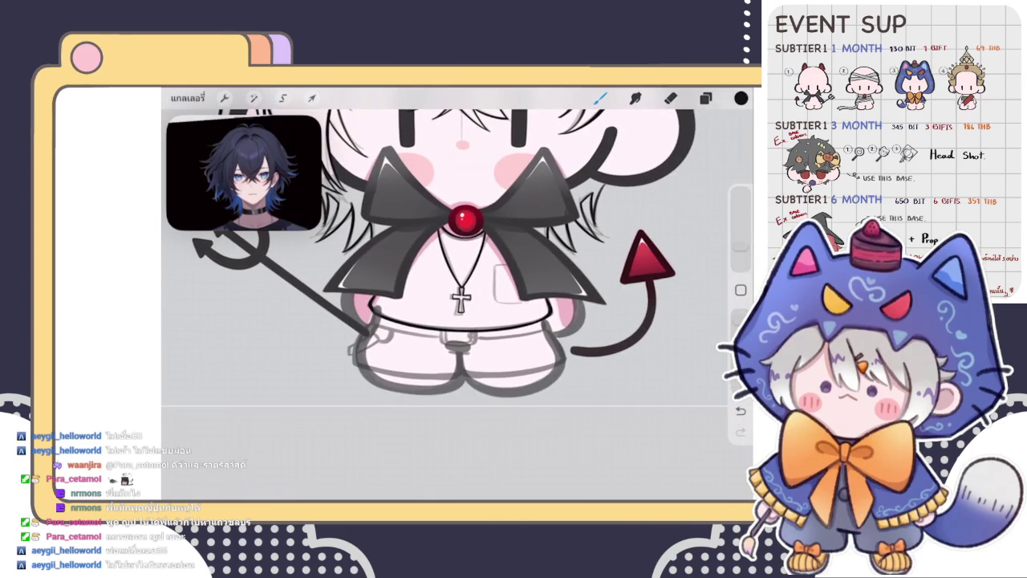
pyautogui.scroll(3, 458, 265)
pyautogui.click(705, 98)
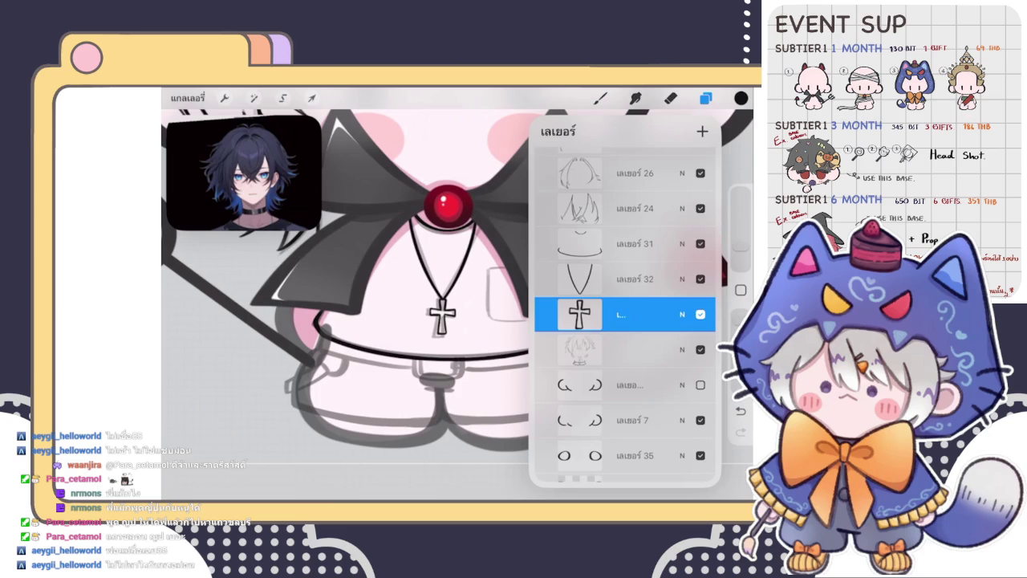
pyautogui.click(600, 98)
pyautogui.scroll(3, 458, 297)
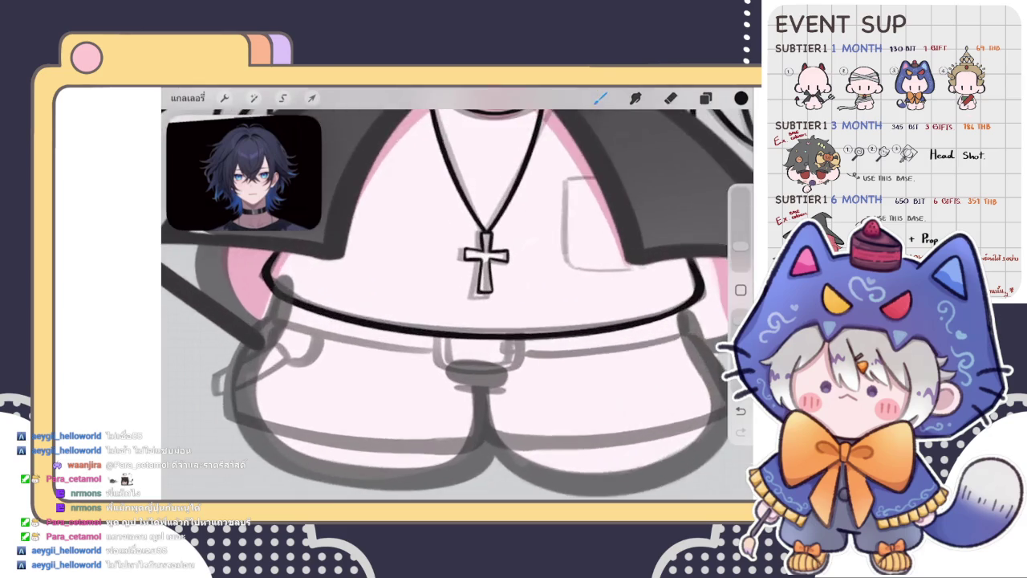
pyautogui.scroll(3, 497, 369)
pyautogui.scroll(2, 458, 321)
pyautogui.hotkey('ctrl', 'z')
pyautogui.moveTo(335, 283)
pyautogui.mouseDown()
pyautogui.moveTo(532, 374)
pyautogui.moveTo(590, 285)
pyautogui.mouseUp()
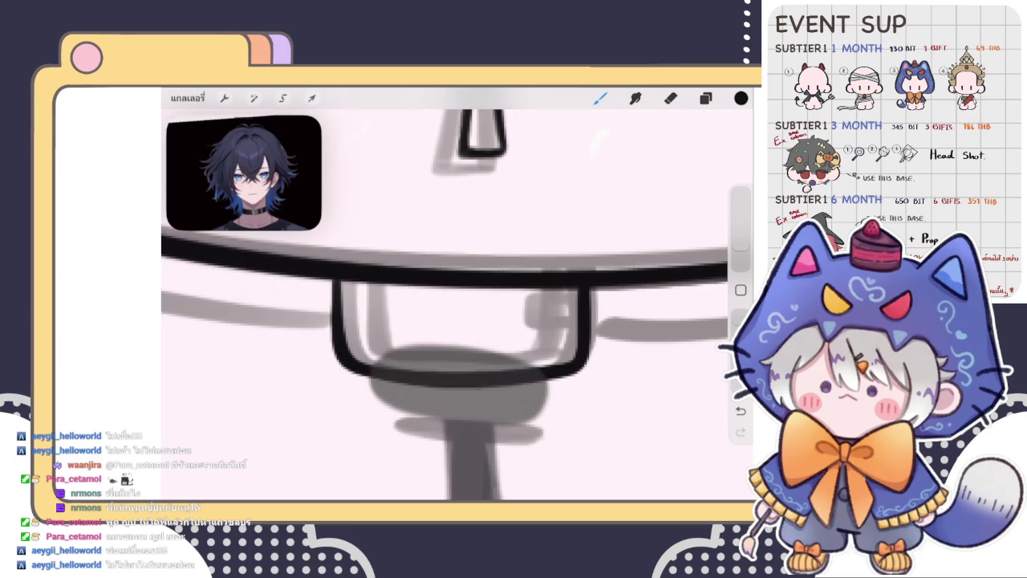
pyautogui.hotkey('ctrl', 'z')
pyautogui.scroll(-3, 457, 305)
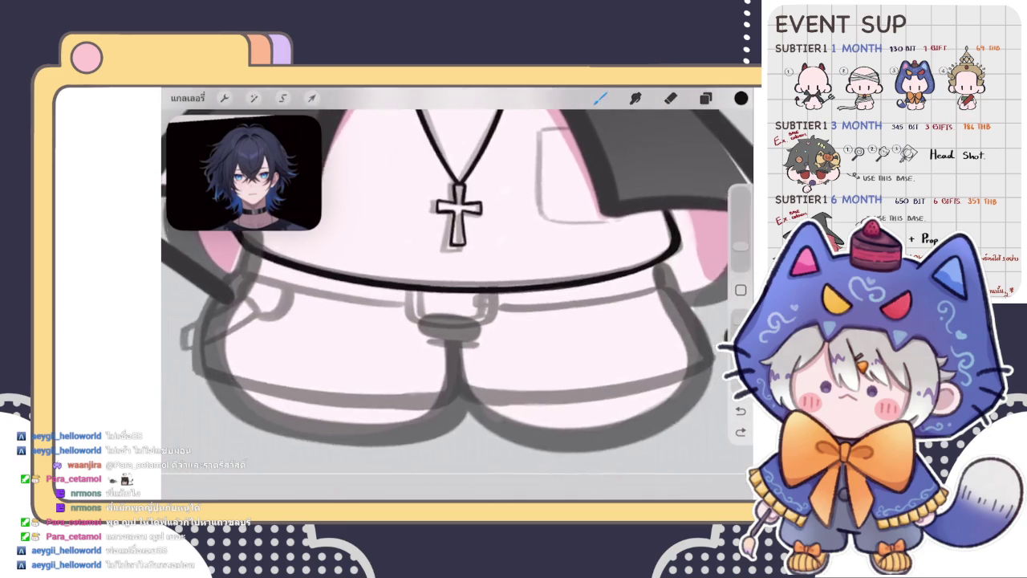
pyautogui.scroll(-2, 457, 305)
pyautogui.scroll(-3, 457, 305)
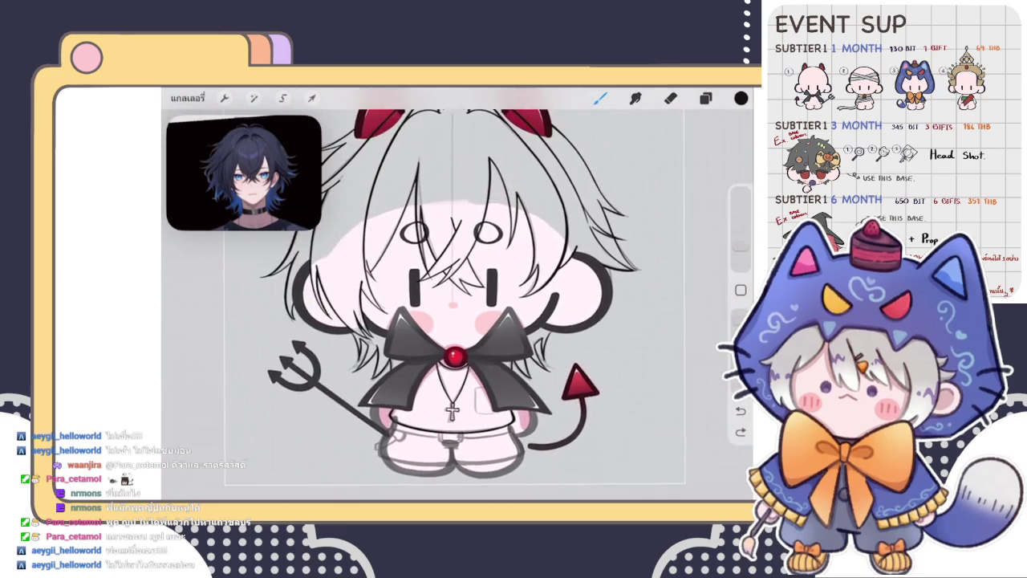
pyautogui.scroll(-2, 458, 304)
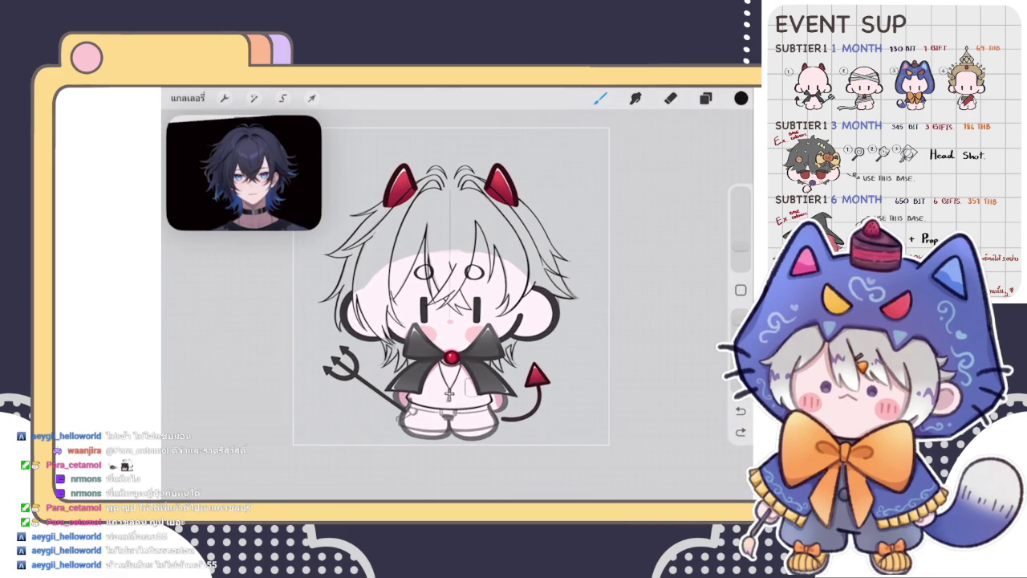